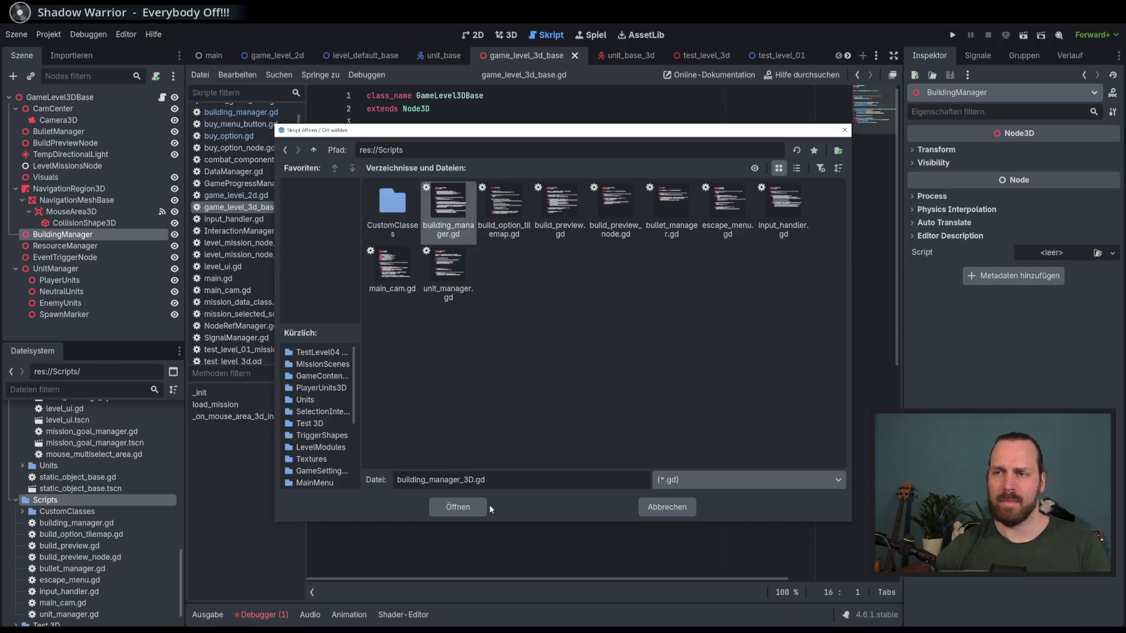
- Create a new script named building_manager_3D.gd for the BuildingManager node
left_click(526, 487)
left_click(458, 507)
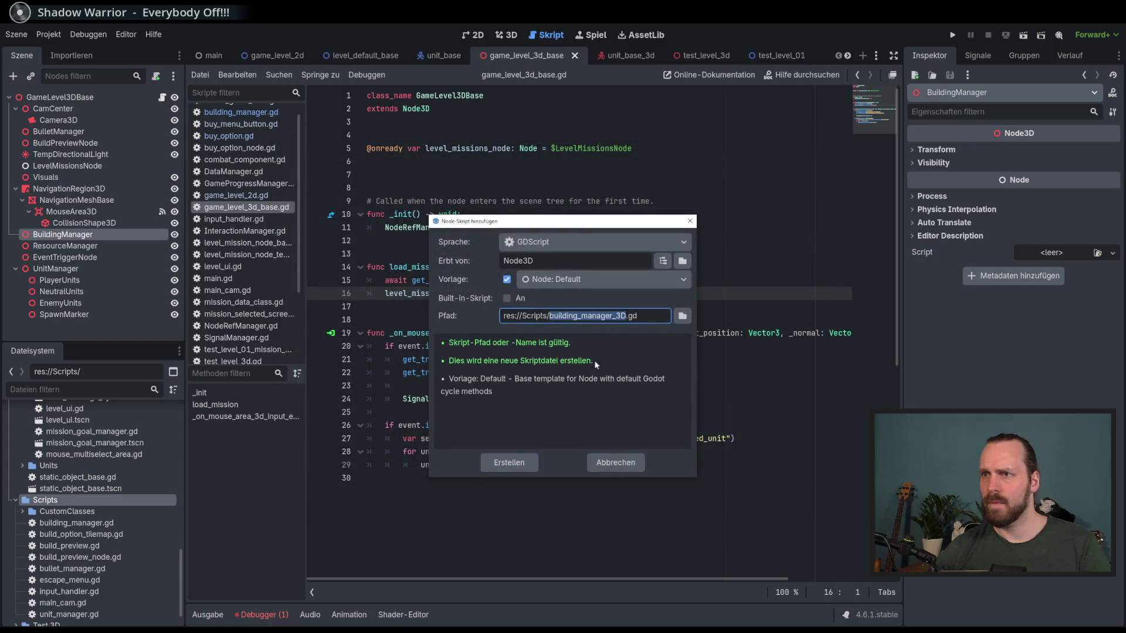
left_click(511, 464)
- Paste the BuildingManager code, extending Node3D with class_name BuildingManager3D
key("ctrl+a")
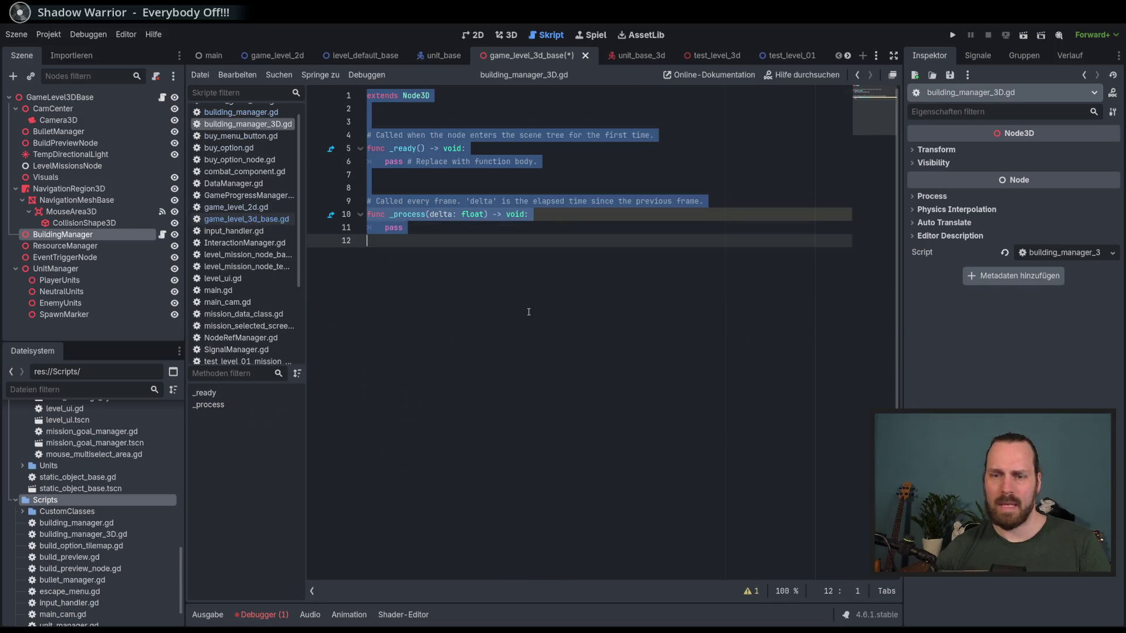
key("ctrl+v")
left_click(426, 106)
key("BackSpace")
type("3")
left_click(510, 98)
type("3D")
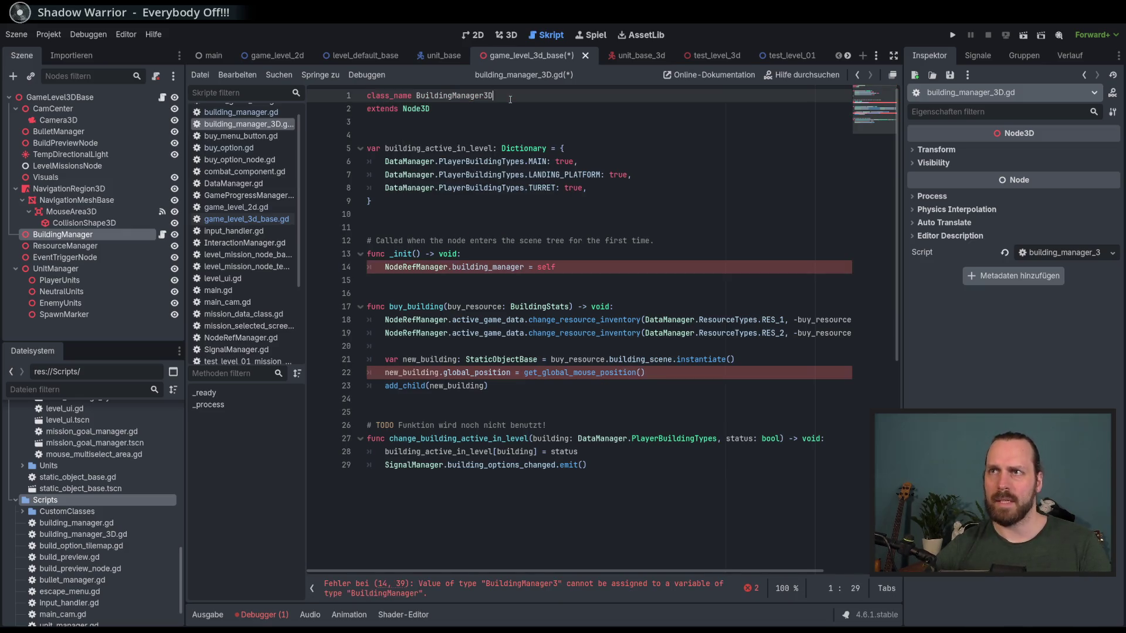
- Rename the line-14 reference to building_manager_3d, save, and jump to NodeRefManager.gd
left_click(524, 267)
type("_3d")
key("End")
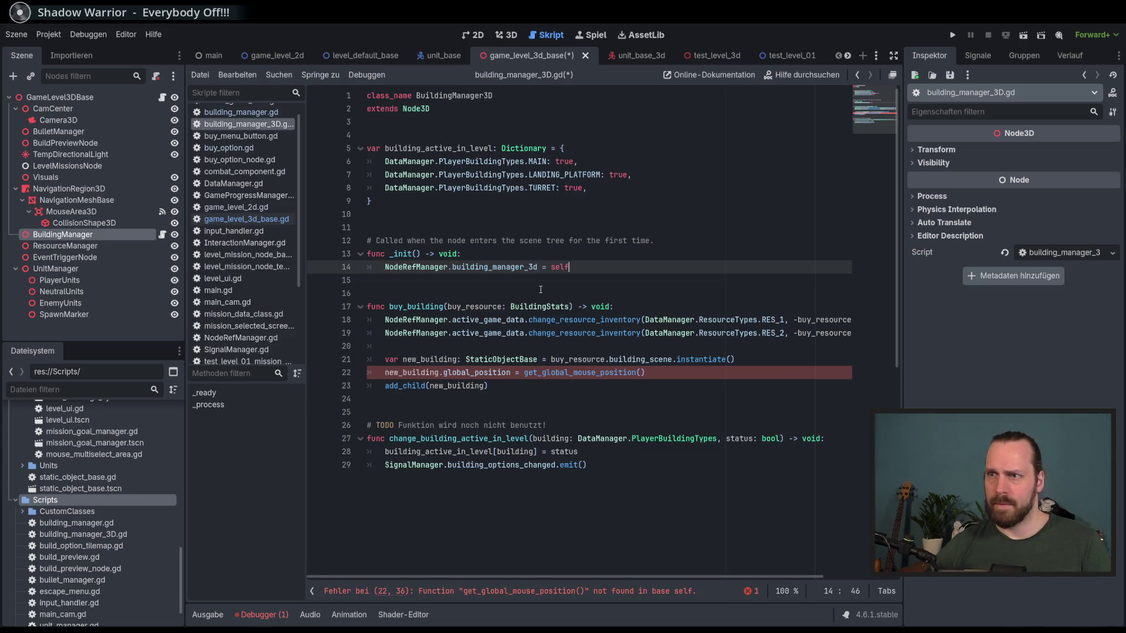
key("ctrl+s")
left_click(514, 267)
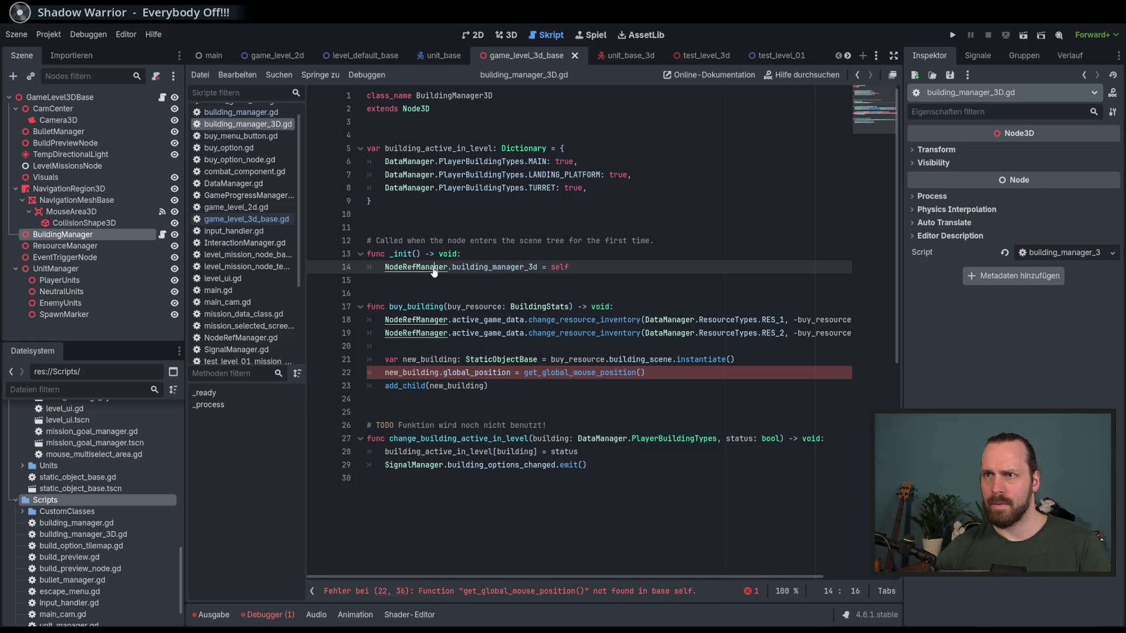
left_click(437, 267, "ctrl")
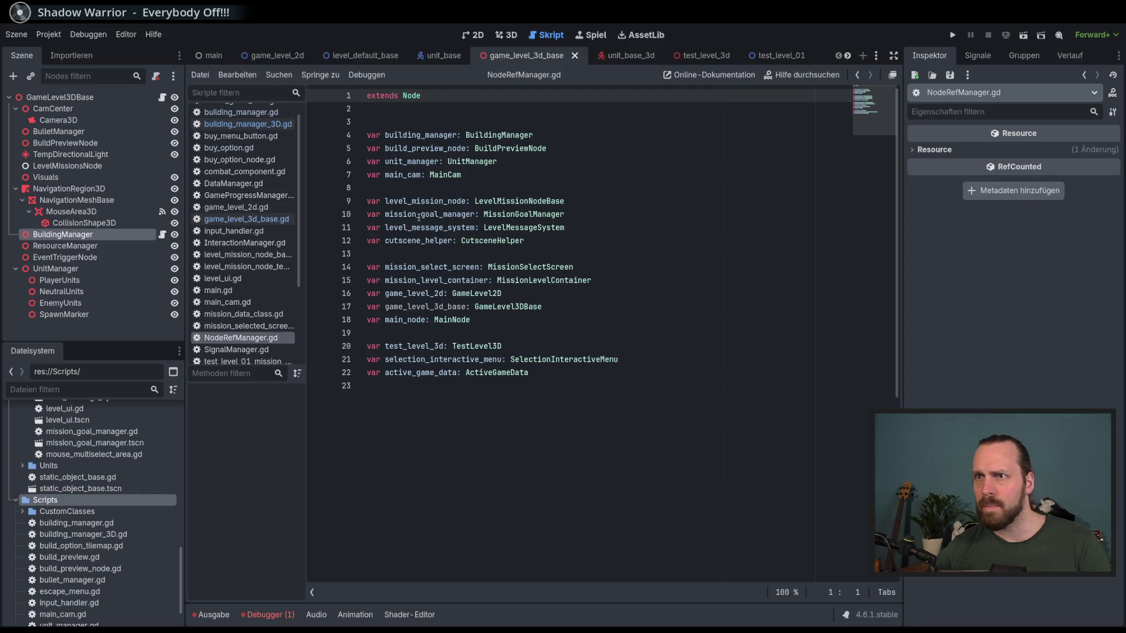
- Duplicate the building_manager declaration as building_manager_3d in NodeRefManager.gd, save, and return
left_click(551, 137)
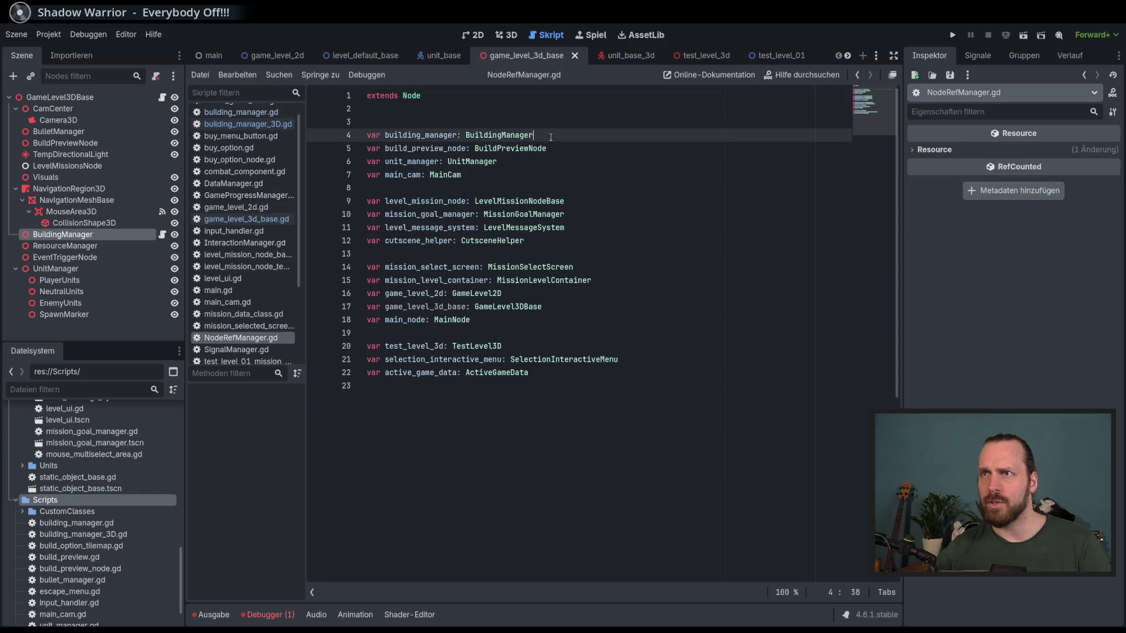
left_click(370, 134, "shift")
key("End")
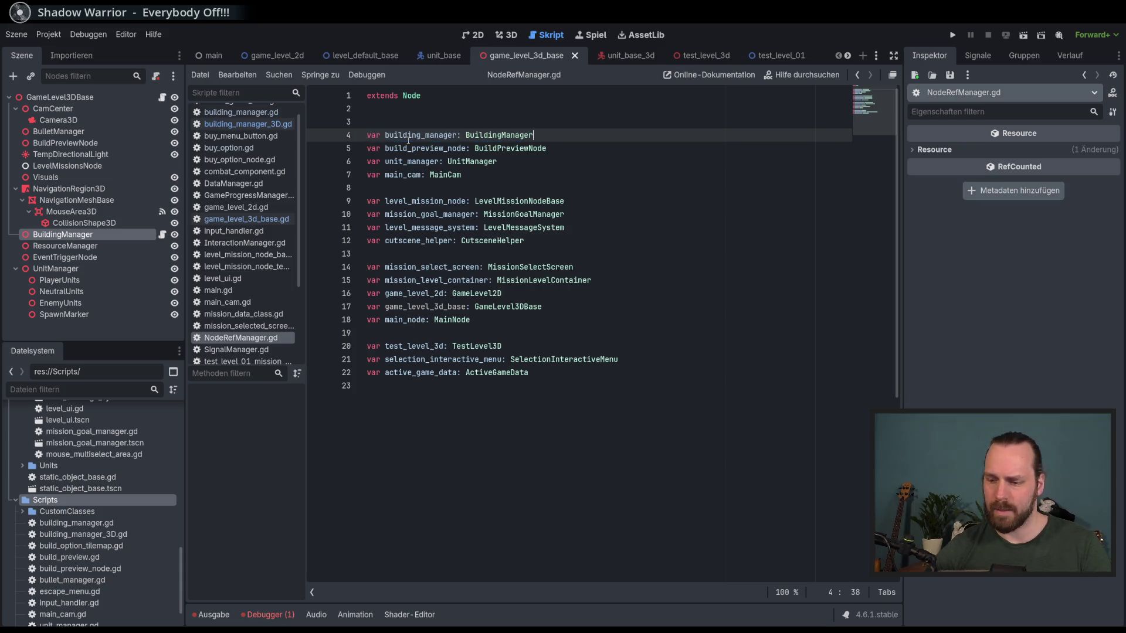
key("ctrl+shift+d")
left_click(454, 149)
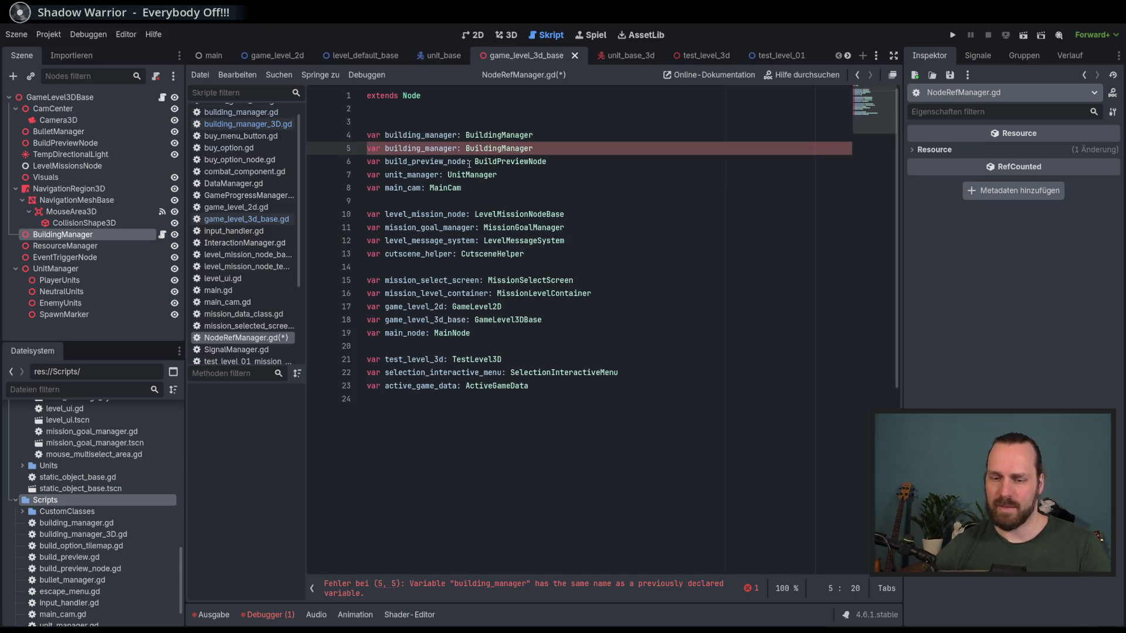
type("_3d")
key("End")
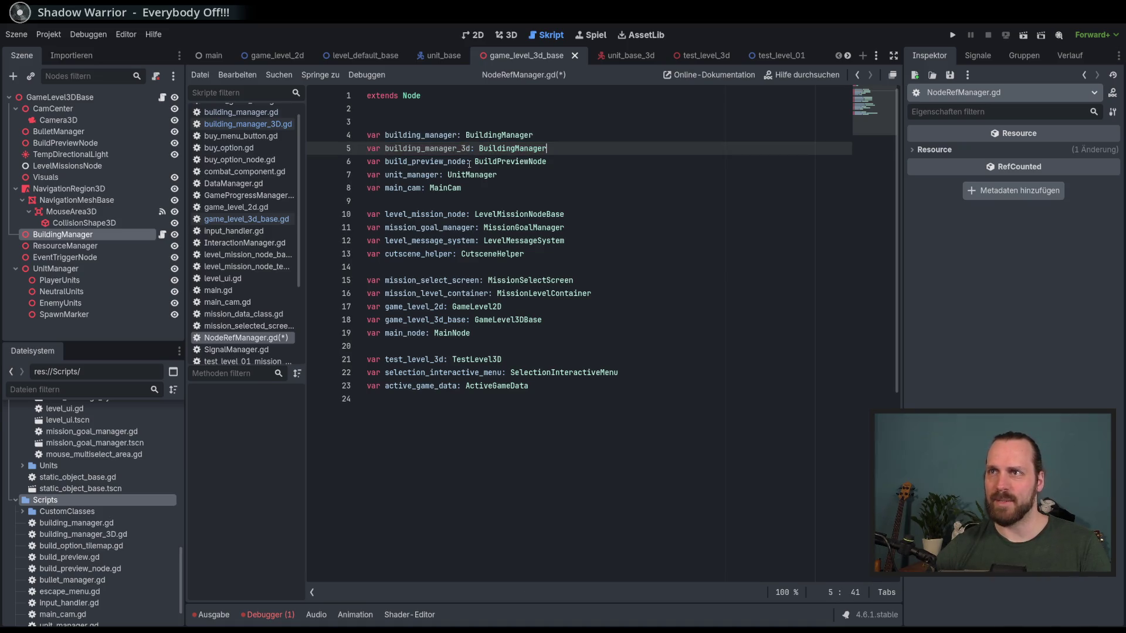
type("2")
type("D")
key("ctrl+s")
left_click(551, 151, "ctrl")
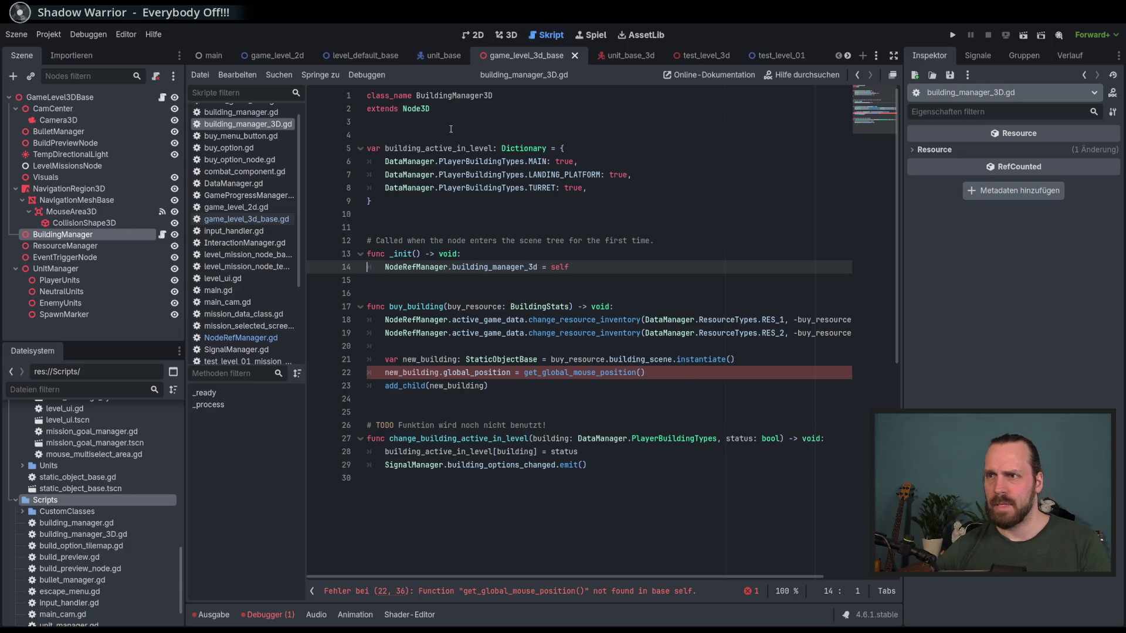
- Comment out the building-placement lines 21–23 in buy_building
mouse_move(540, 339)
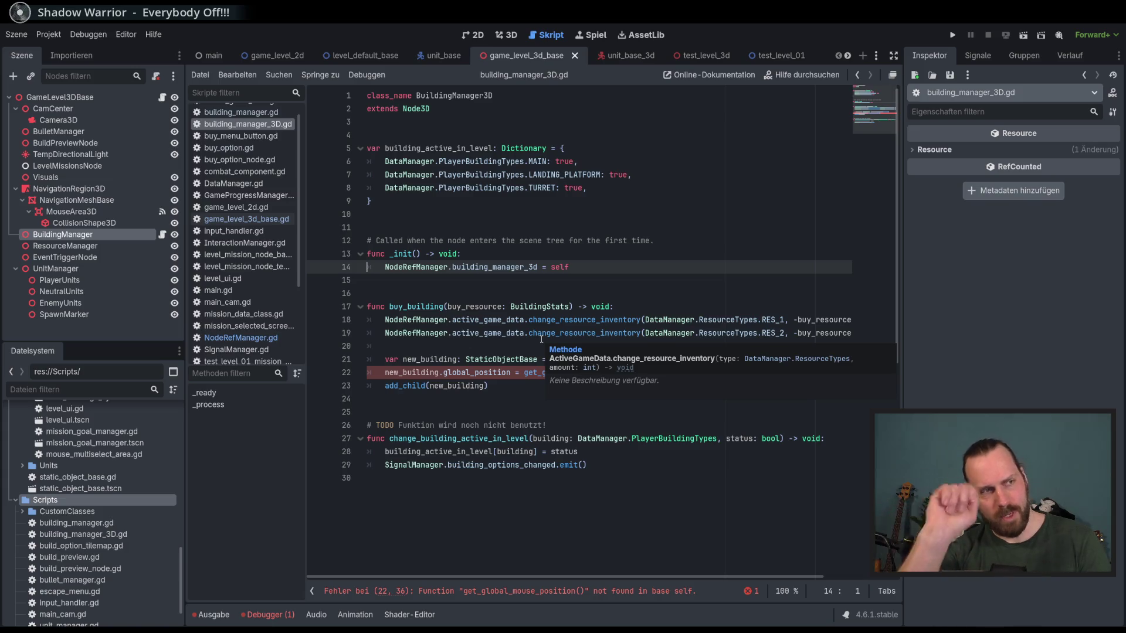
left_click(645, 412)
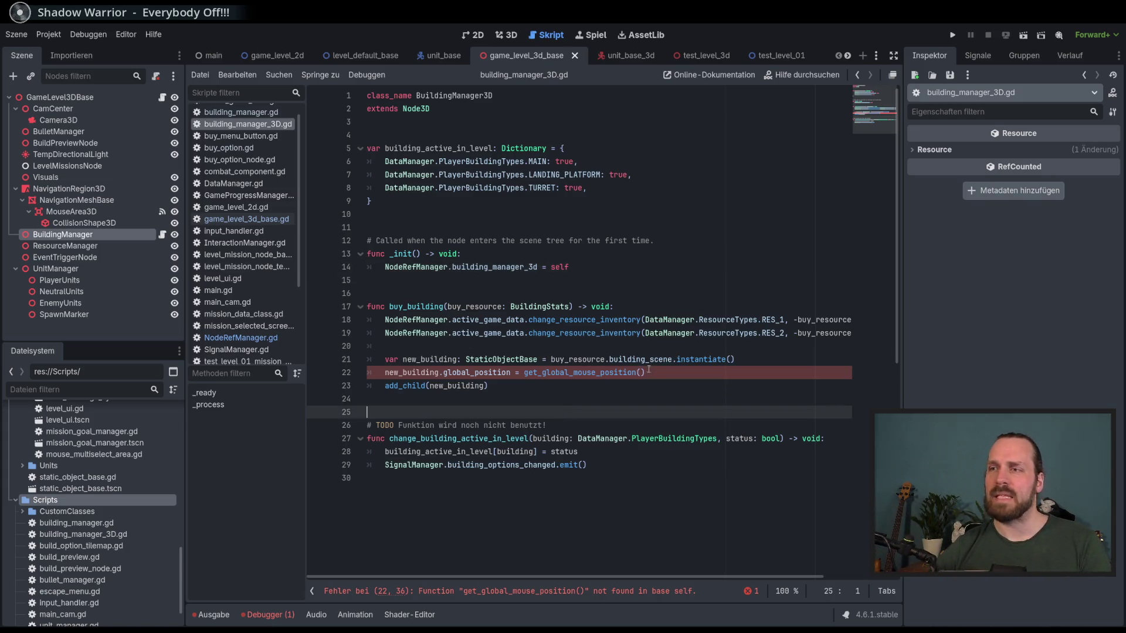
left_click(651, 373)
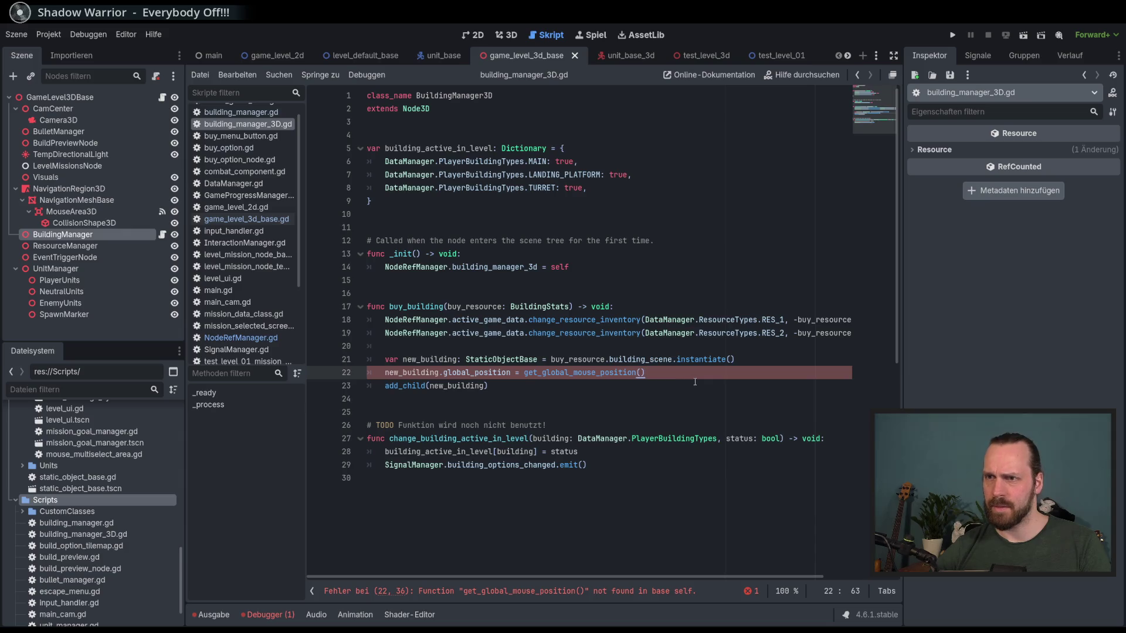
key("Down")
key("Down")
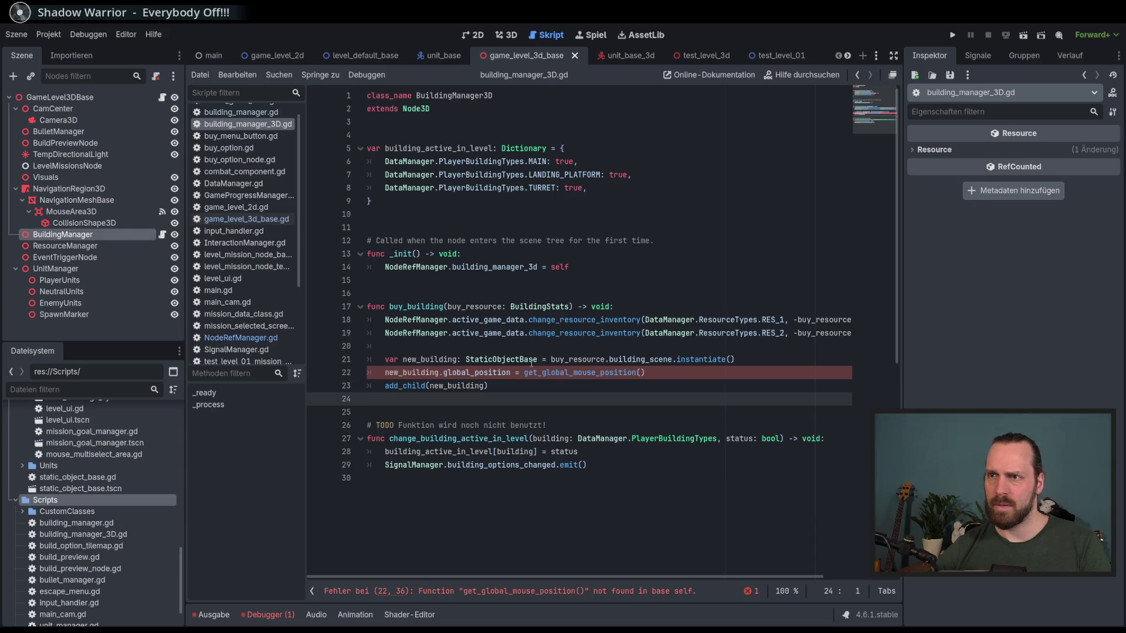
left_click_drag(538, 360, 572, 386)
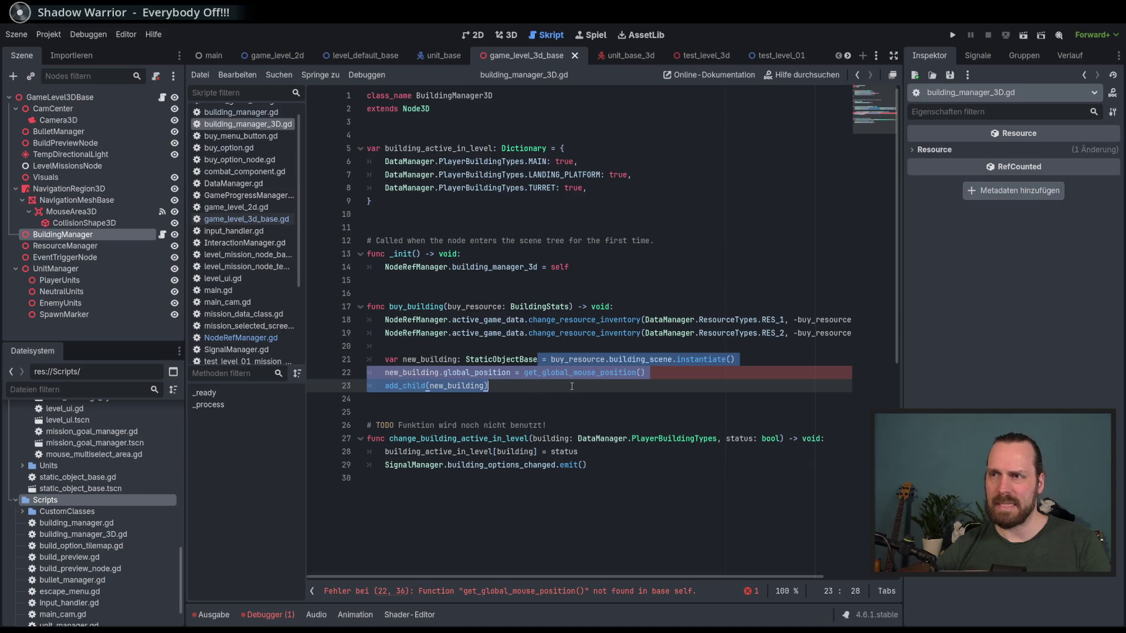
left_click(615, 396)
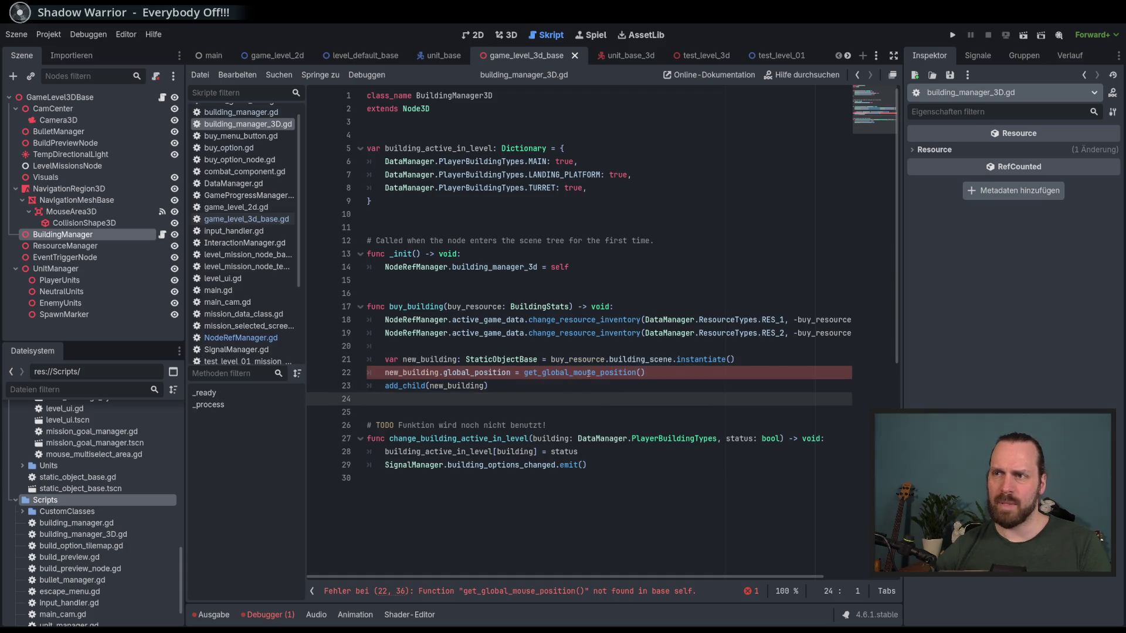
left_click_drag(517, 360, 509, 381)
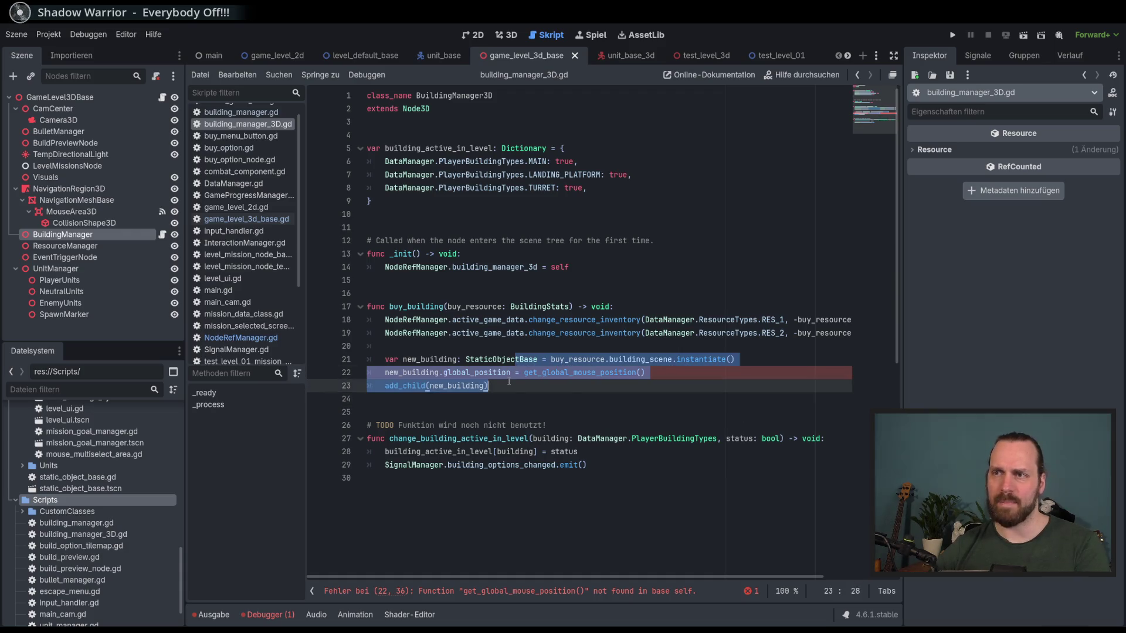
key("ctrl+k")
left_click(663, 373)
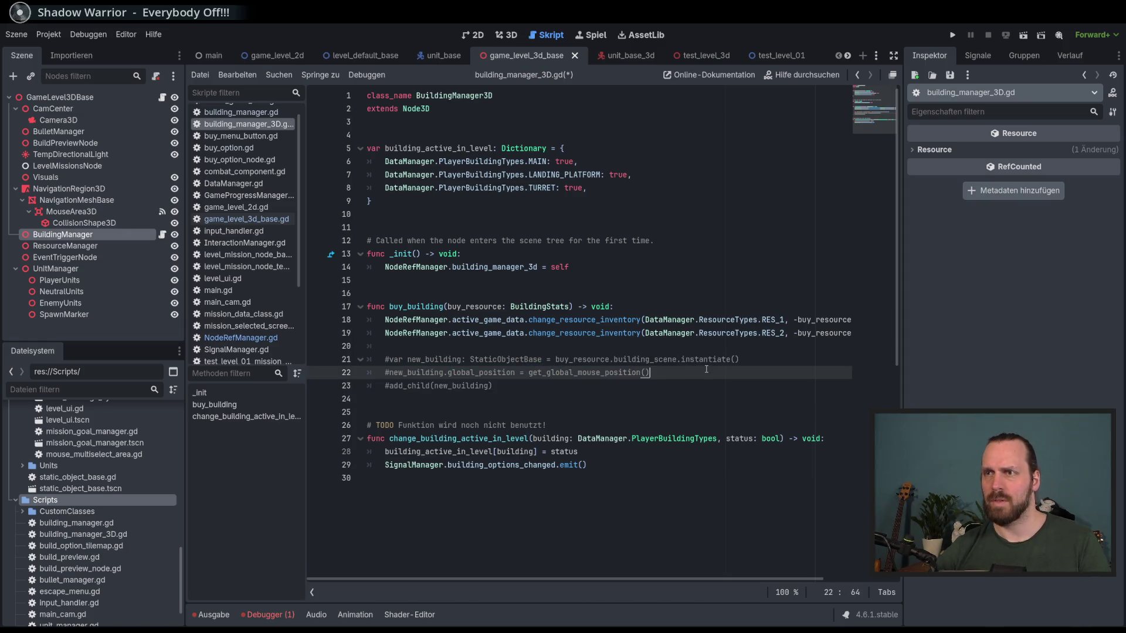
- Add the note '# TESTWEISE ausgemacht - NOTWENDIG' above the commented lines
left_click(617, 346)
key("Return")
type("# TREST")
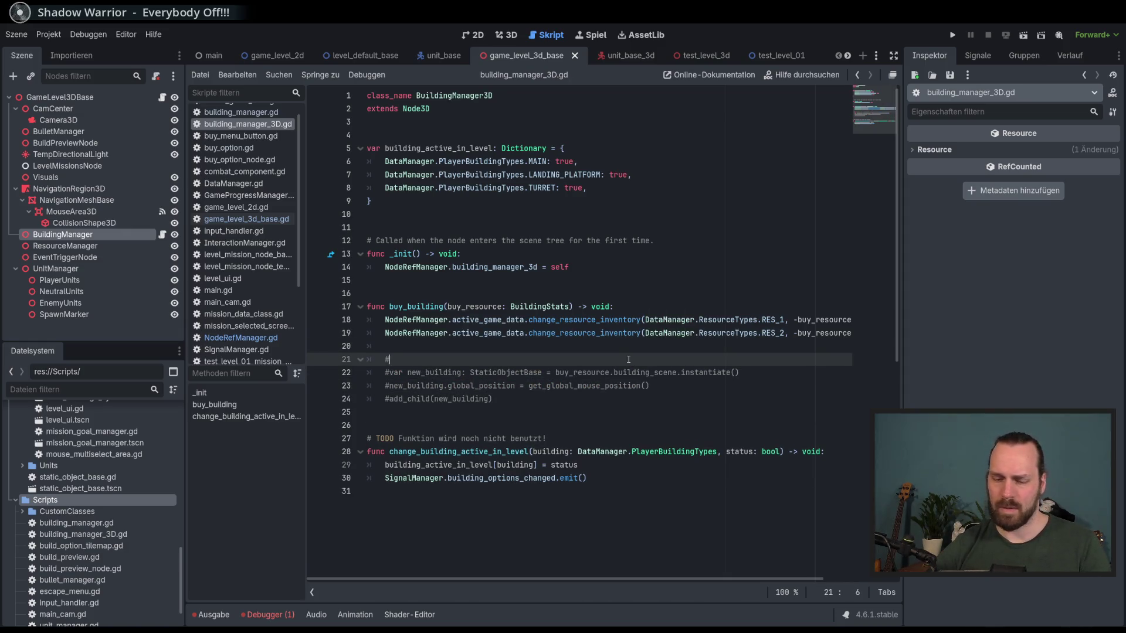
key("BackSpace")
key("BackSpace")
key("BackSpace")
type("ESTW")
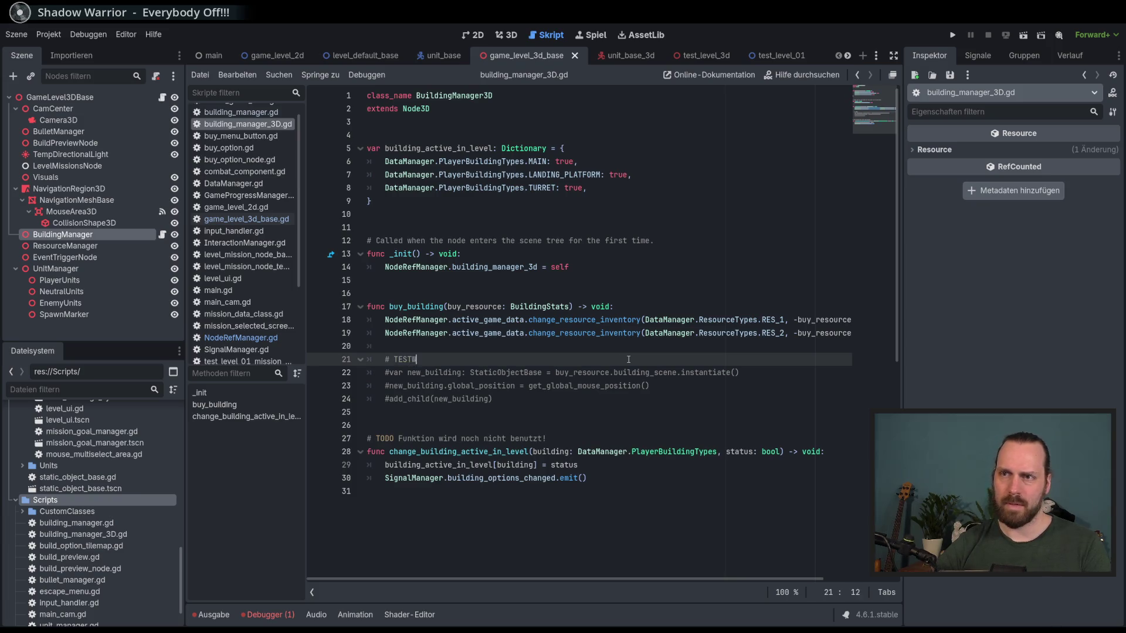
type("EISE ausgesa")
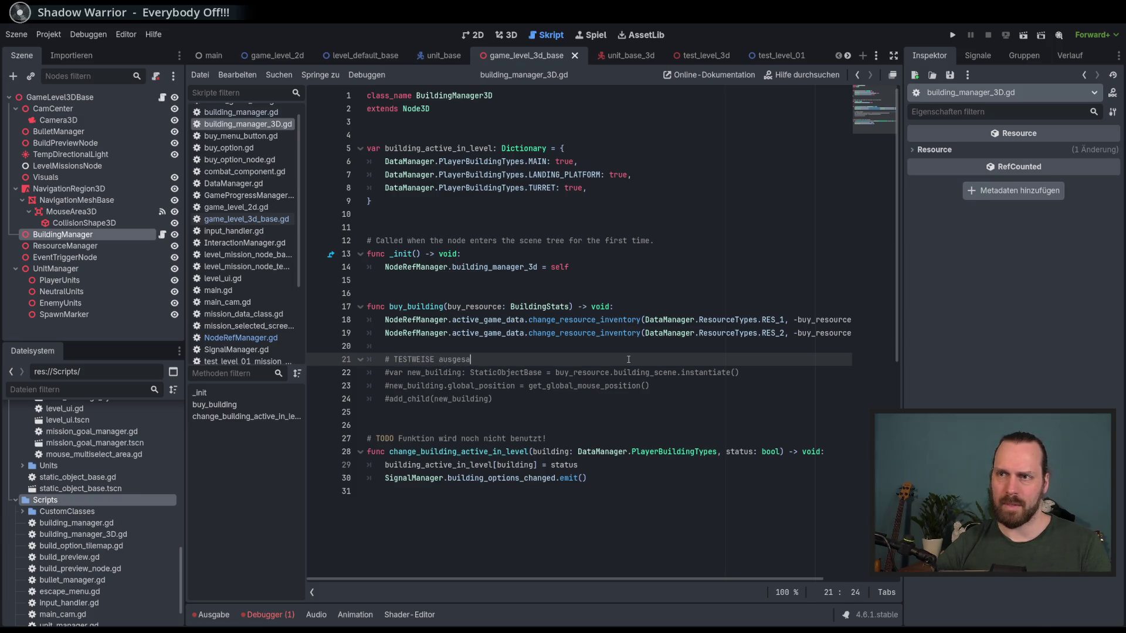
key("BackSpace")
key("BackSpace")
type("macht")
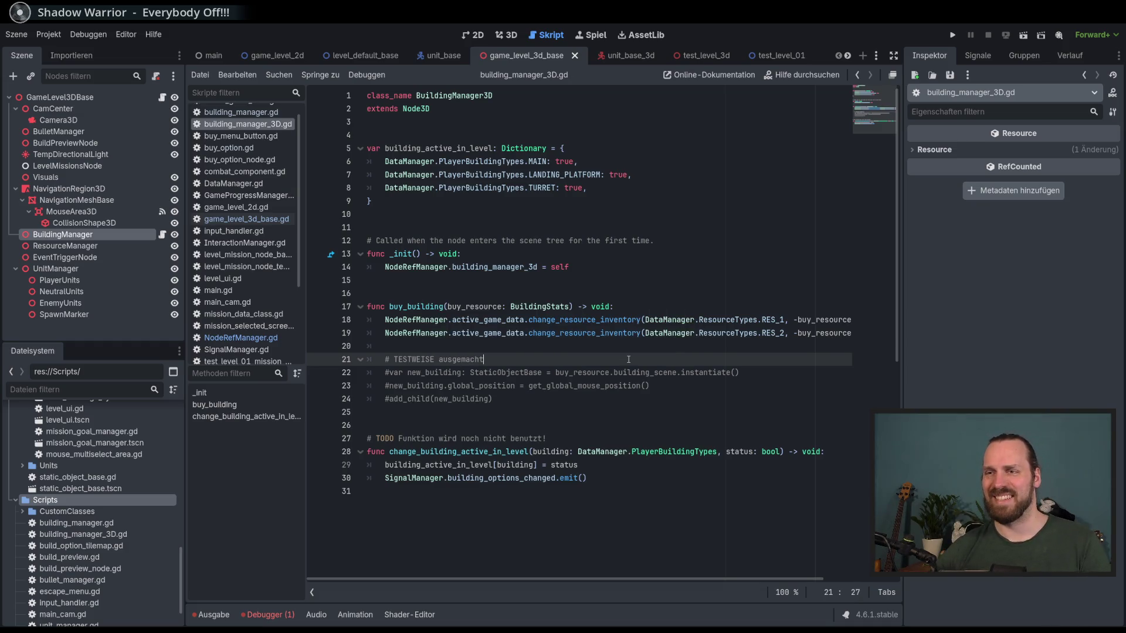
type(" - NOTWENDIG")
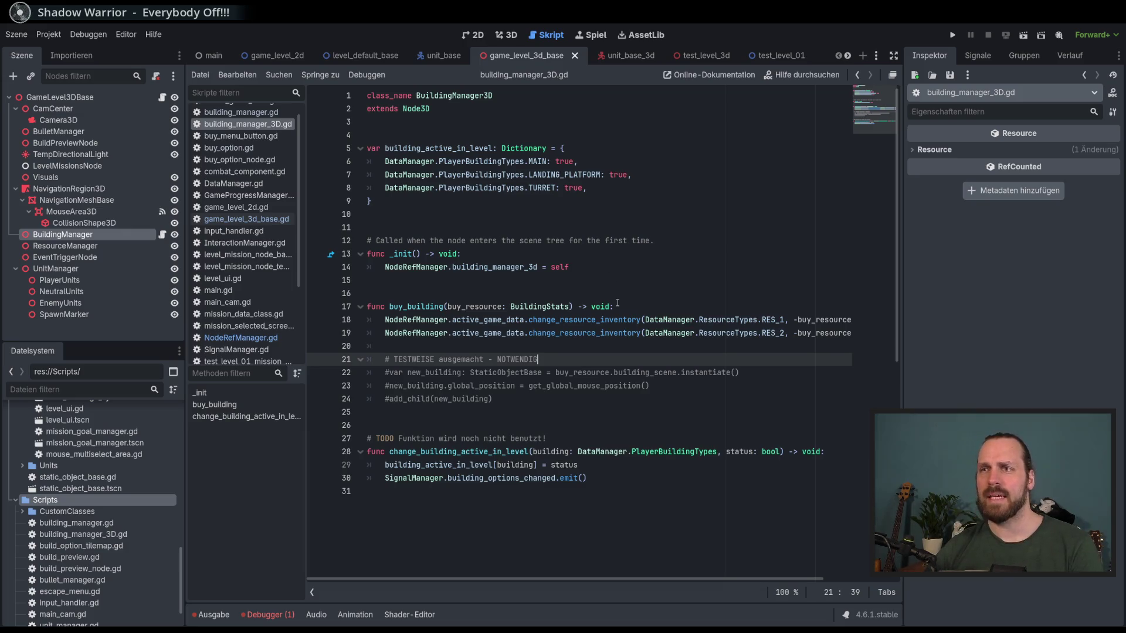
- Place the caret right after building_manager_3d on line 14
double_click(499, 266)
left_click(611, 273)
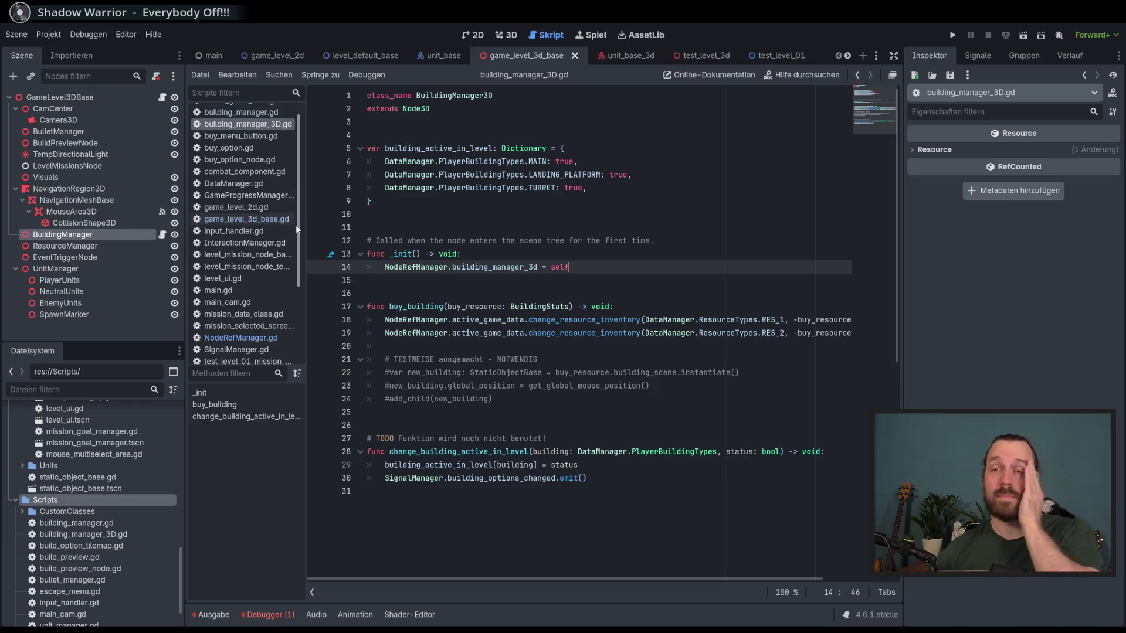
left_click(538, 267)
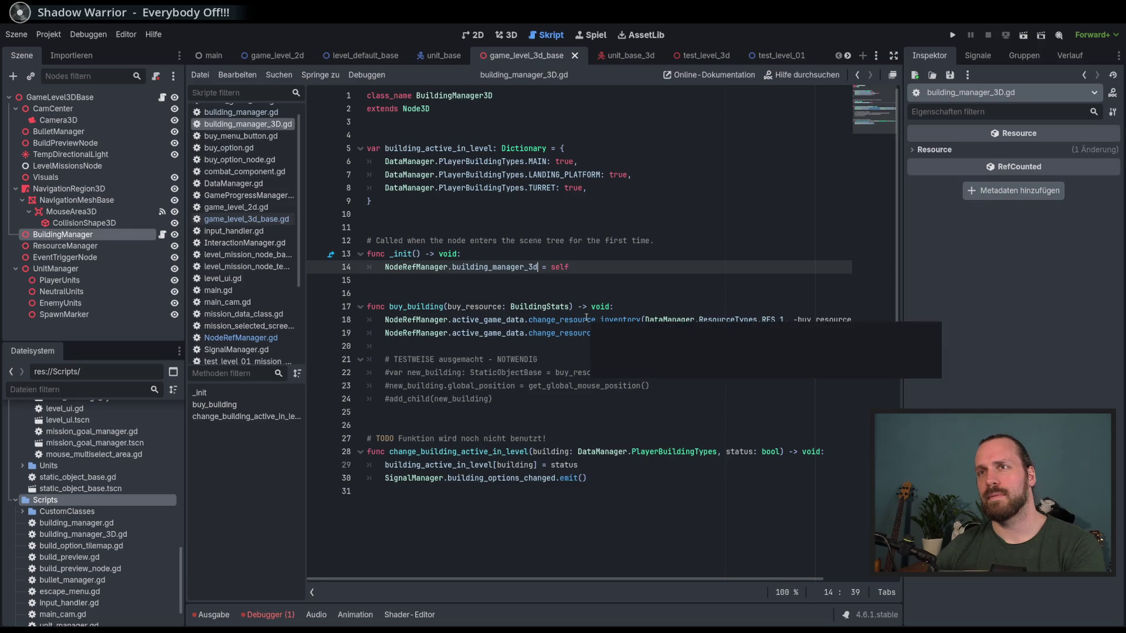
- Change the line-14 reference back to building_manager and save the script
key("BackSpace")
key("BackSpace")
key("BackSpace")
key("Down")
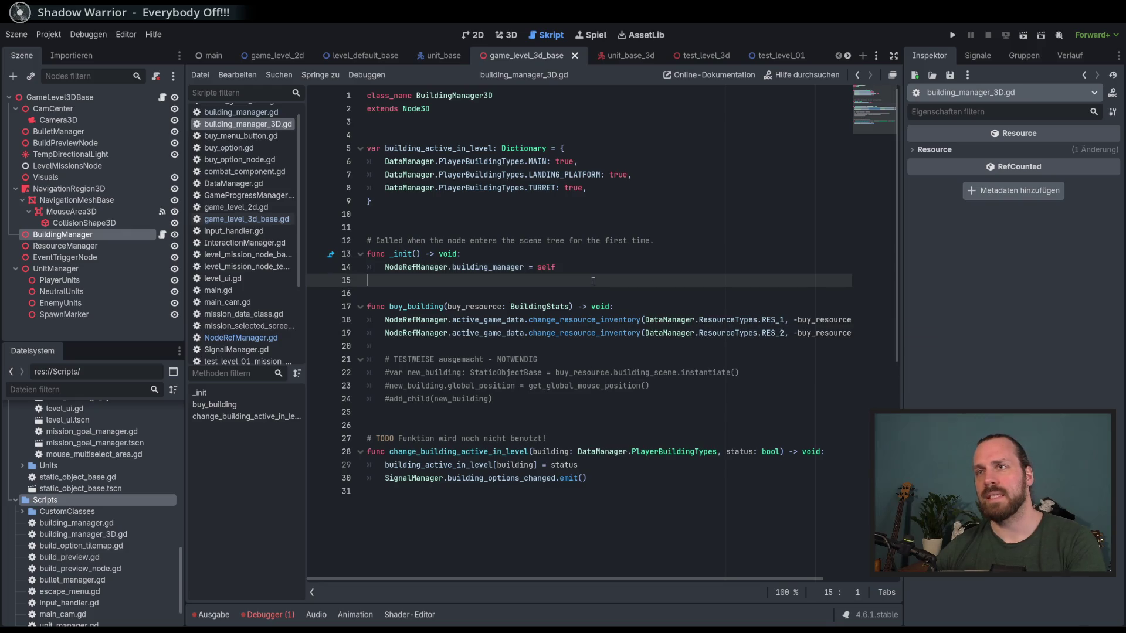
key("ctrl+s")
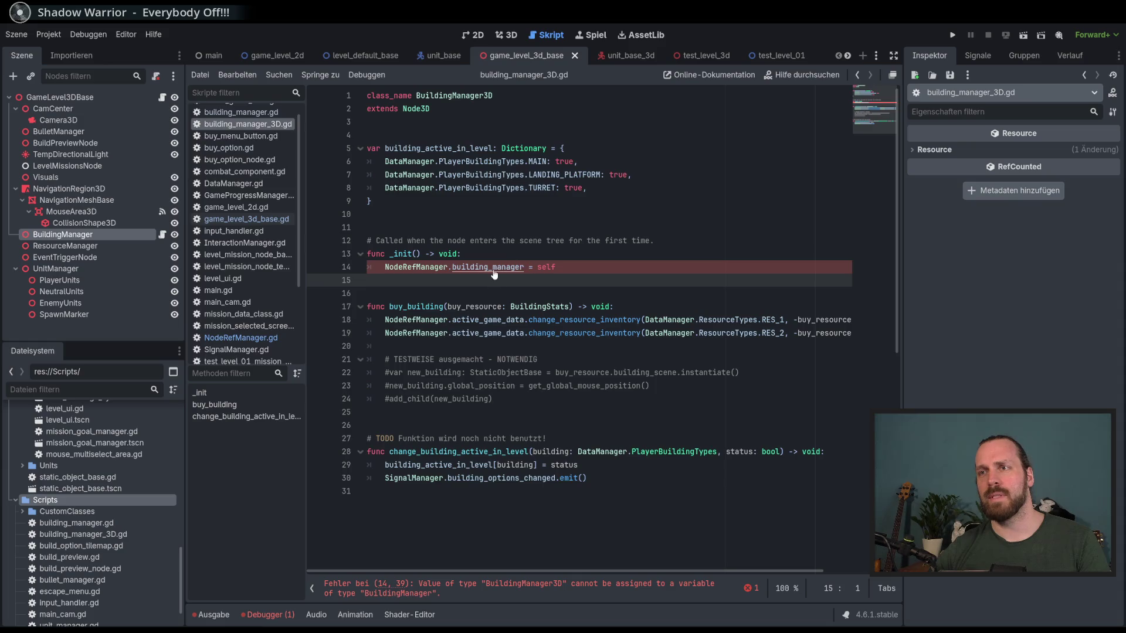
- In NodeRefManager.gd, delete building_manager_3d, type building_manager as Node, and run
left_click(416, 266, "ctrl")
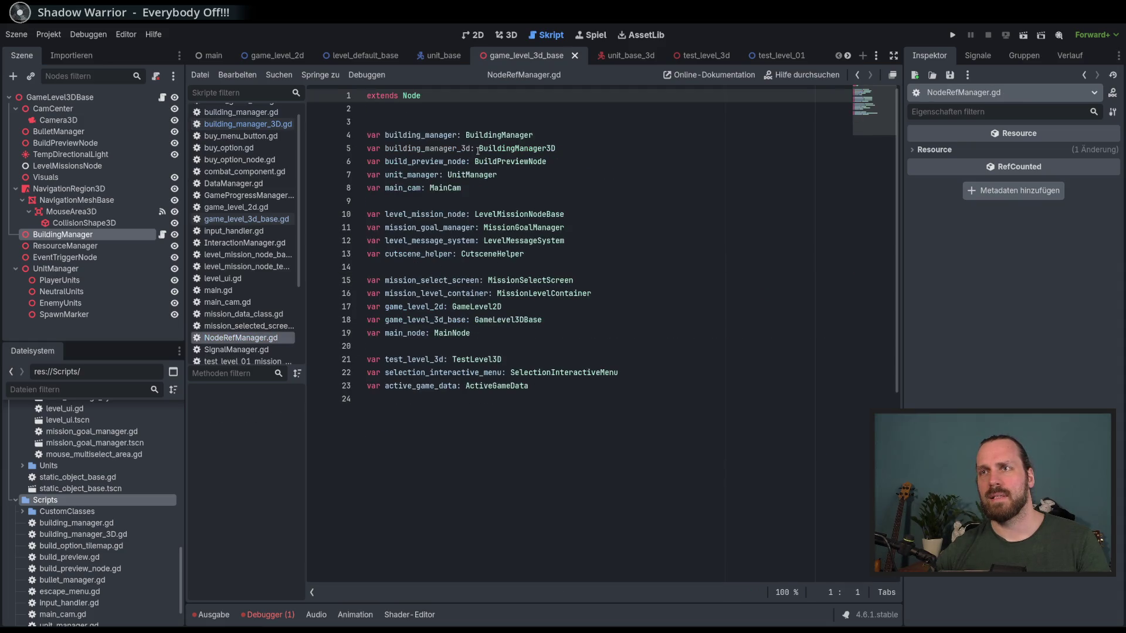
left_click(553, 151)
key("shift+Up")
key("BackSpace")
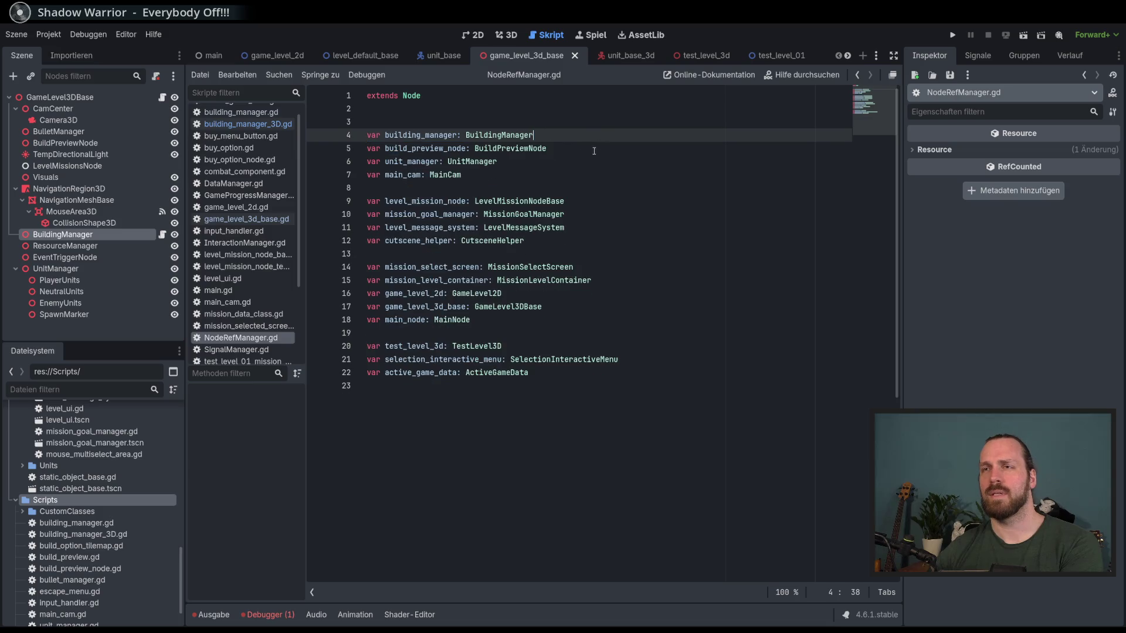
left_click_drag(532, 135, 466, 135)
type("Node")
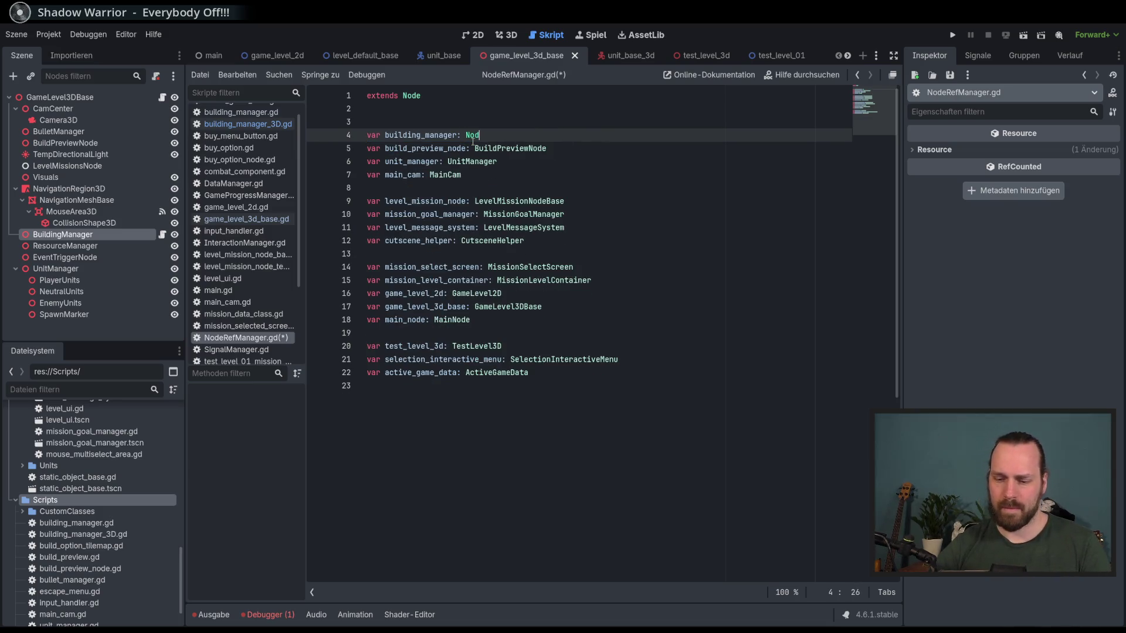
key("Down")
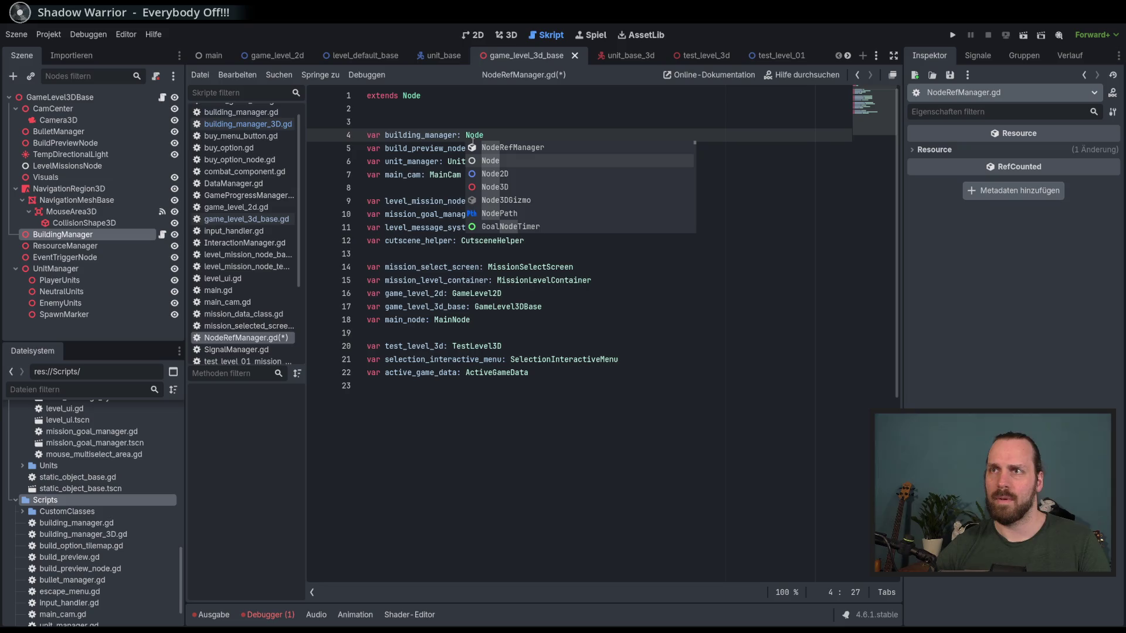
key("Return")
key("F5")
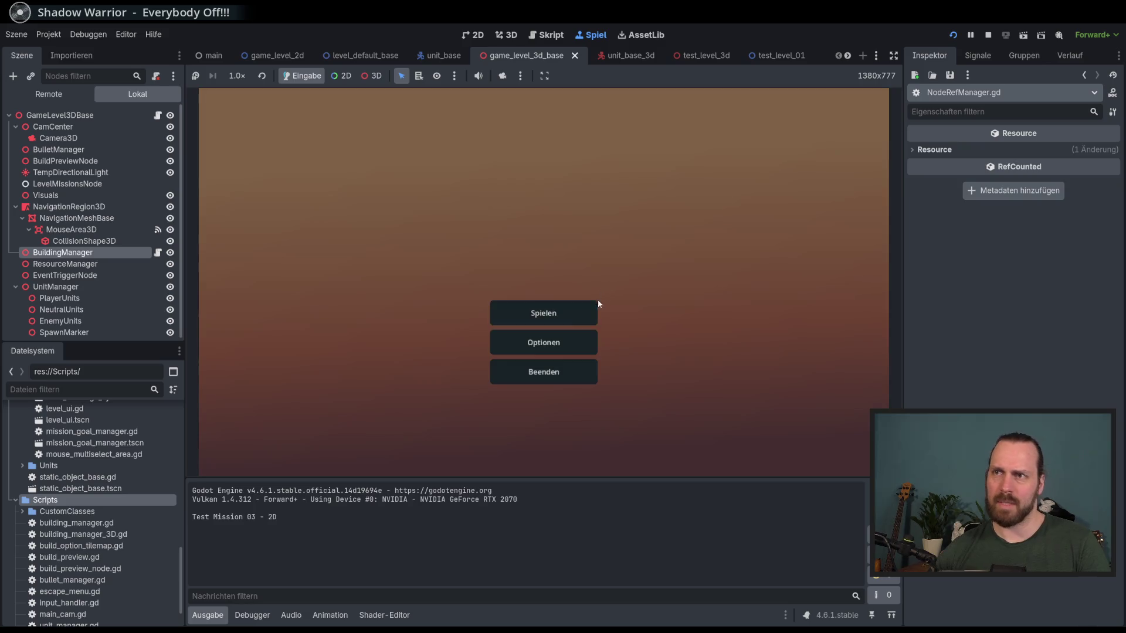
- Start Test Mission - 3D and follow the debugger error to buy_option.gd
left_click(570, 311)
left_click(376, 248)
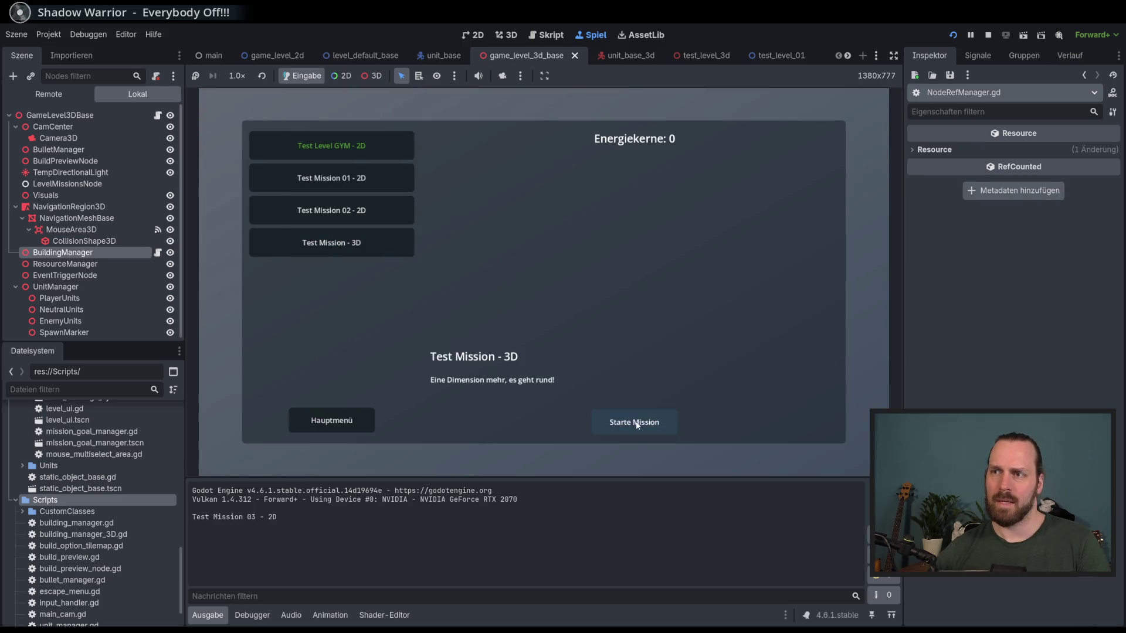
left_click(635, 422)
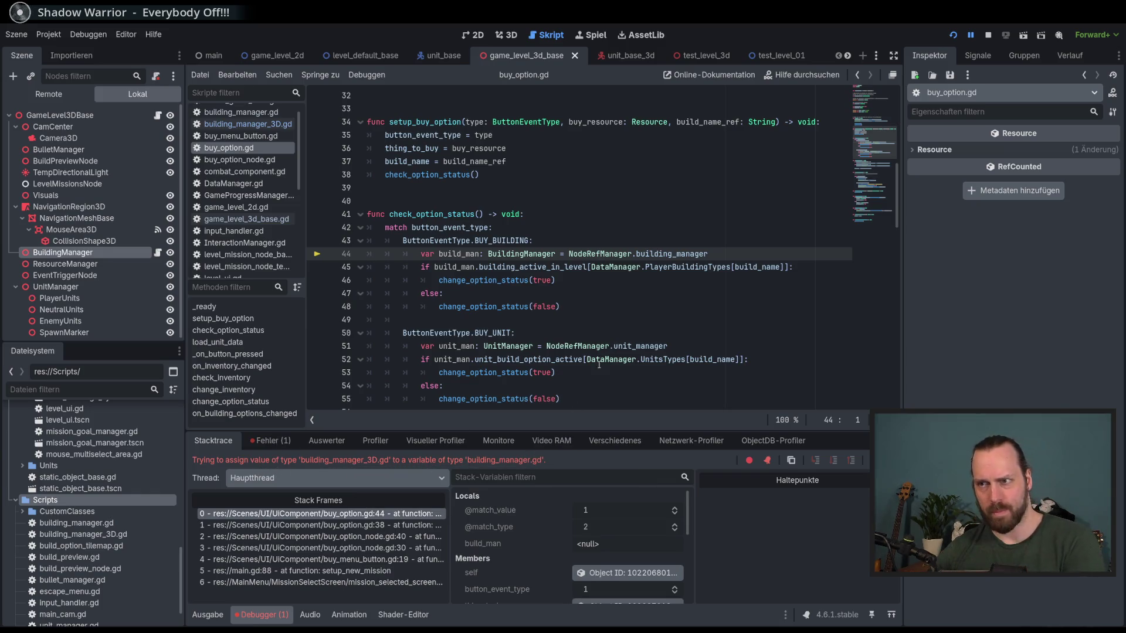
scroll(616, 308, "up", 1)
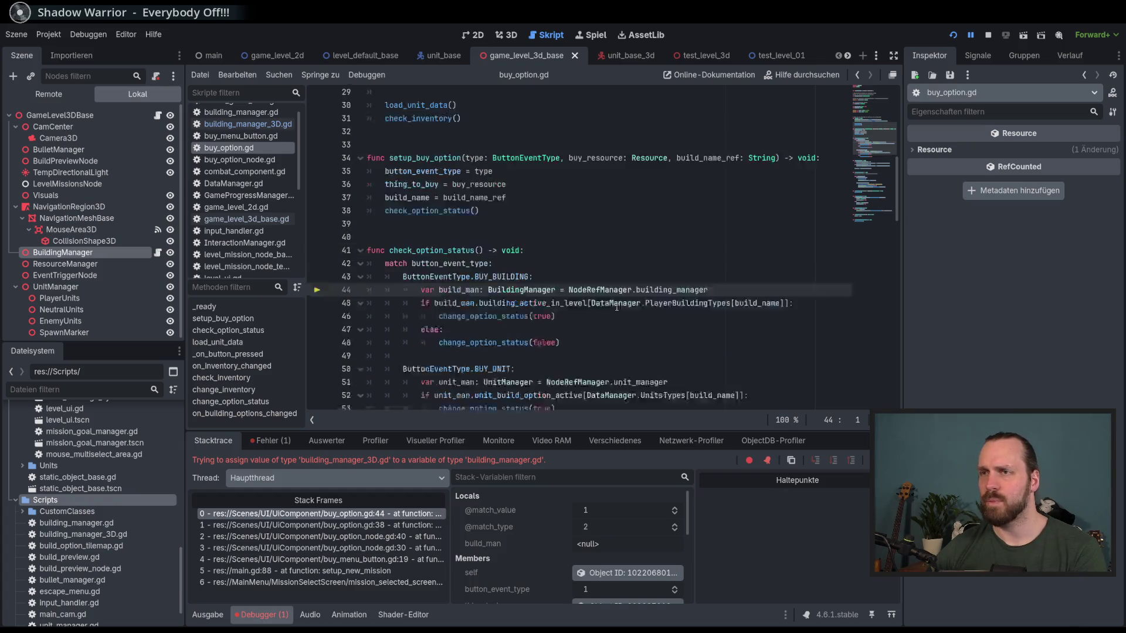
scroll(617, 307, "up", 2)
scroll(616, 308, "down", 2)
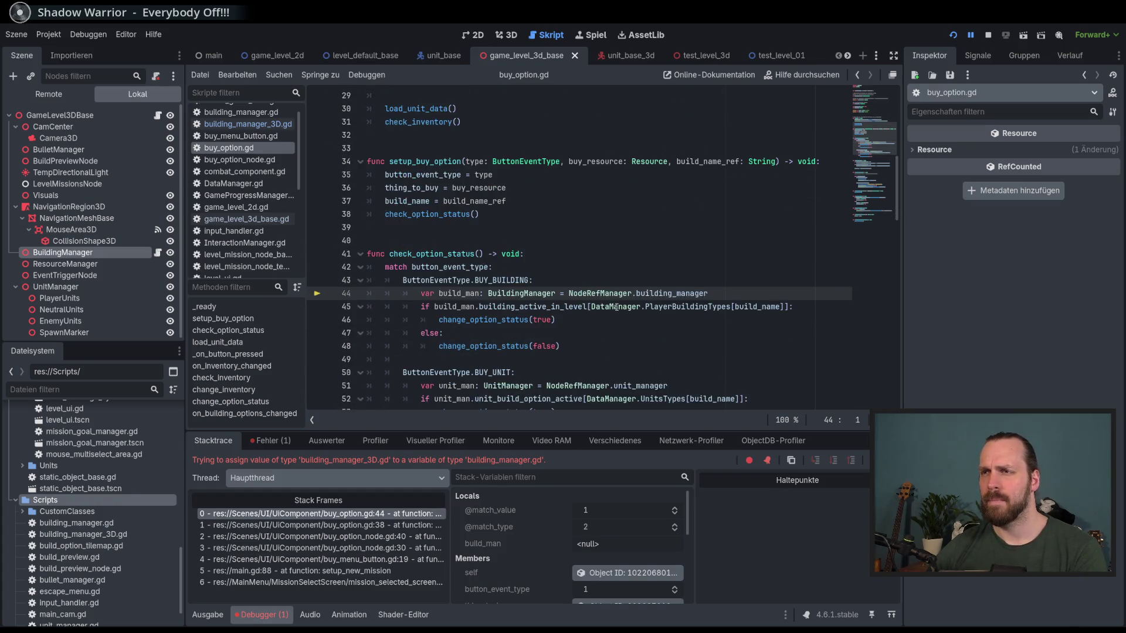
- Retype build_man on line 44 as Node instead of BuildingManager, save, and relaunch
left_click_drag(556, 293, 488, 293)
type("Node")
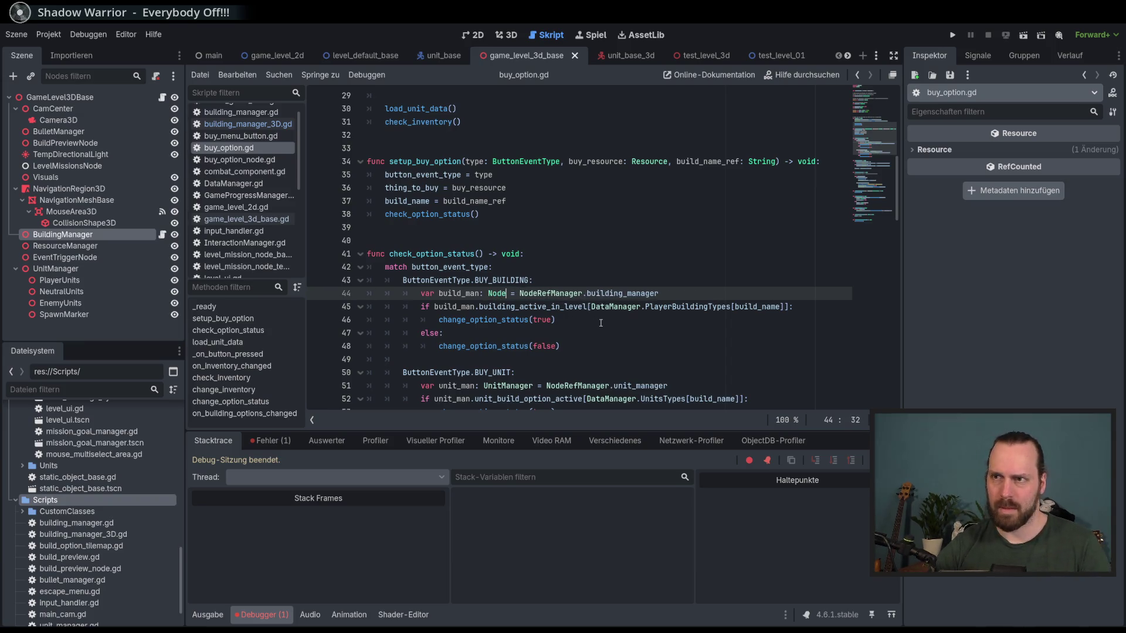
key("Down")
key("Return")
key("End")
key("ctrl+s")
double_click(473, 293)
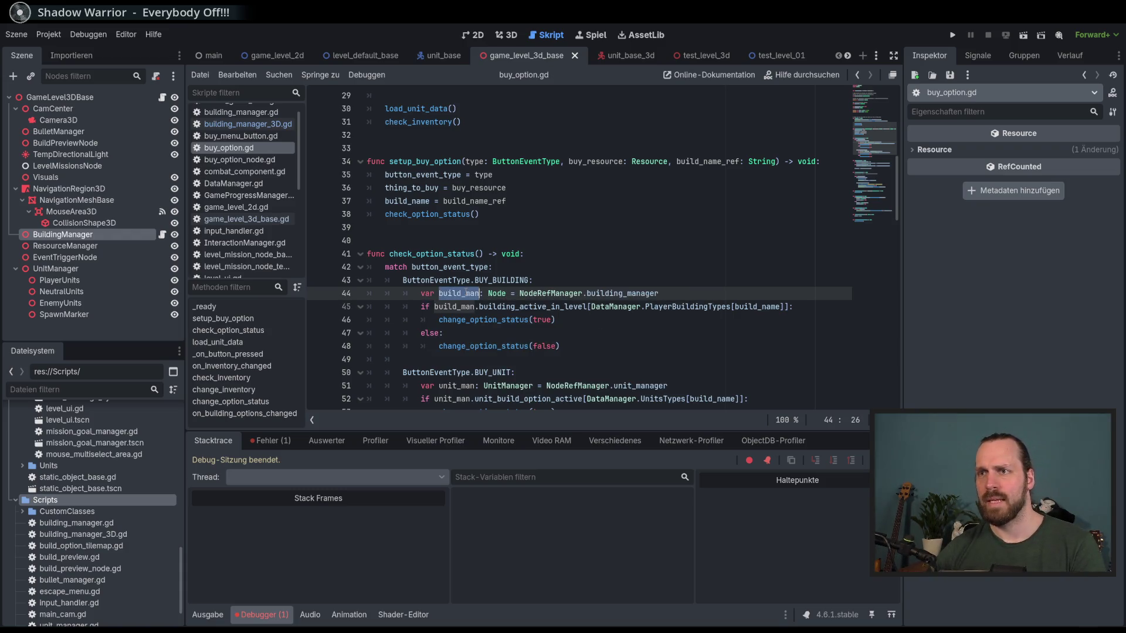
key("F5")
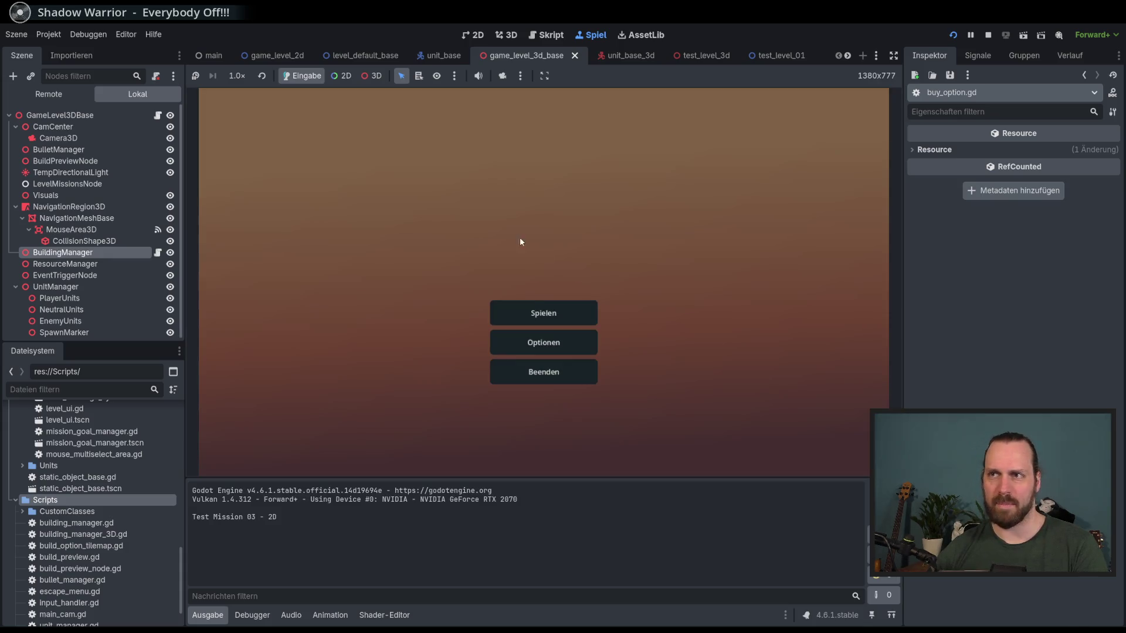
left_click(533, 308)
- Start Test Mission - 3D to reproduce the set_mission_data error
left_click(357, 146)
left_click(373, 249)
left_click(651, 430)
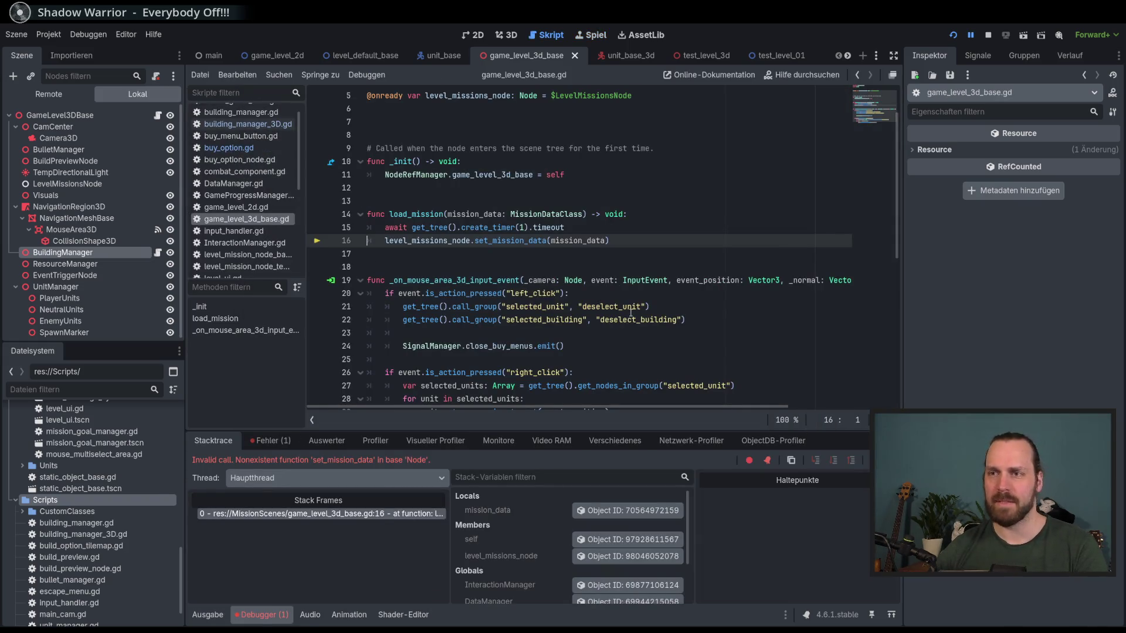
- Lengthen the load_mission timer to create_timer(5) and retest Test Mission - 3D
left_click(624, 241)
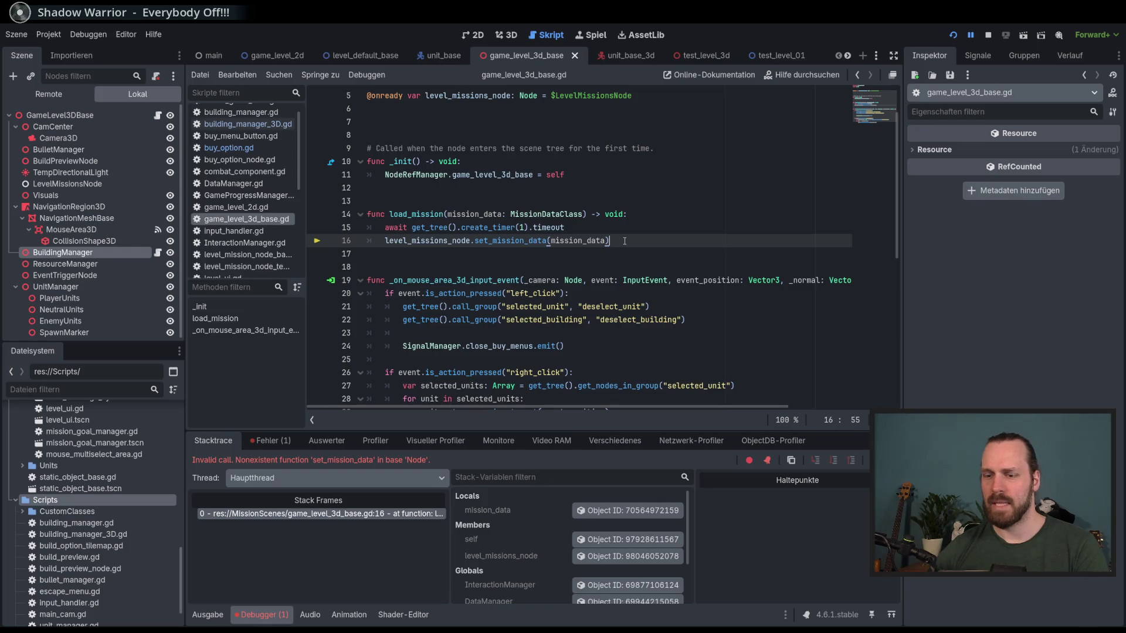
double_click(523, 227)
type("5")
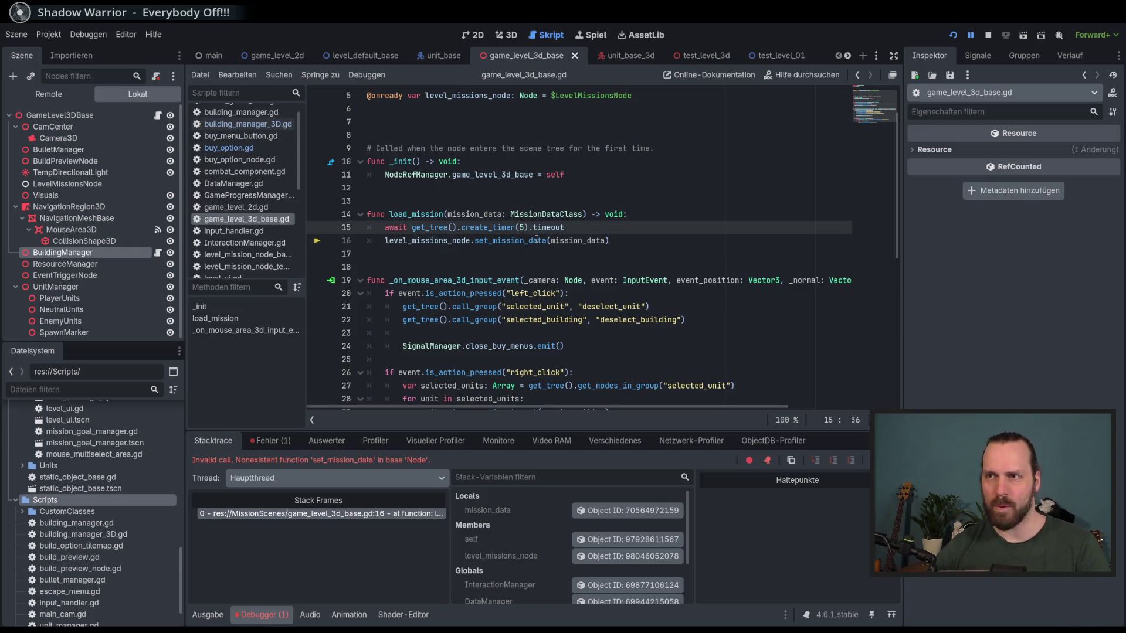
left_click(631, 222)
key("F5")
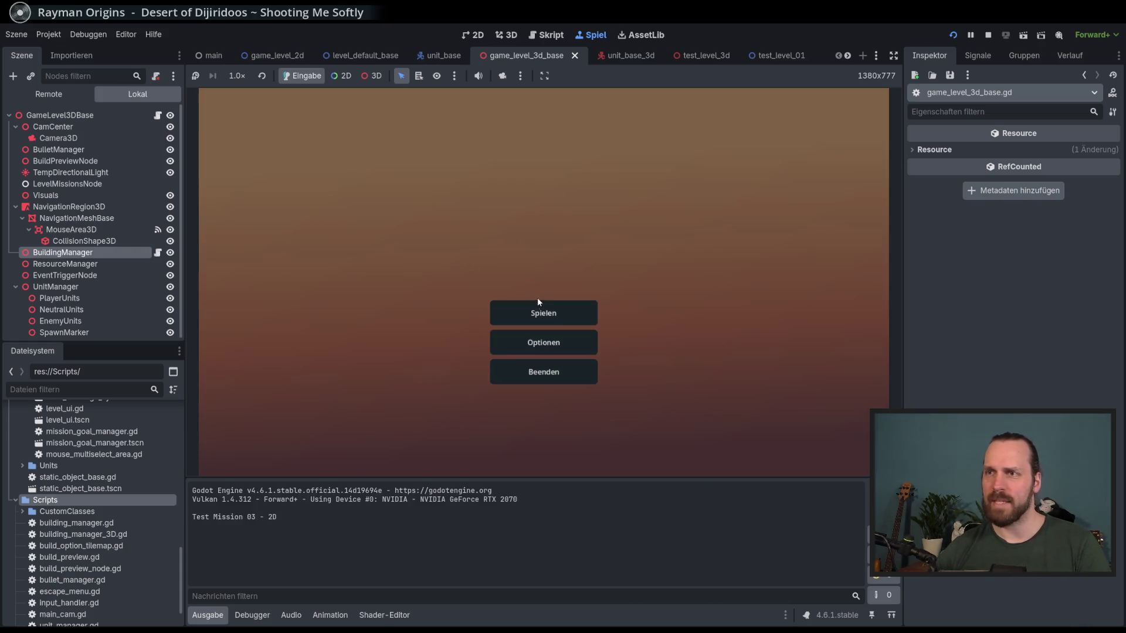
left_click(543, 311)
left_click(296, 242)
left_click(634, 422)
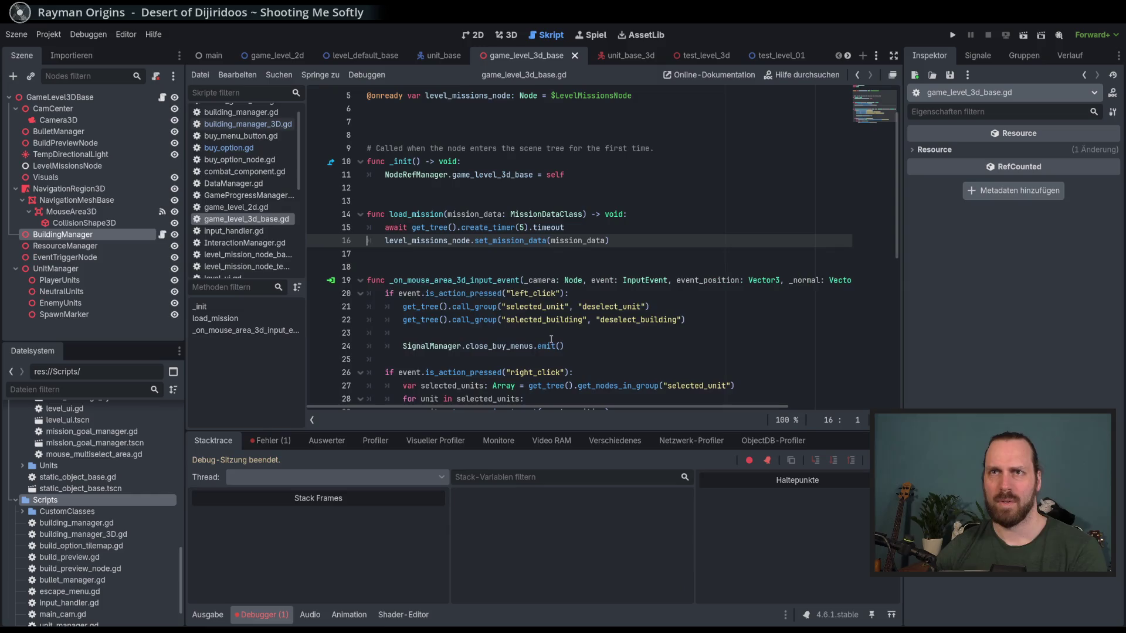
- Restore the timer to 1 second, comment out line 15, and rerun
left_click(525, 228)
key("BackSpace")
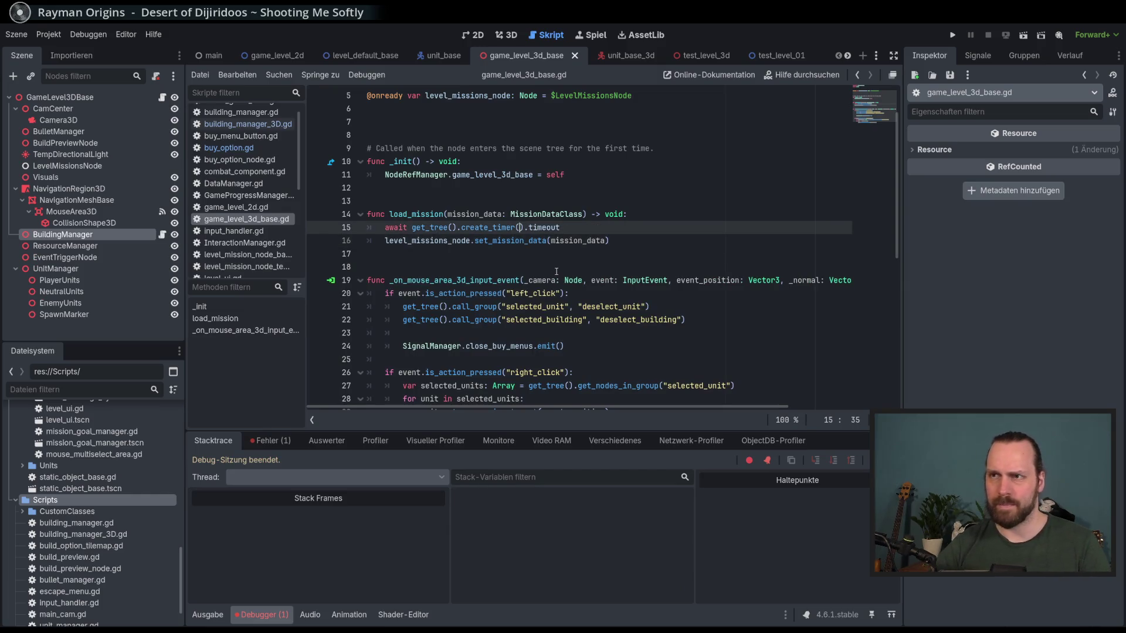
type("1")
key("End")
key("ctrl+k")
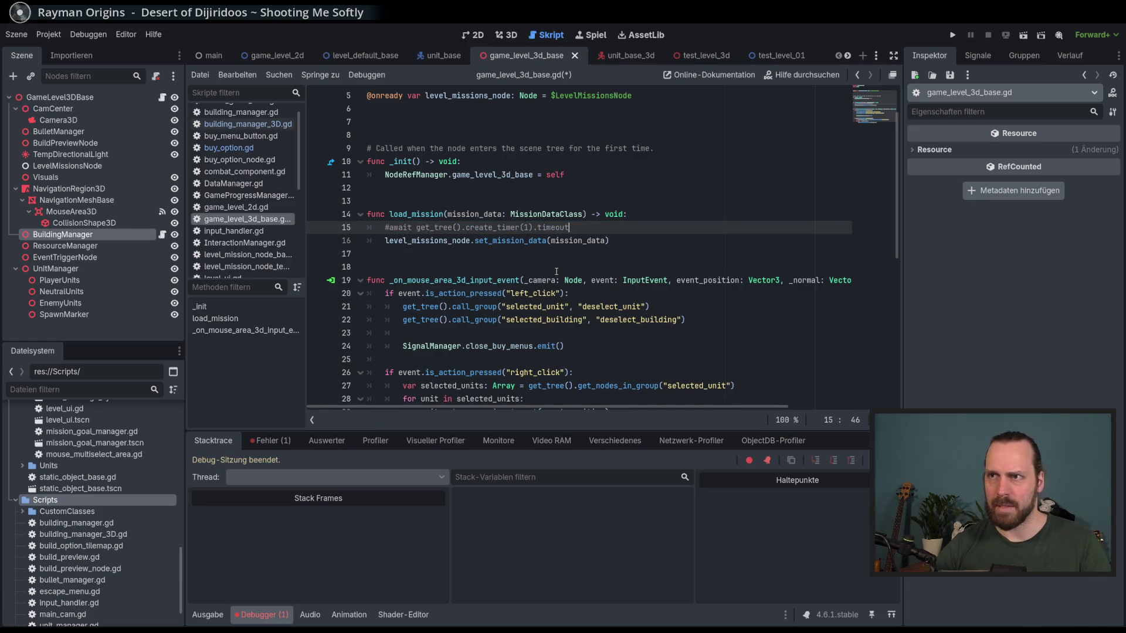
key("F5")
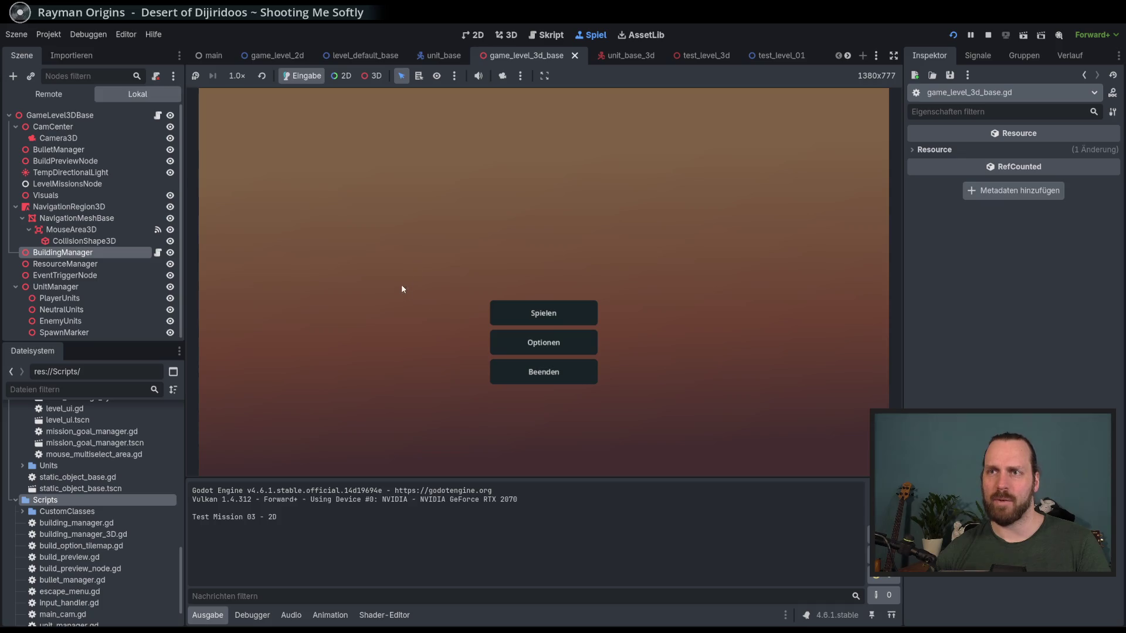
- Choose Spielen, select Test Mission - 3D, and click Starte Mission
left_click(545, 314)
left_click(405, 241)
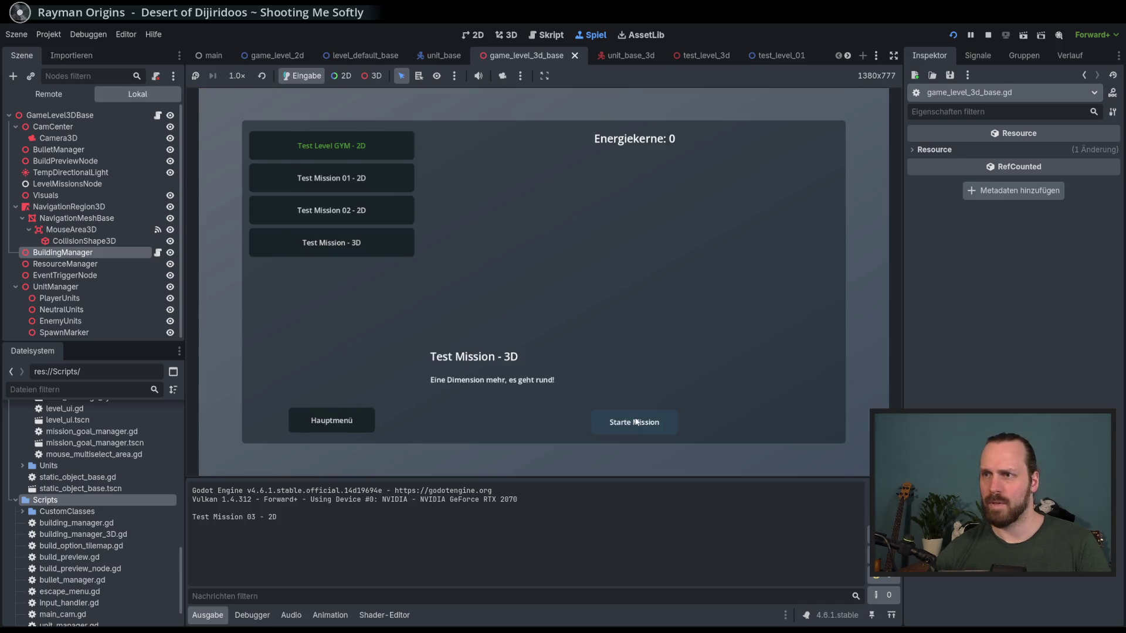
left_click(635, 421)
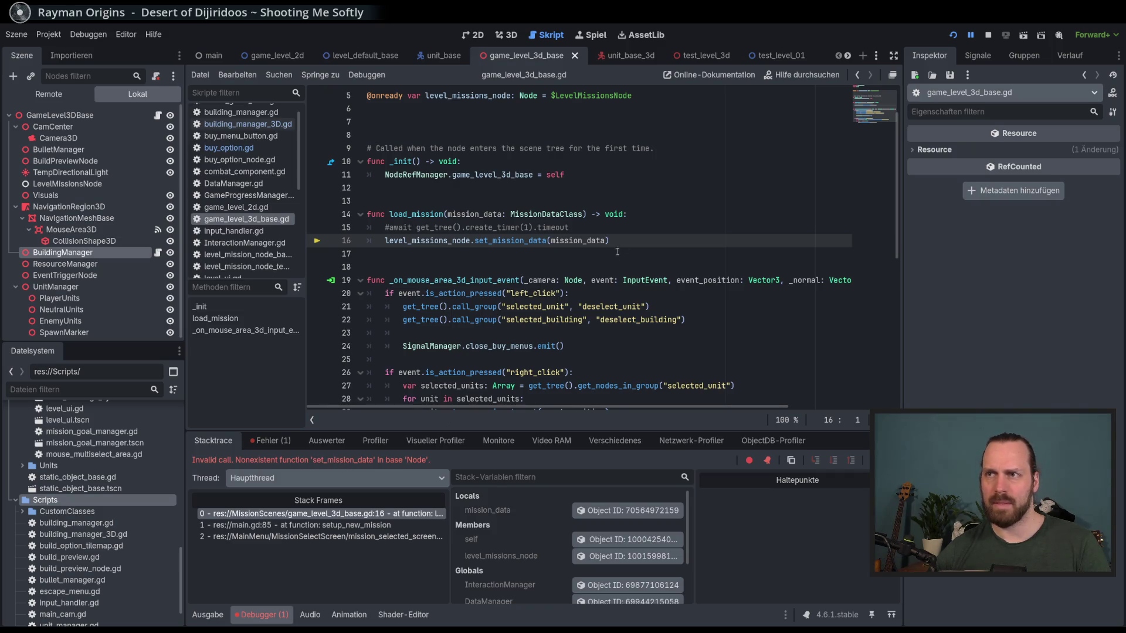
- Review the set_mission_data call and inspect the live NodeRefManager in the remote tree
double_click(548, 241)
left_click(649, 242)
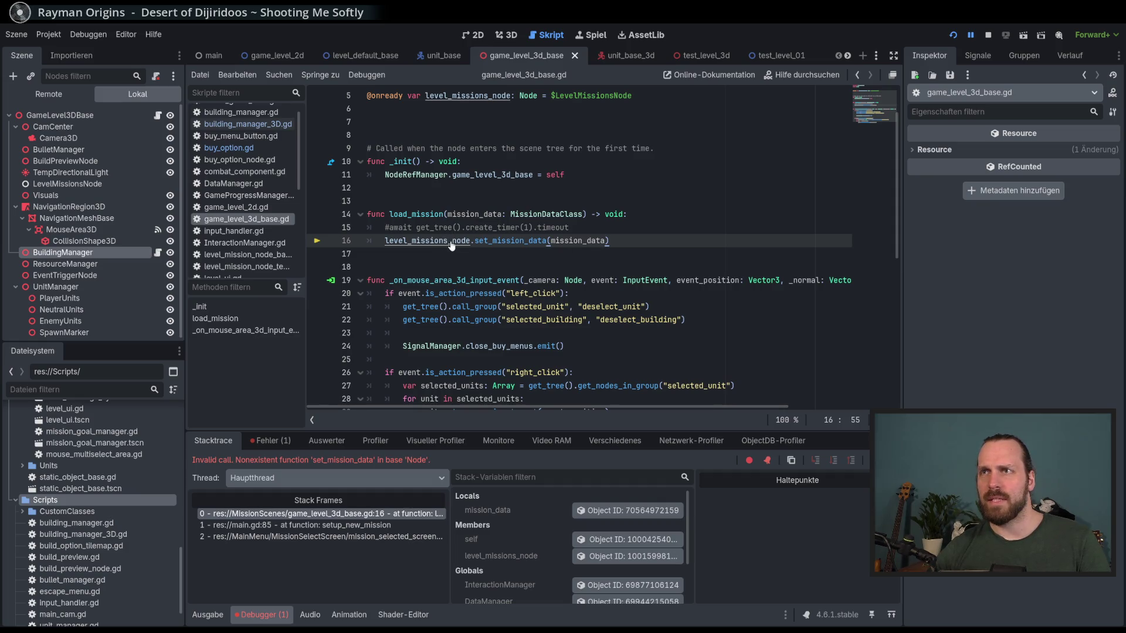
scroll(259, 164, "down", 2)
scroll(258, 163, "down", 5)
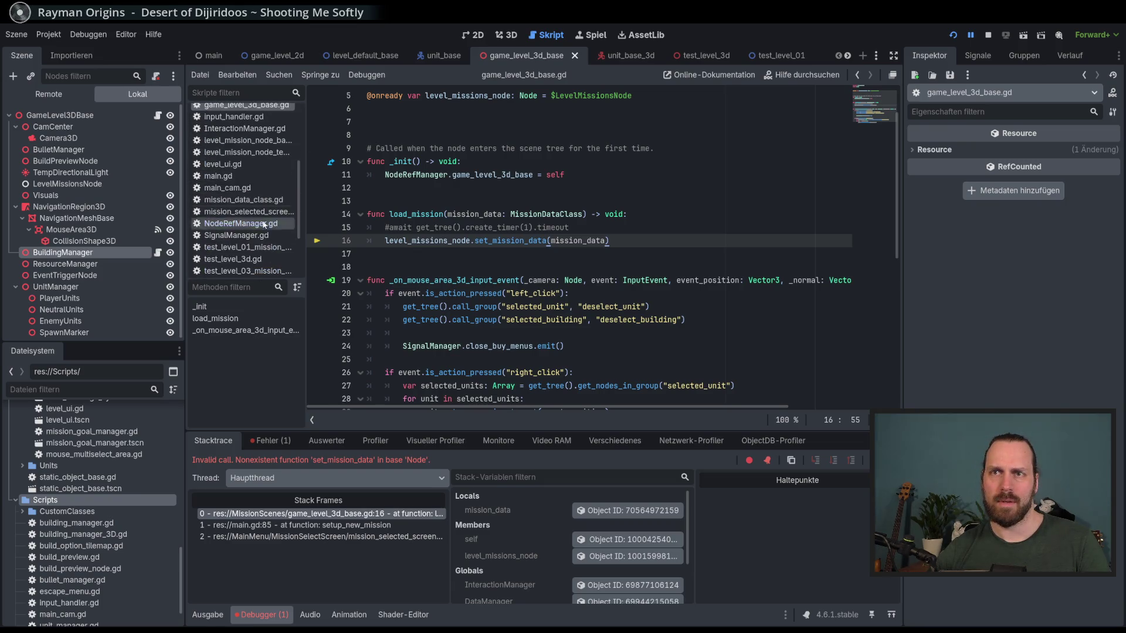
scroll(296, 217, "up", 2)
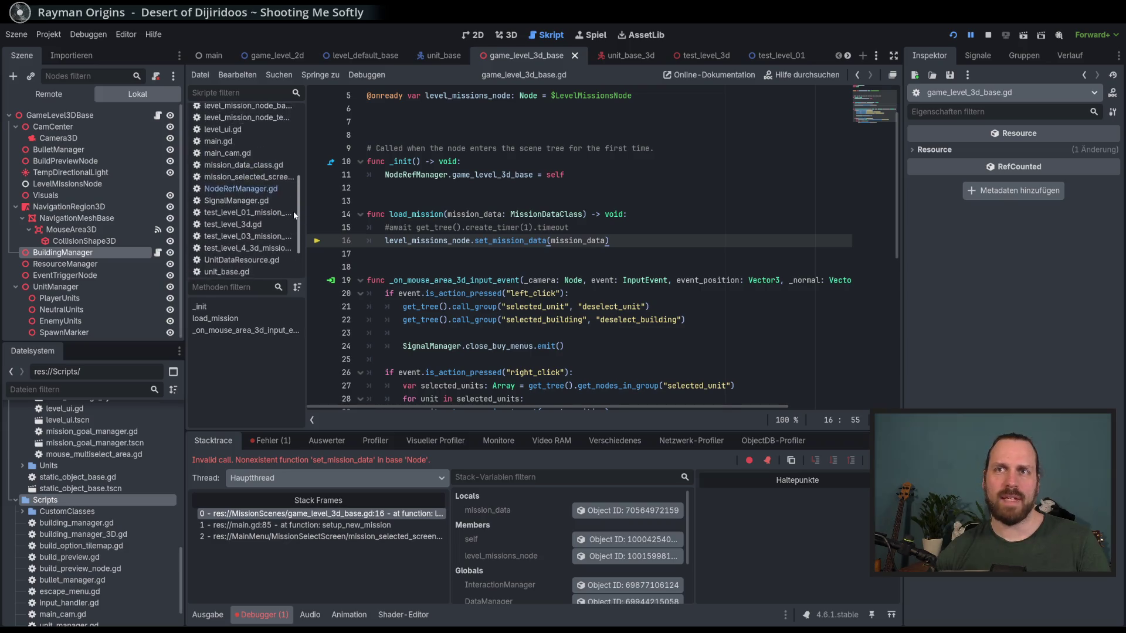
scroll(293, 219, "down", 2)
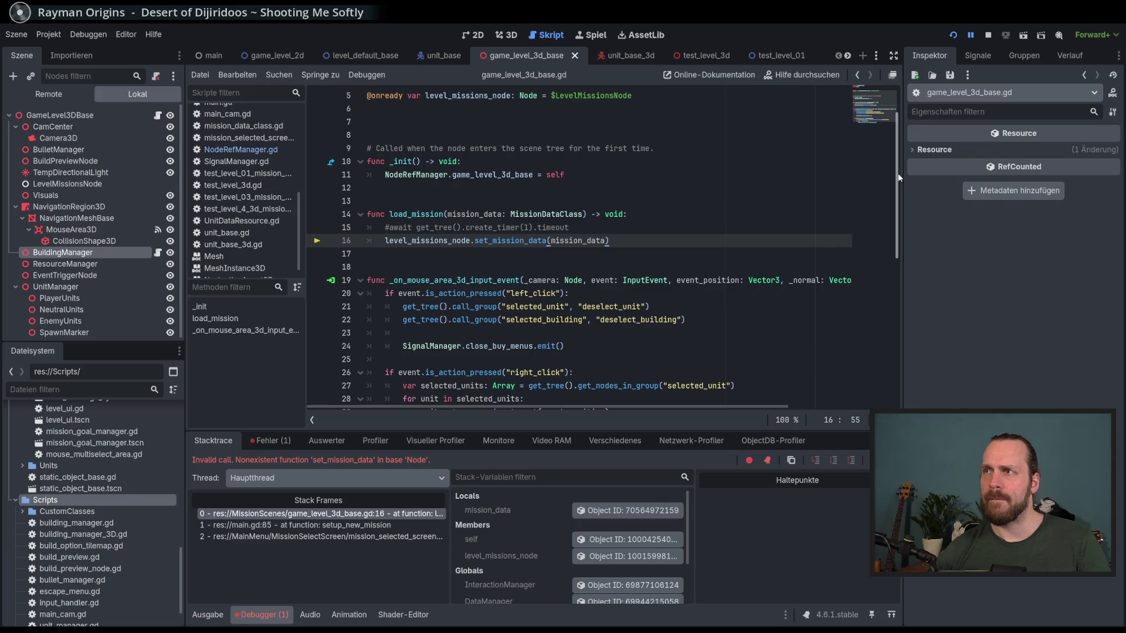
scroll(875, 146, "up", 1)
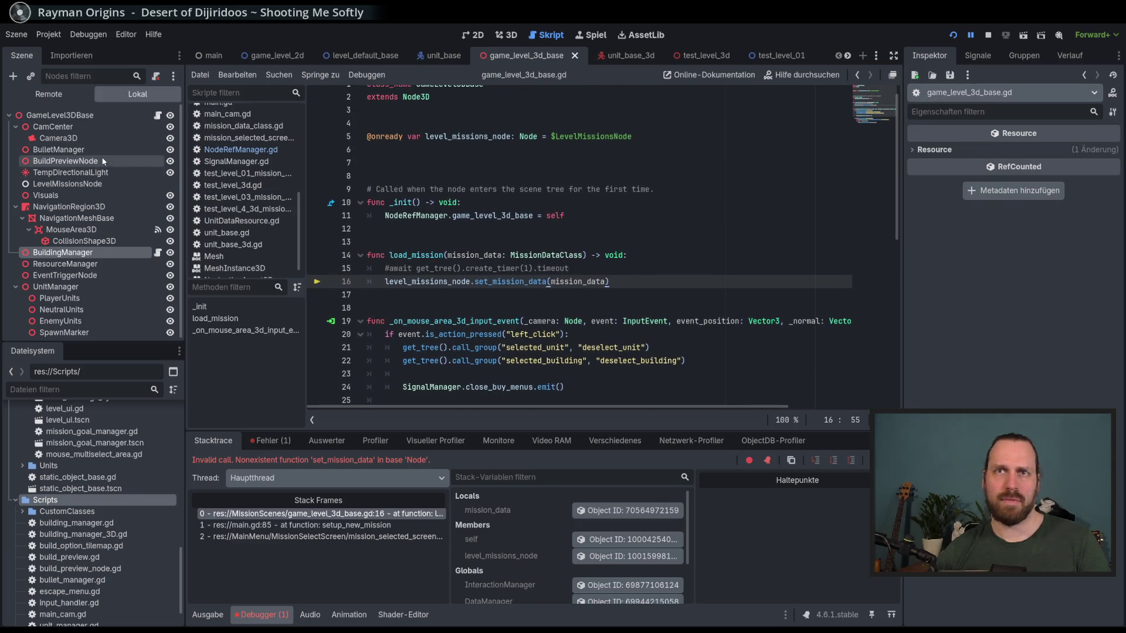
left_click(49, 94)
left_click(65, 161)
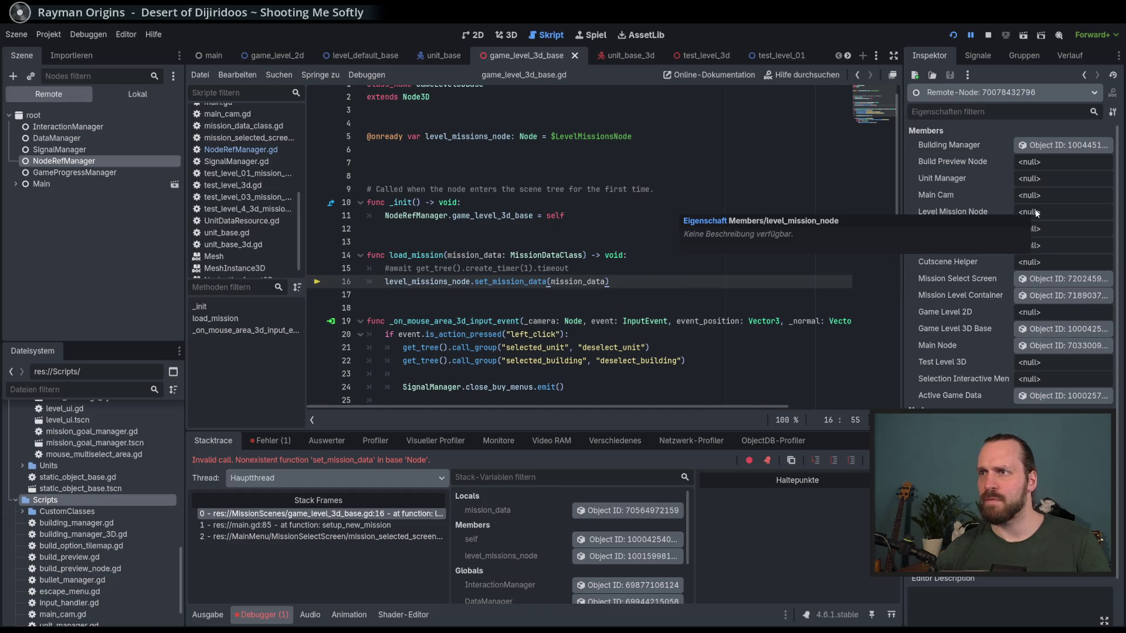
- Stop the game and check which script LevelMissionsNode has attached
left_click(645, 268)
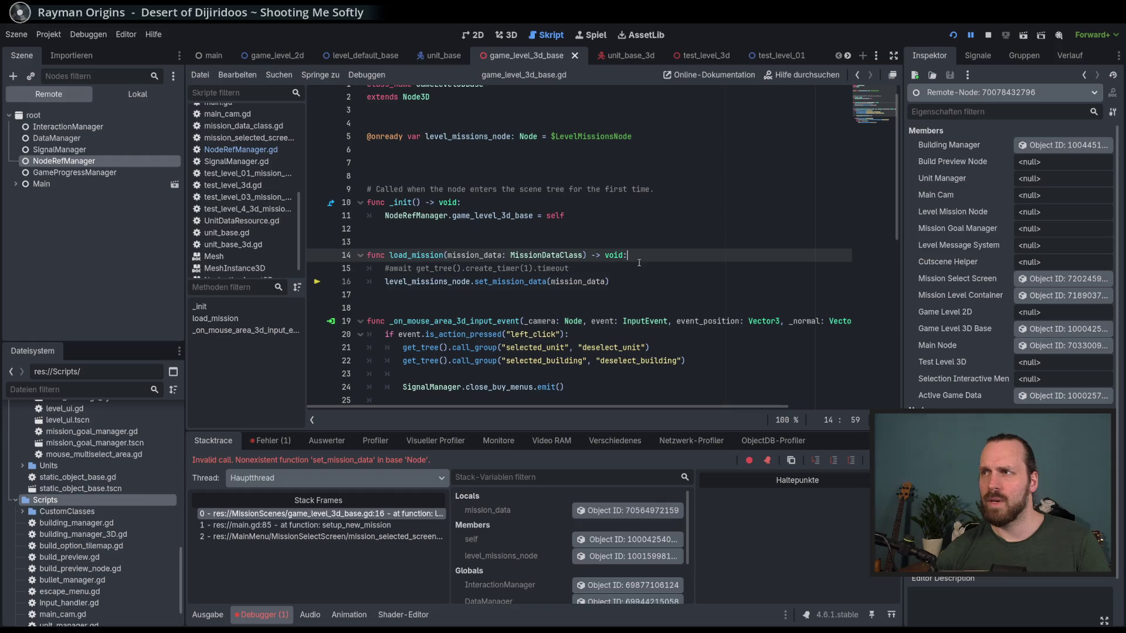
key("F8")
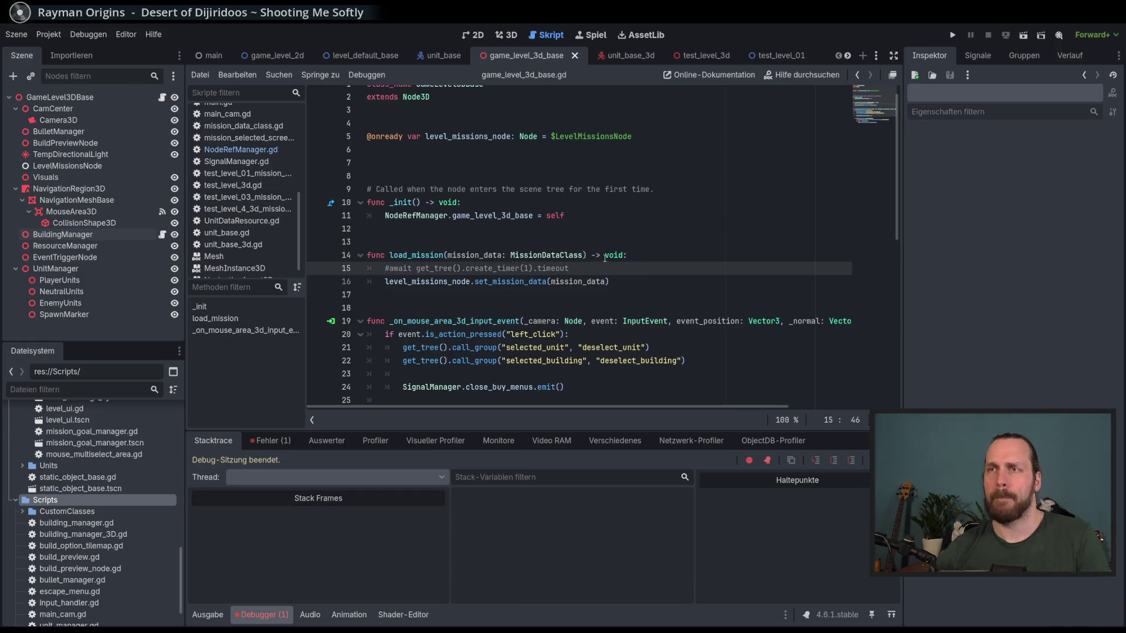
double_click(475, 136)
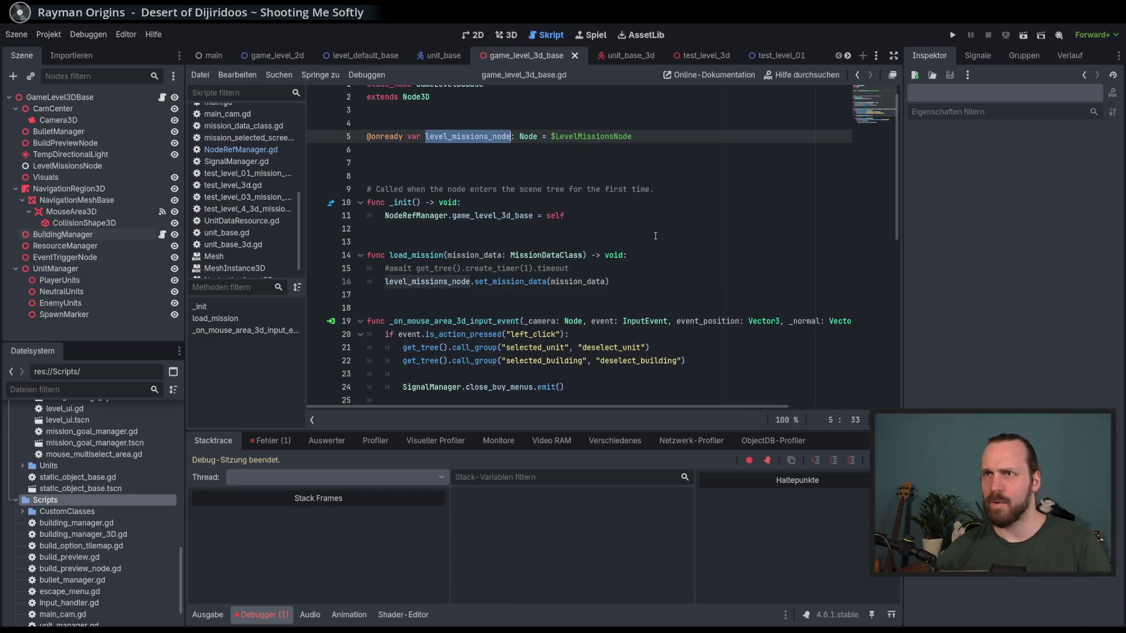
scroll(679, 251, "up", 1)
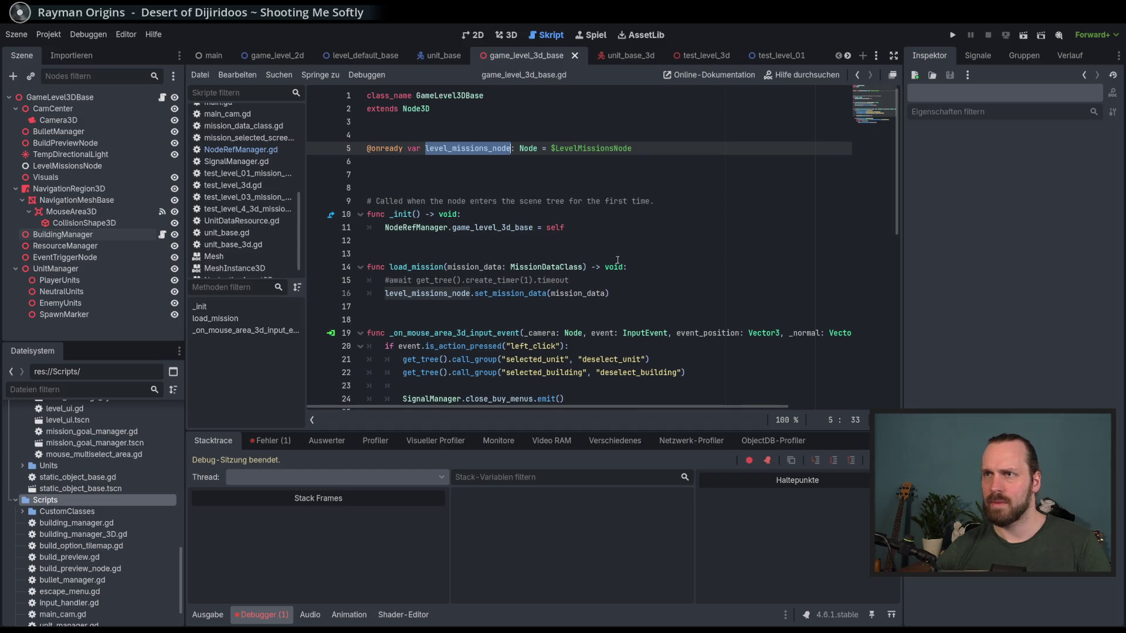
left_click(102, 166)
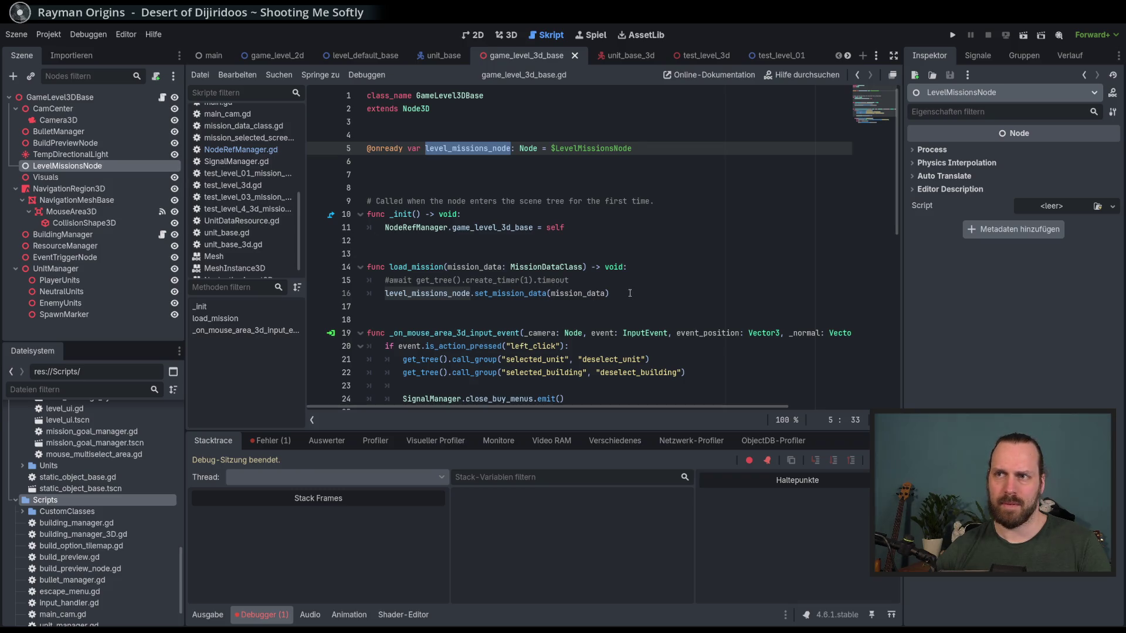
- Set a breakpoint on line 16's set_mission_data call and run the project
double_click(472, 265)
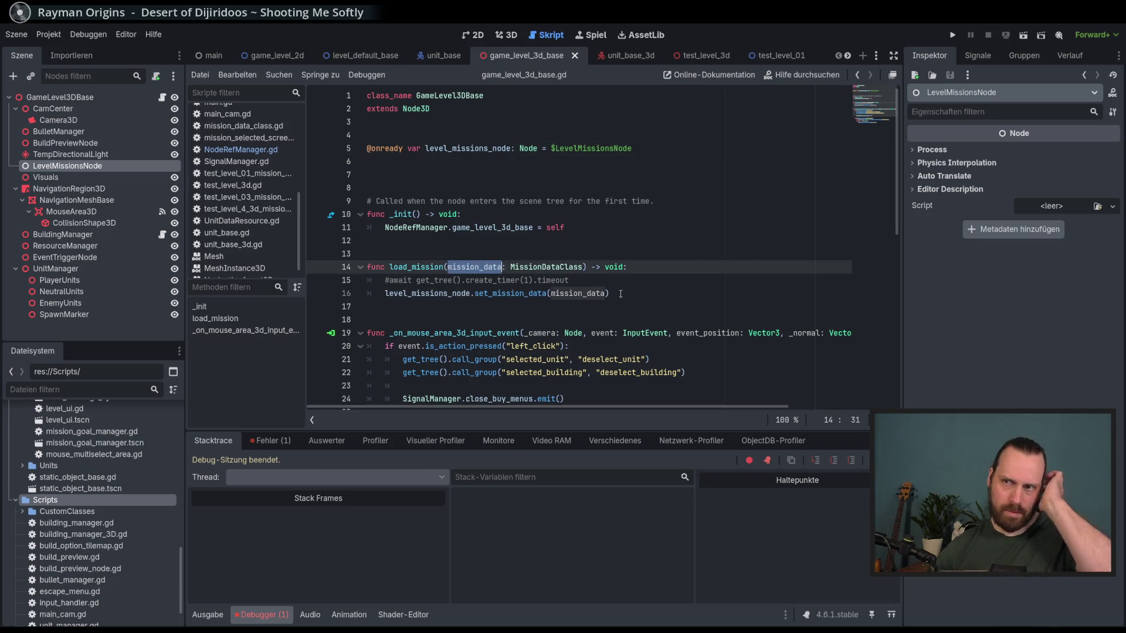
left_click(317, 293)
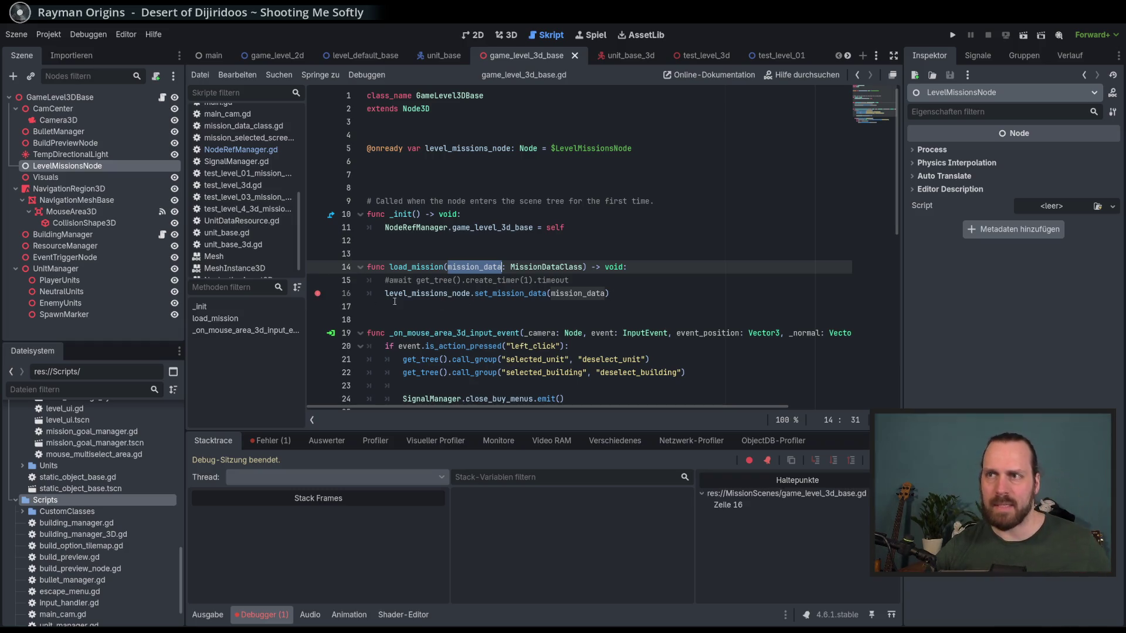
left_click(660, 297)
key("F5")
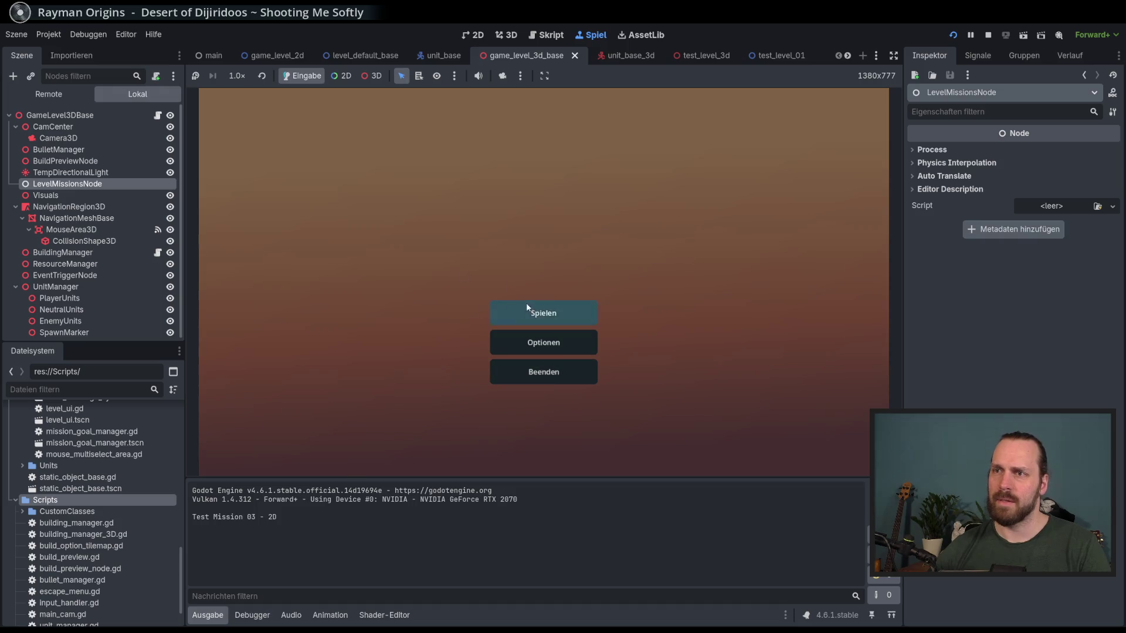
- Launch Test Mission - 3D via Spielen and Starte Mission to hit the breakpoint
left_click(526, 305)
left_click(374, 248)
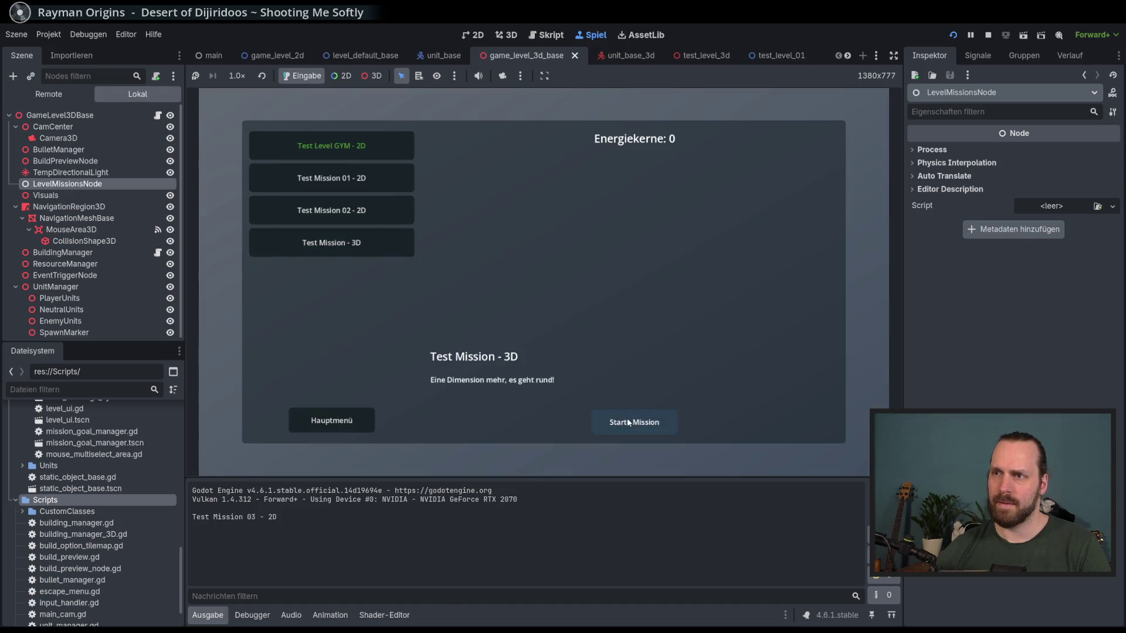
left_click(633, 421)
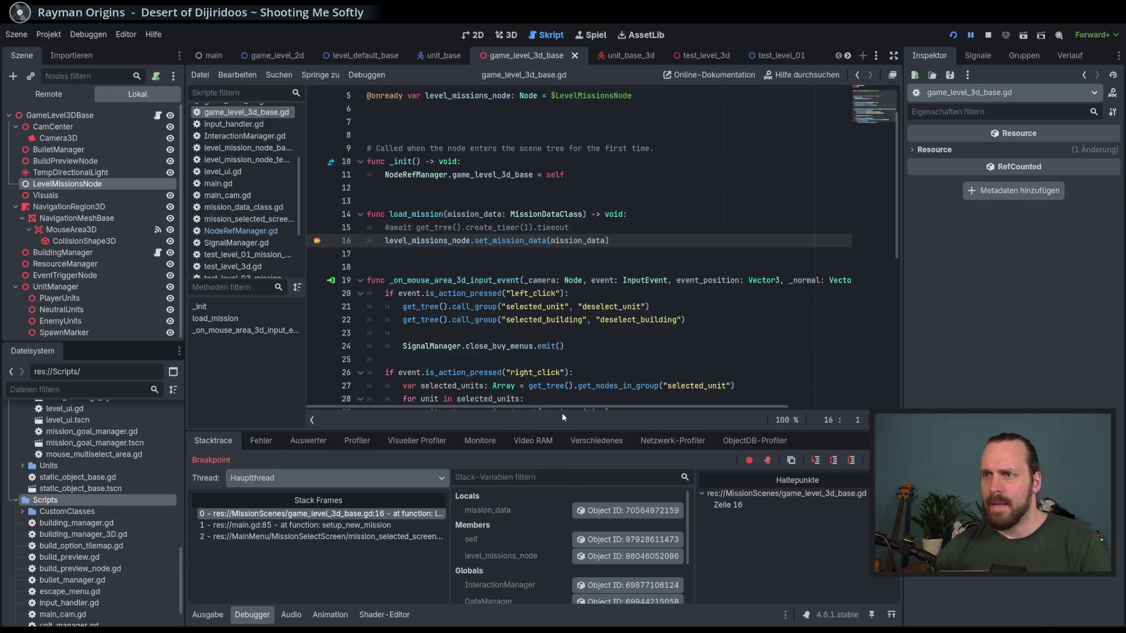
- Inspect the mission_data object in the debugger, then stop the debug session
left_click_drag(562, 430, 560, 367)
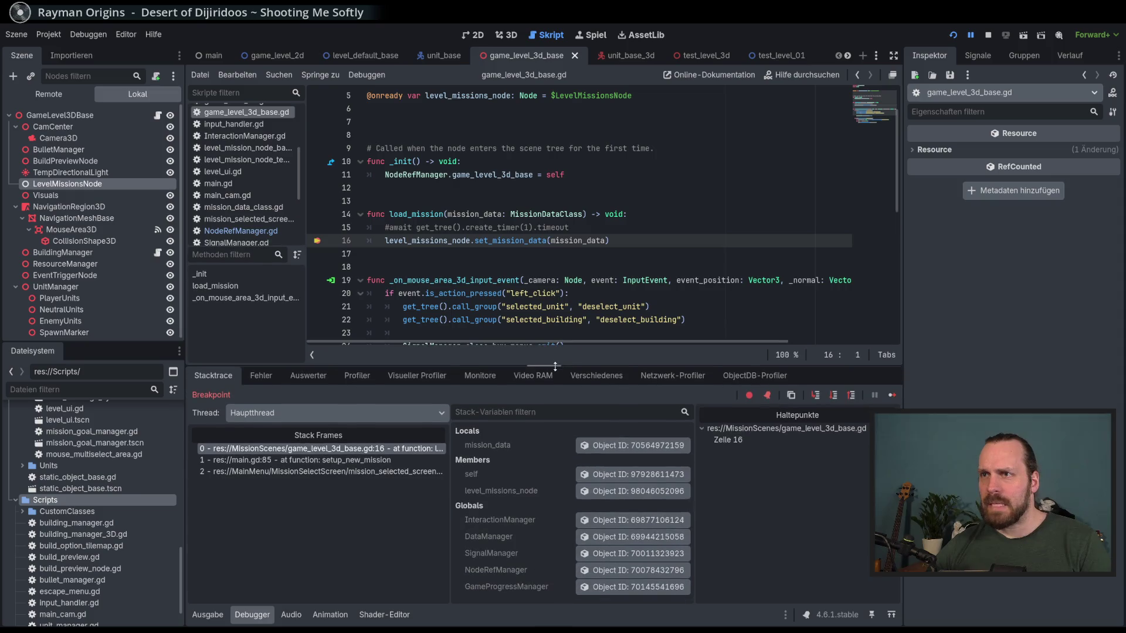
left_click(579, 446)
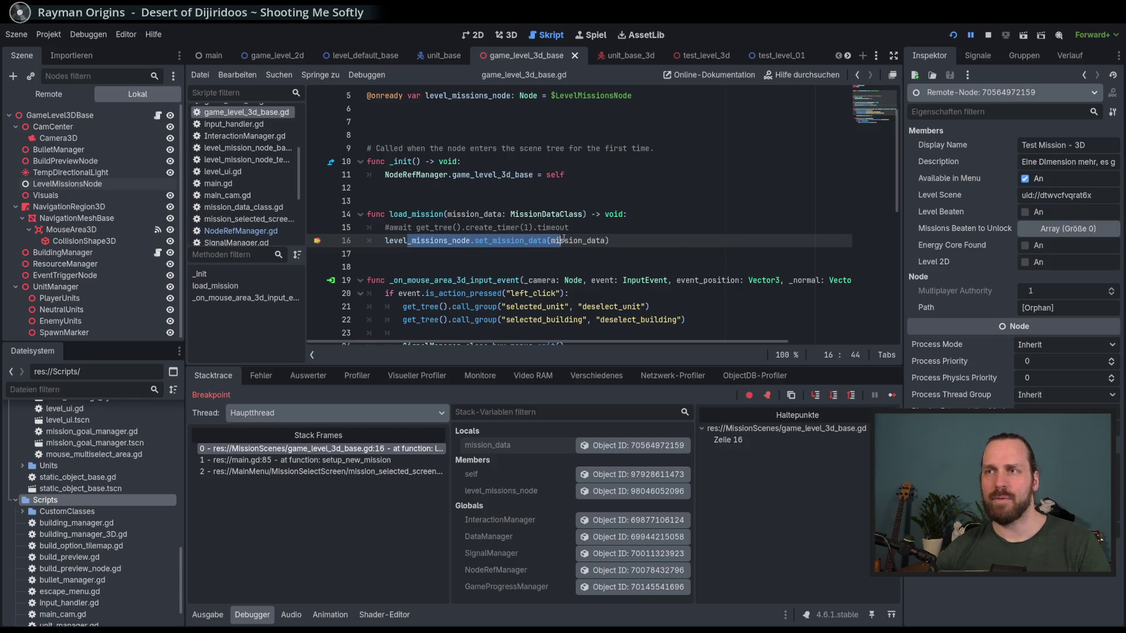
double_click(568, 241)
left_click(587, 241)
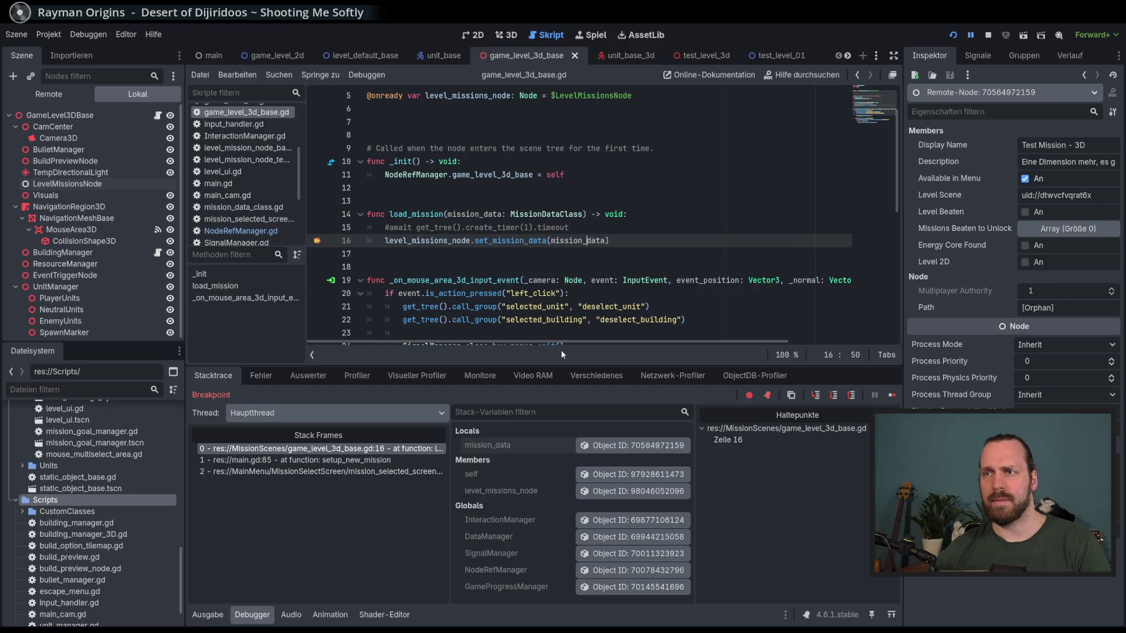
left_click_drag(562, 365, 565, 419)
left_click(988, 35)
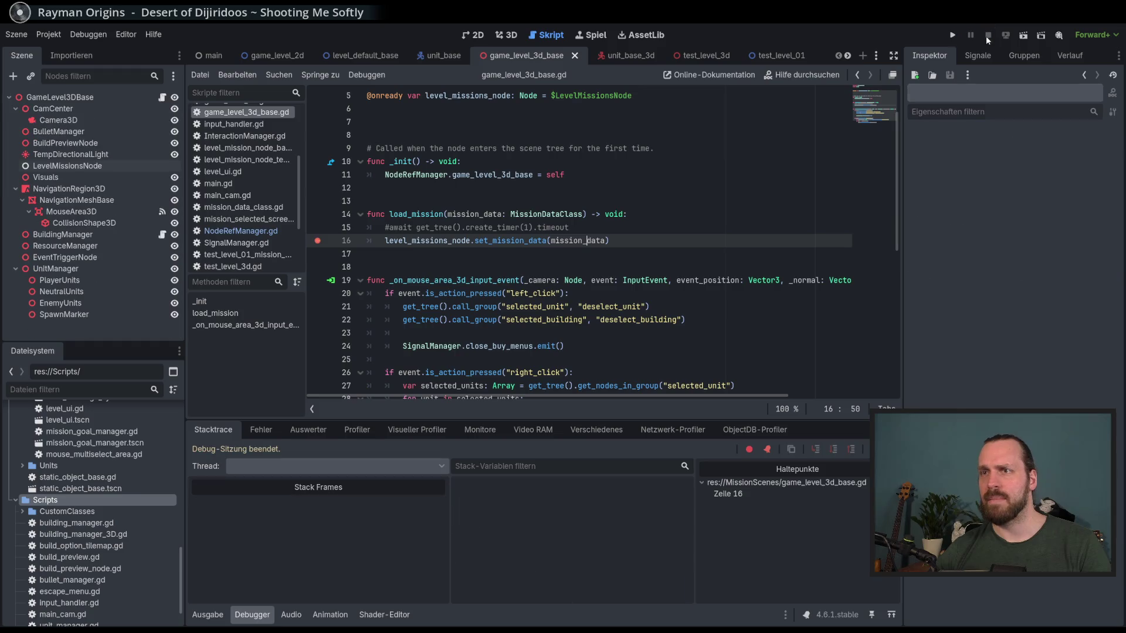
- Switch to the test_level_4_3d scene and open LevelMissionsNode's test_level_4_3d_mission_node.gd script
left_click(67, 166)
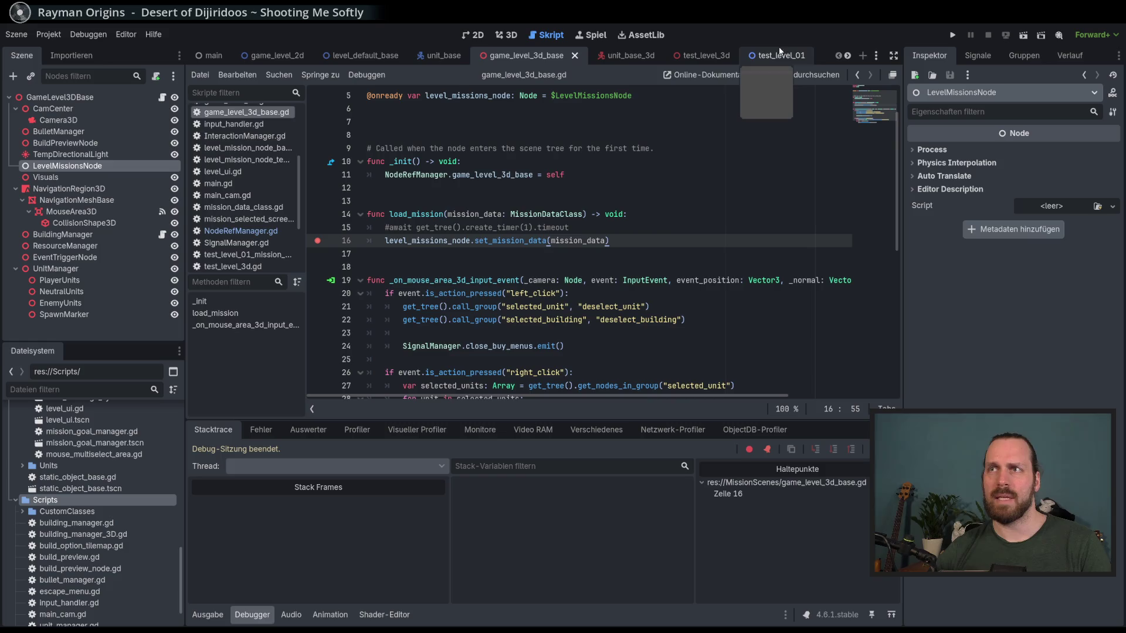
left_click(876, 55)
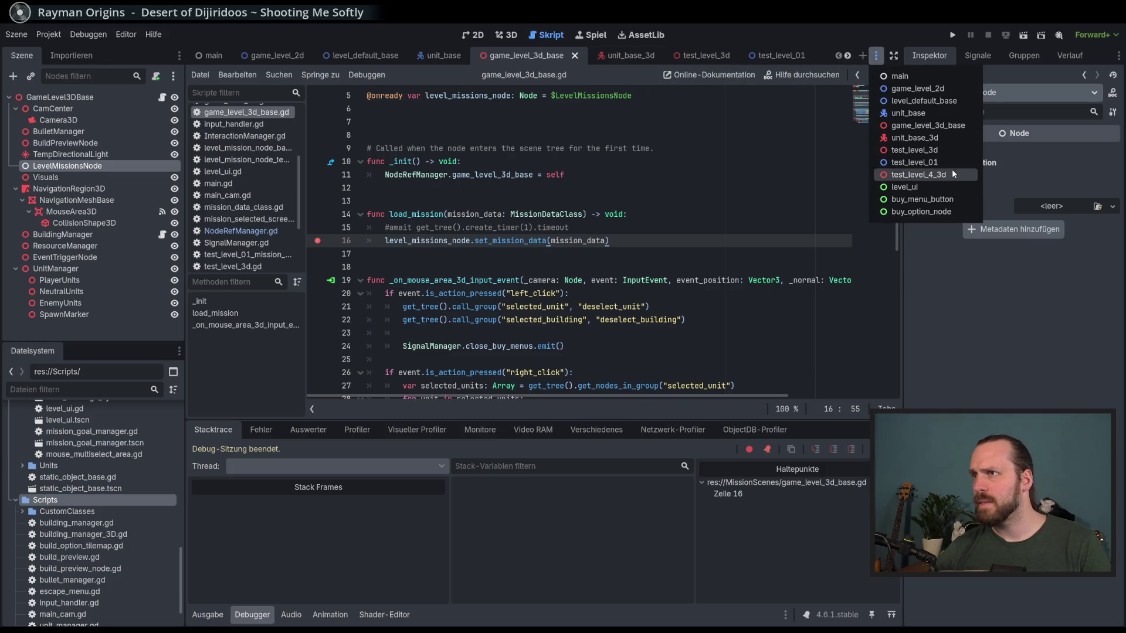
left_click(918, 175)
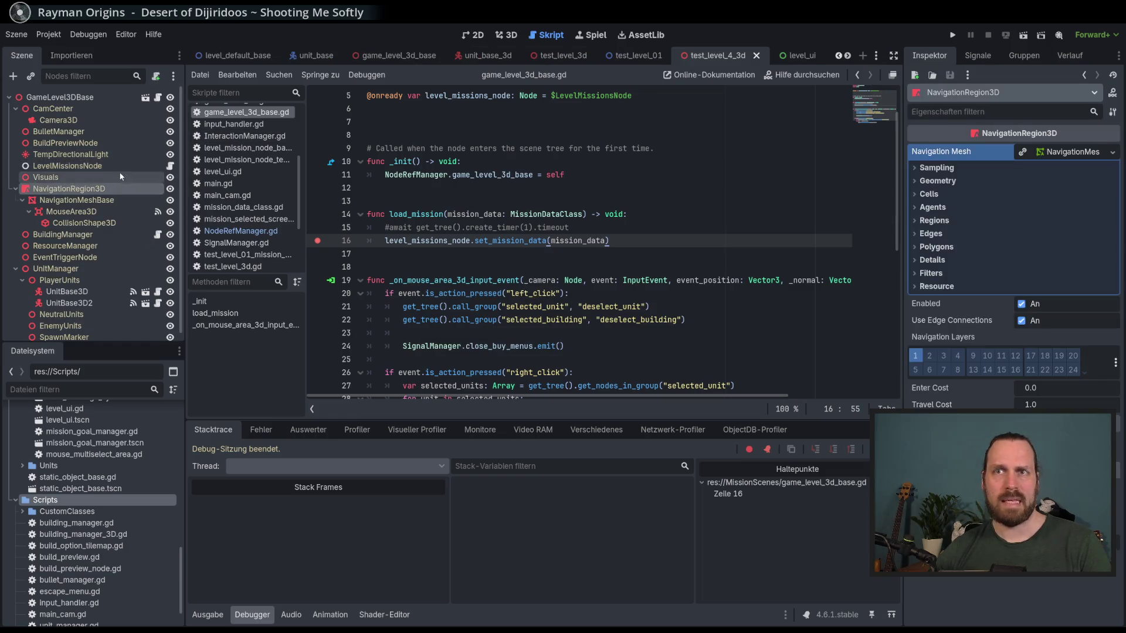
left_click(170, 167)
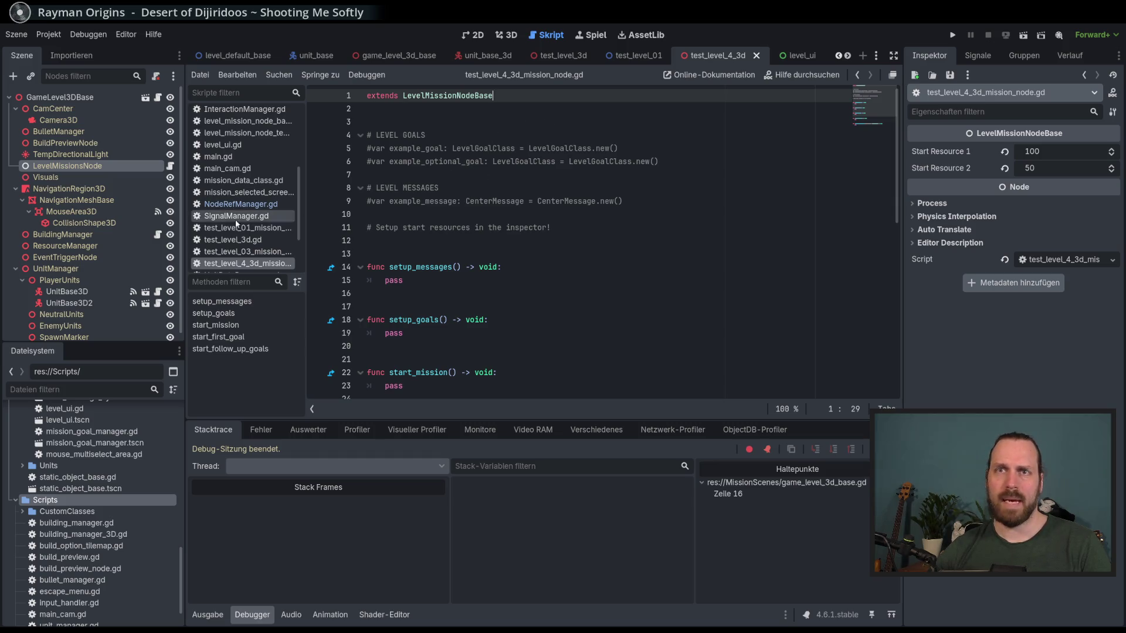
- Browse test_level_03_mission_node.gd, test_level_3d.gd and the 3D mission script to compare them
scroll(100, 504, "up", 3)
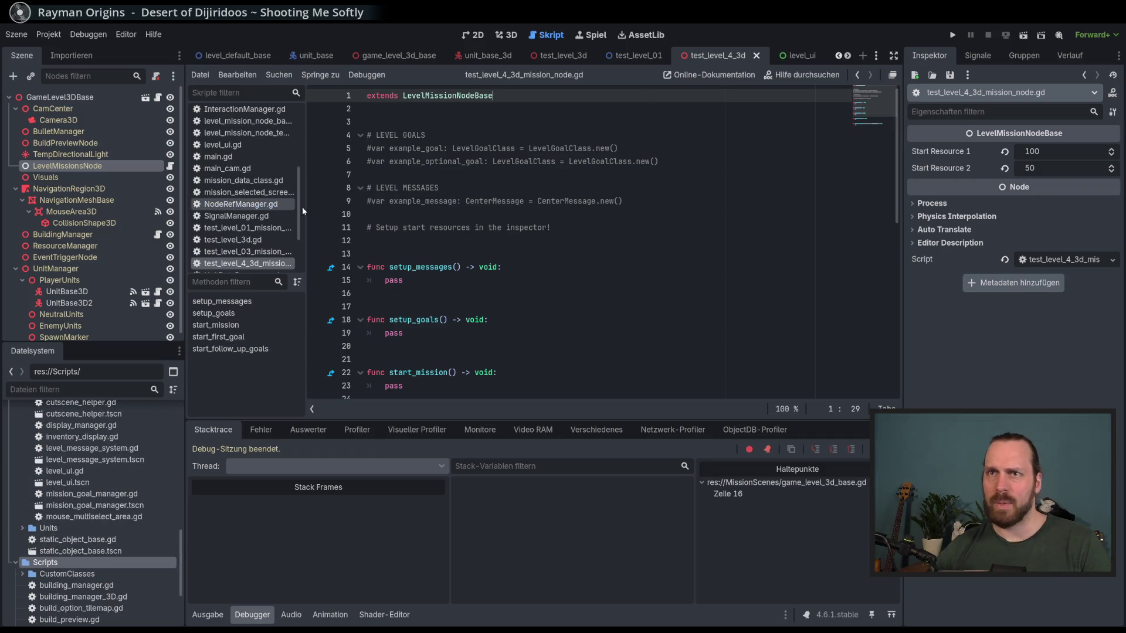
scroll(270, 206, "down", 1)
left_click(247, 232)
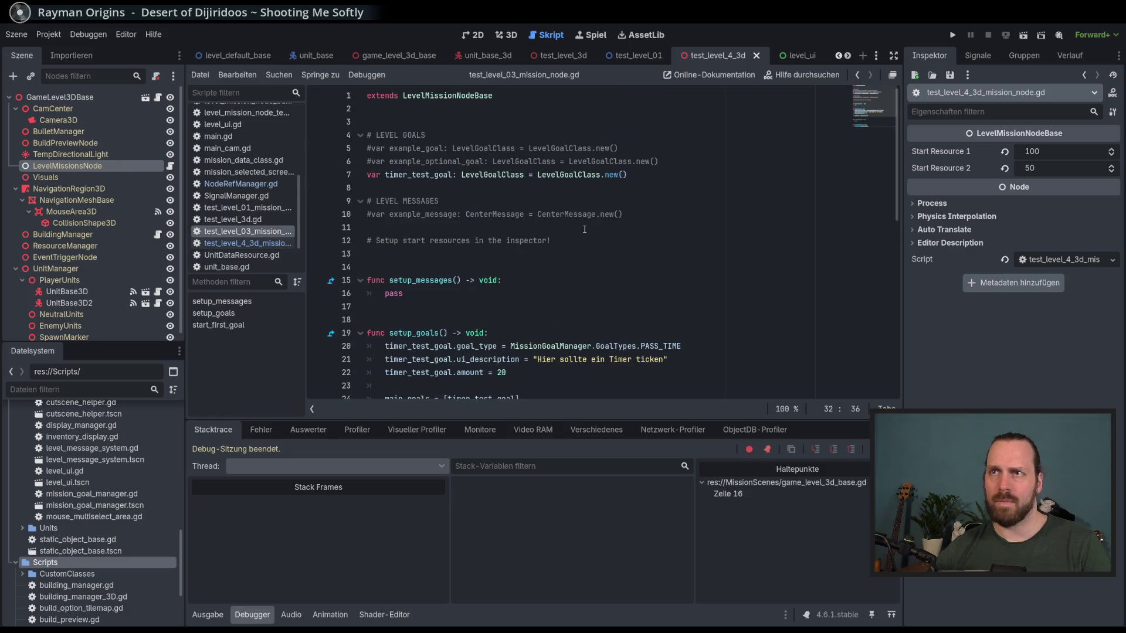
left_click(265, 219)
left_click(270, 231)
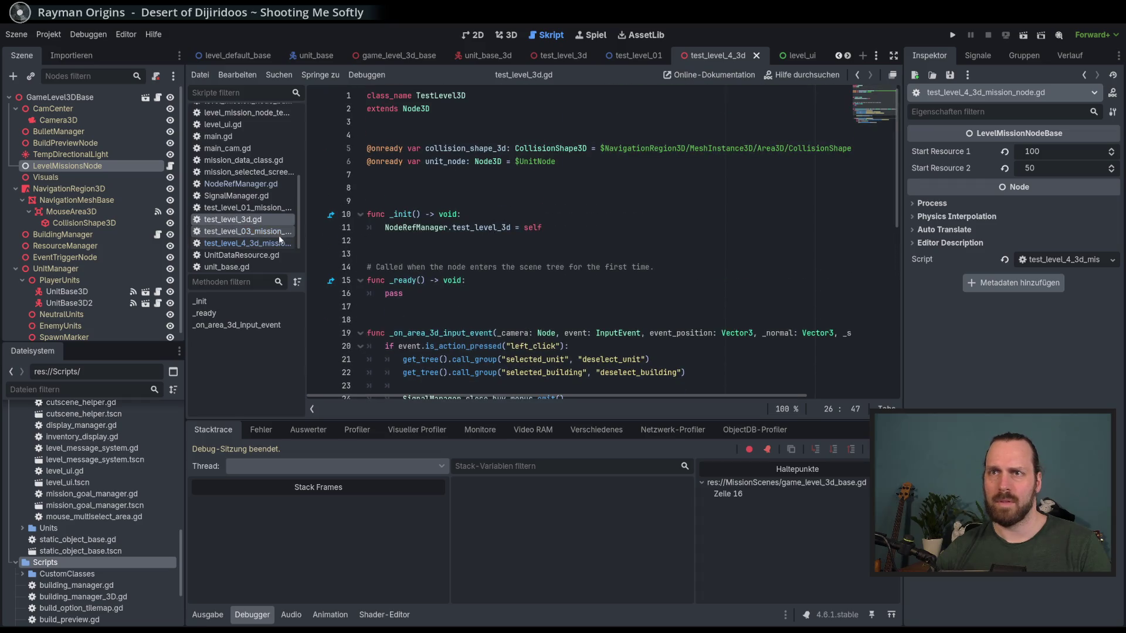
left_click(512, 92)
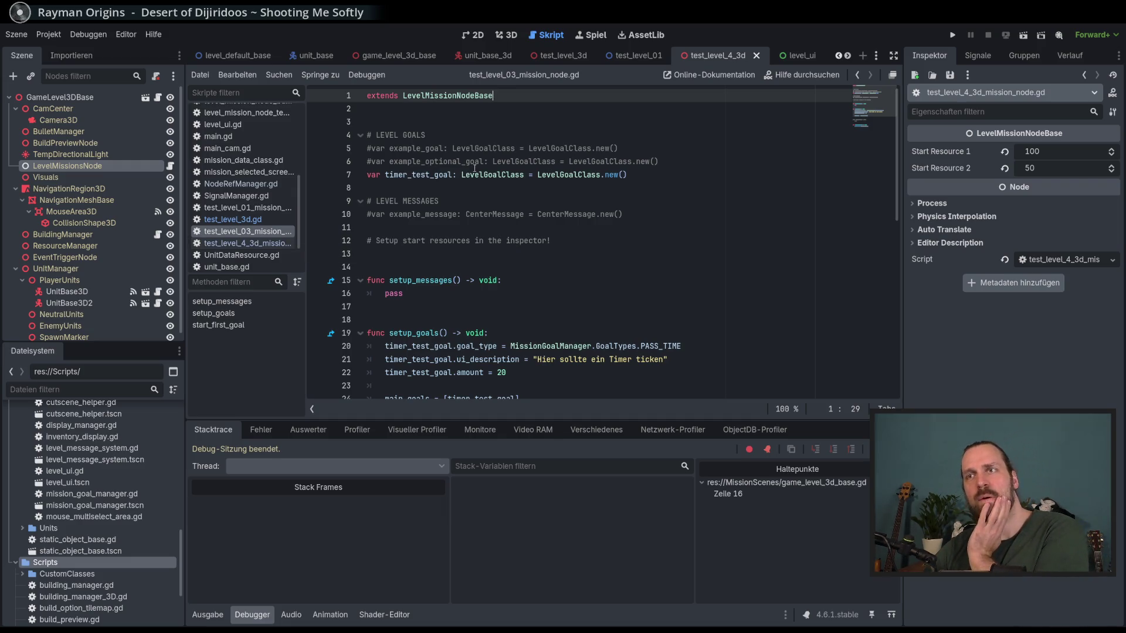
scroll(494, 208, "down", 2)
left_click(246, 243)
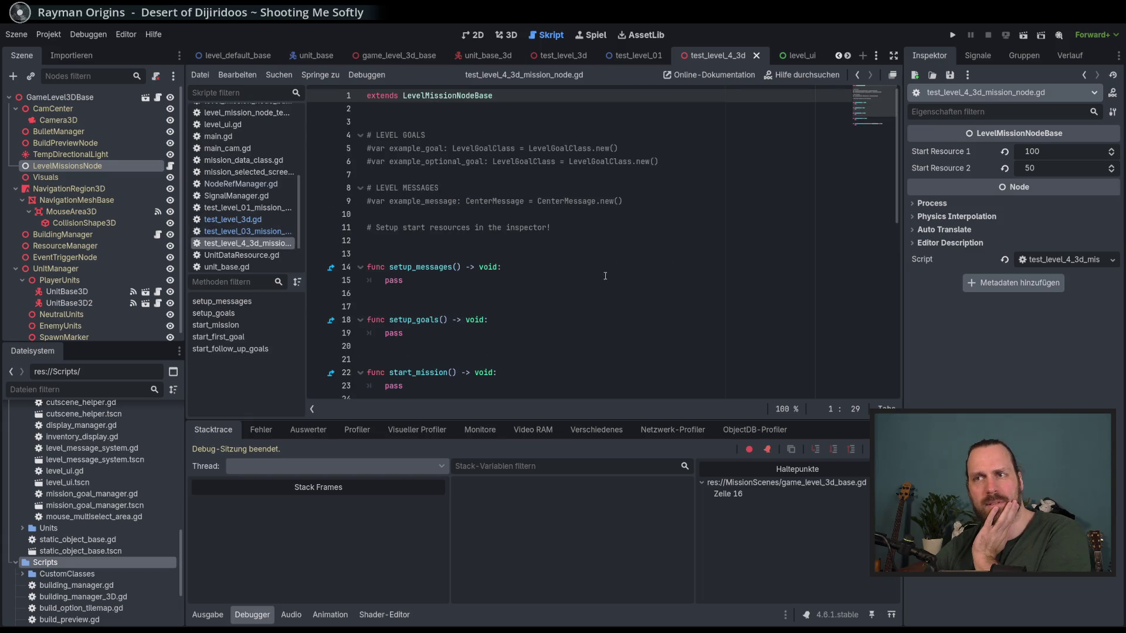
scroll(513, 267, "down", 1)
left_click(265, 234)
scroll(559, 273, "up", 1)
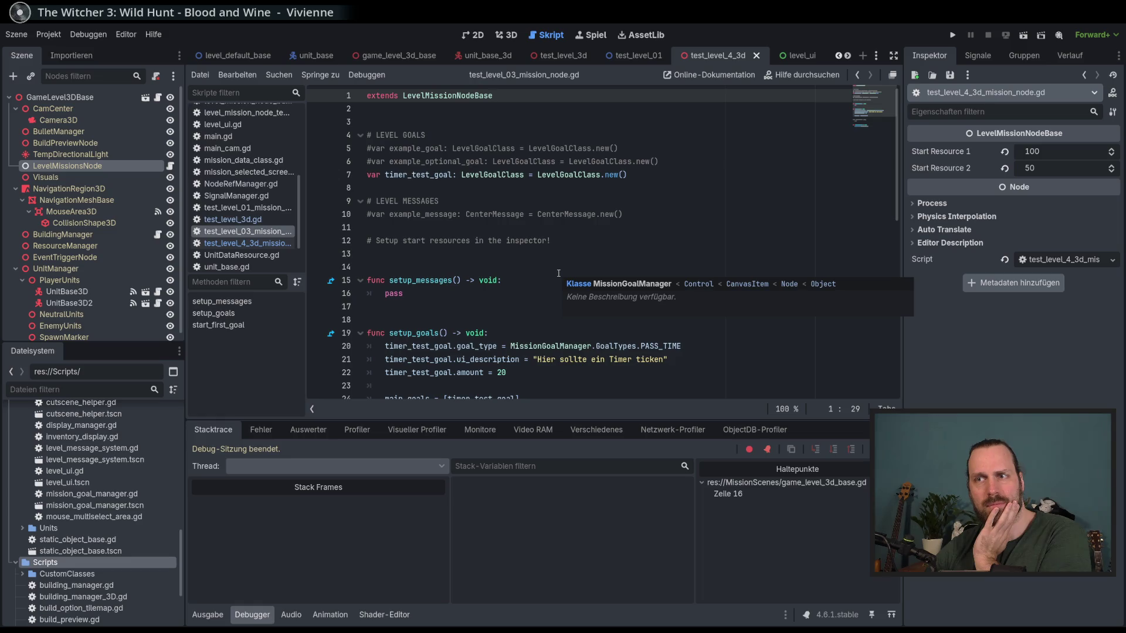
scroll(558, 273, "down", 5)
scroll(558, 274, "up", 5)
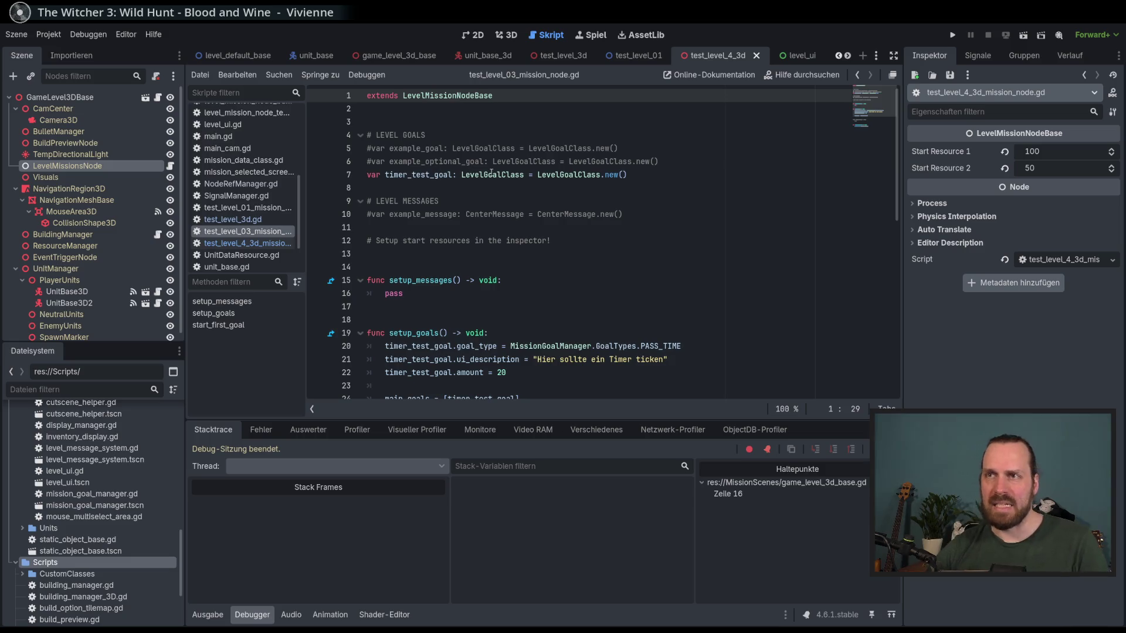
- Compare the 3D mission script with test_level_03_mission_node.gd, selecting and clearing its full text
left_click(293, 243)
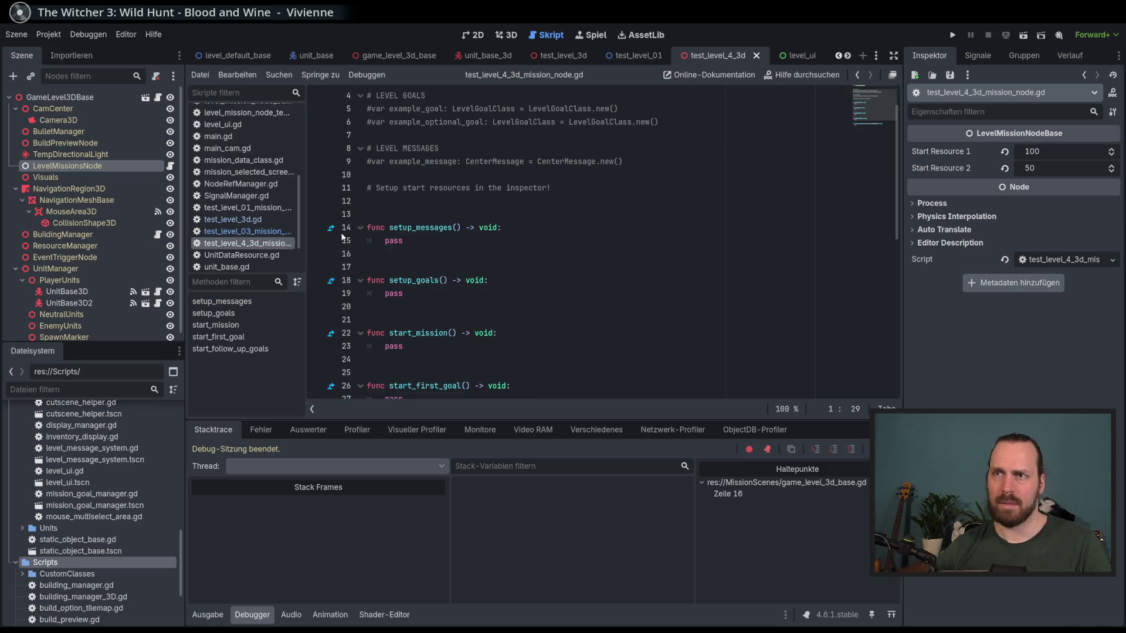
left_click(261, 232)
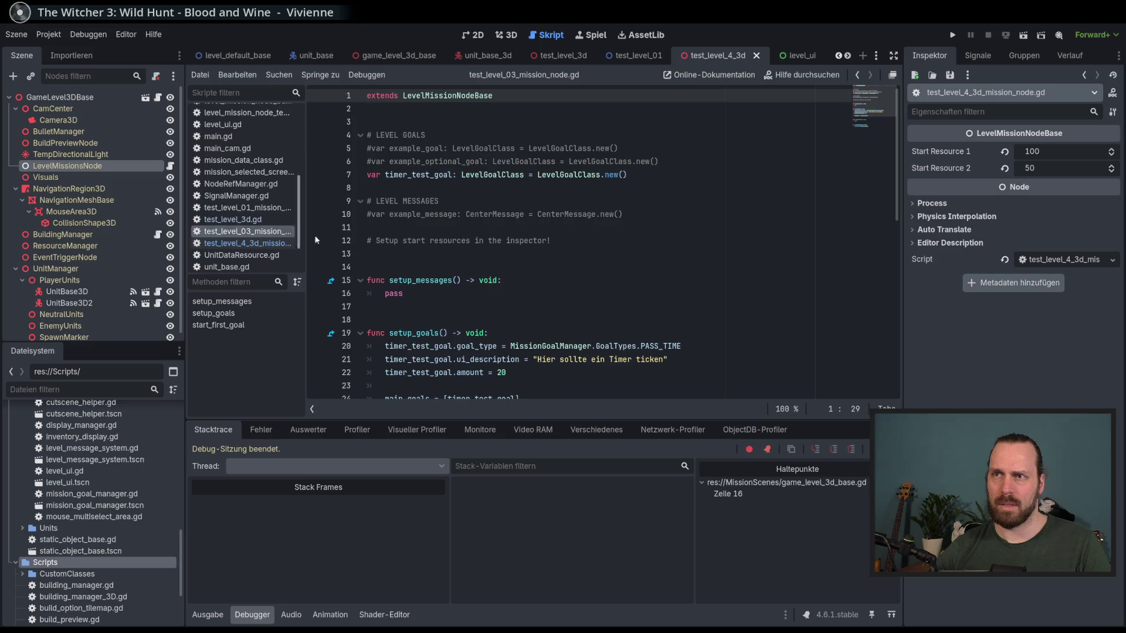
left_click(258, 243)
scroll(548, 267, "down", 3)
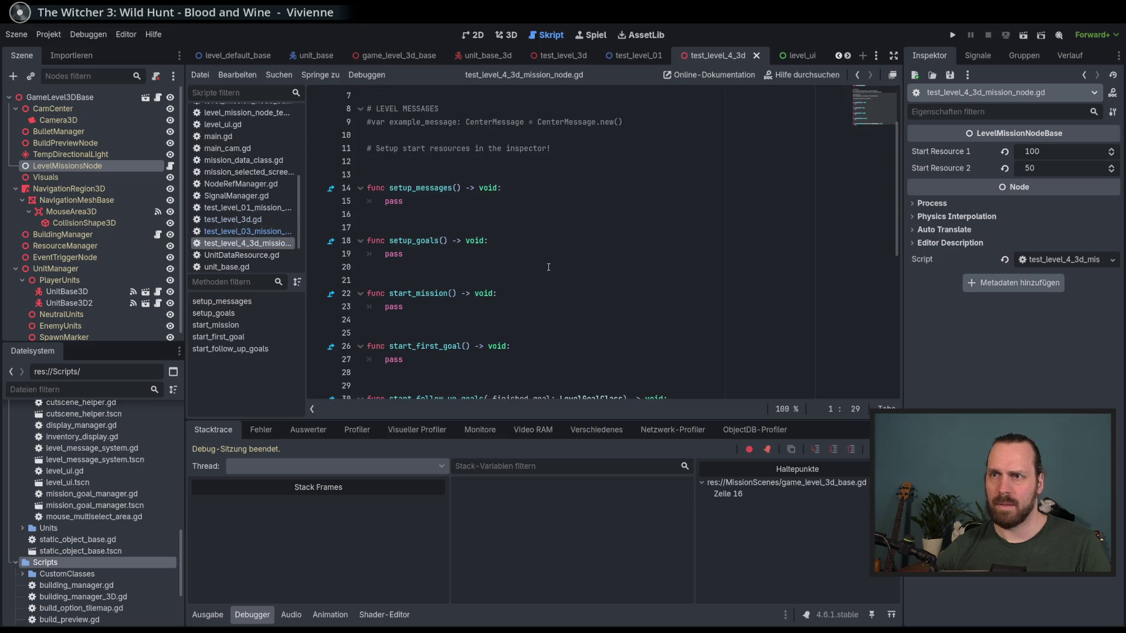
left_click(258, 232)
scroll(560, 284, "down", 5)
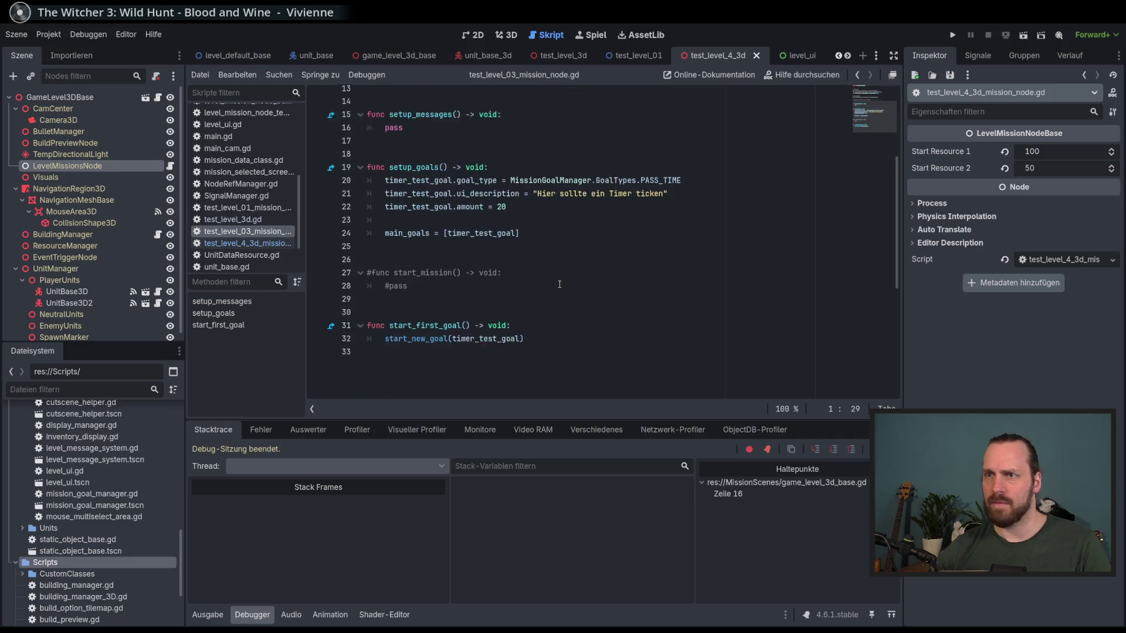
left_click(561, 303)
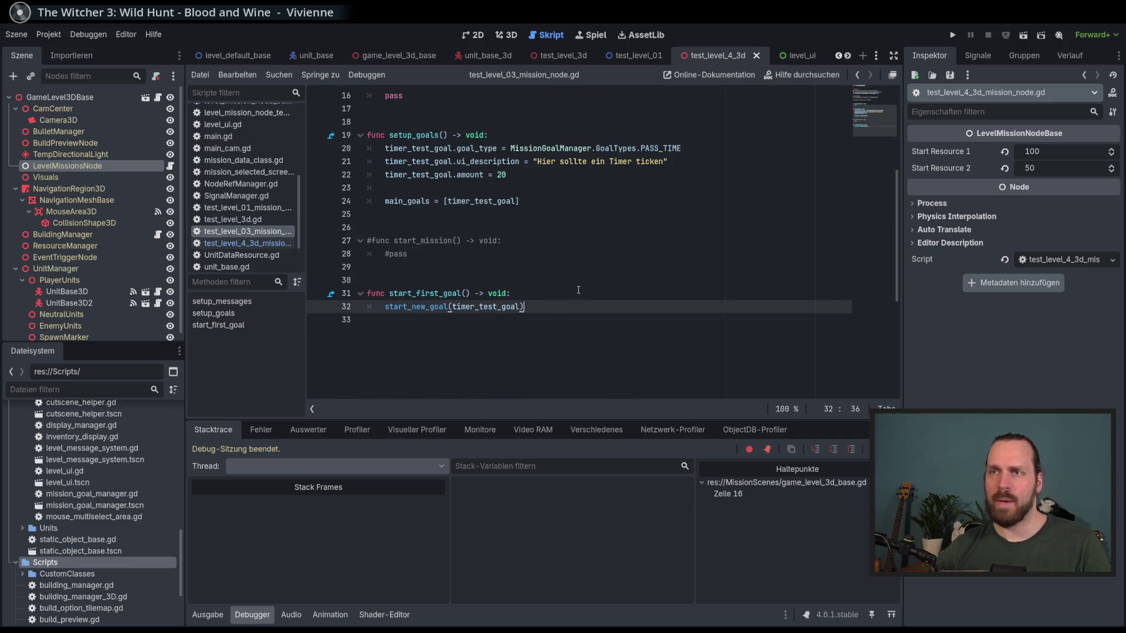
scroll(578, 290, "up", 2)
key("ctrl+a")
key("ctrl+c")
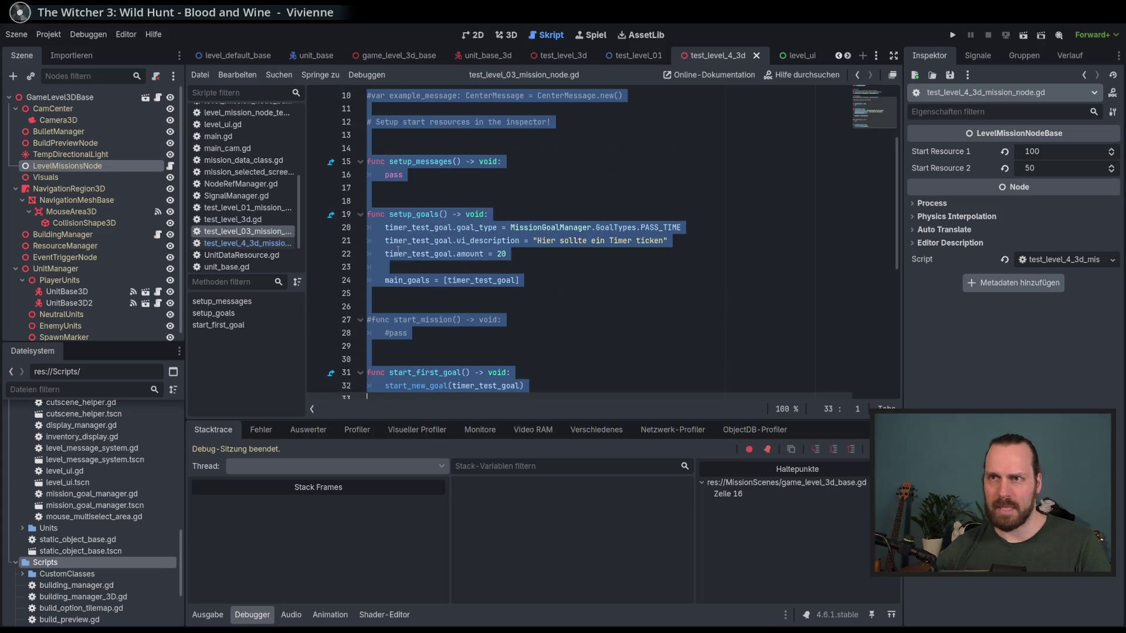
scroll(541, 254, "up", 3)
left_click(541, 254)
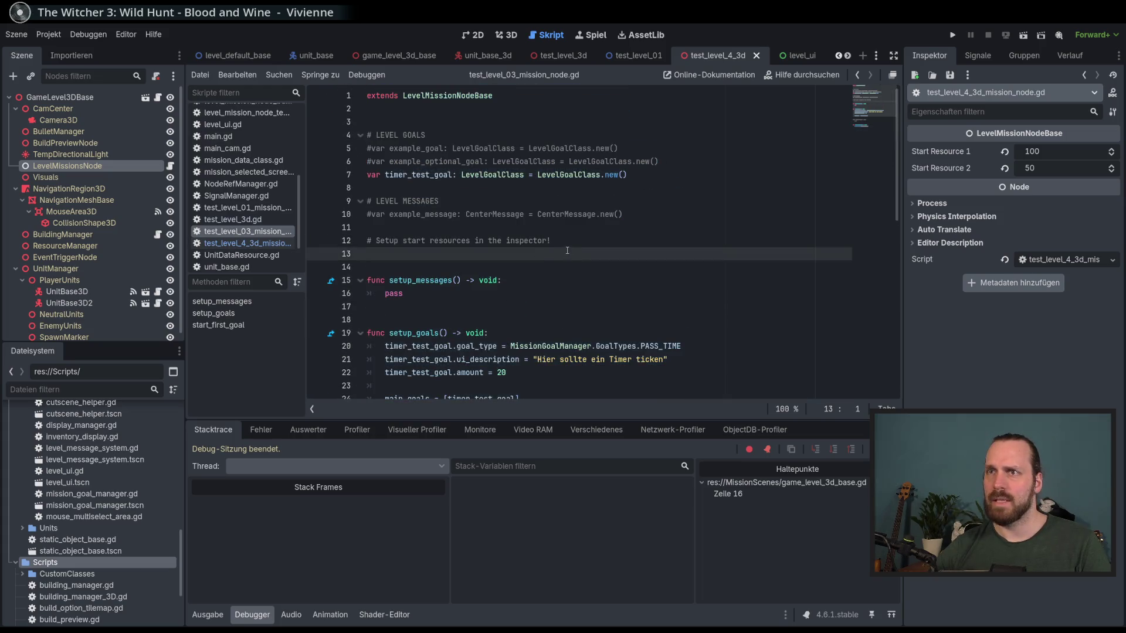
- Replace test_level_4_3d_mission_node.gd's code with the pasted PASS_TIME goal code at 100% zoom, and save
left_click(255, 244)
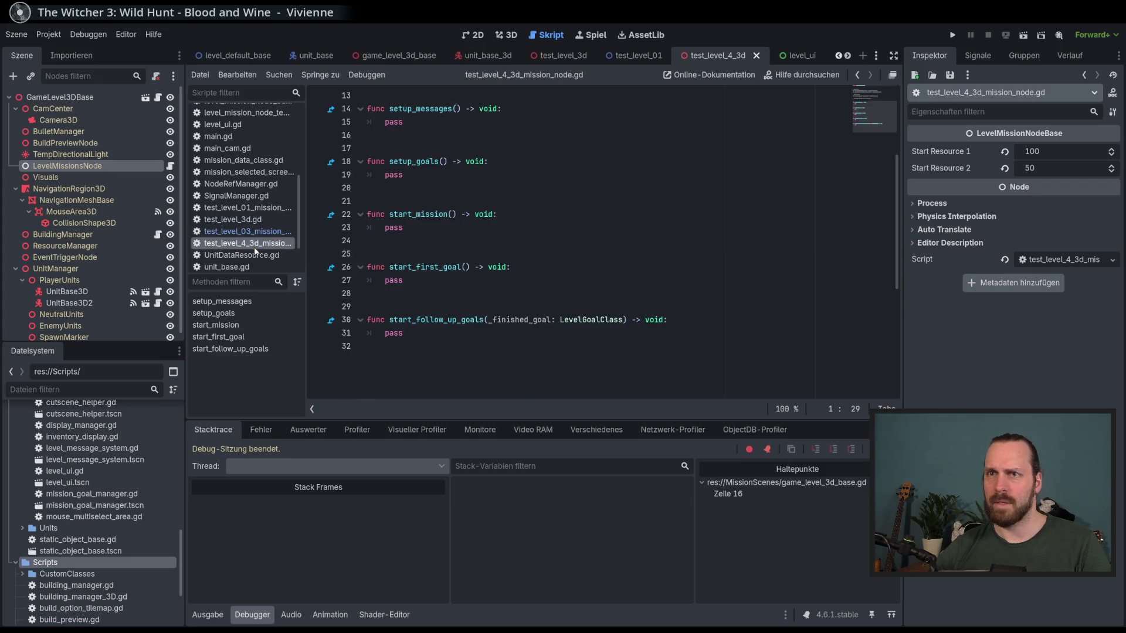
scroll(548, 245, "up", 4)
key("ctrl+a")
key("ctrl+v")
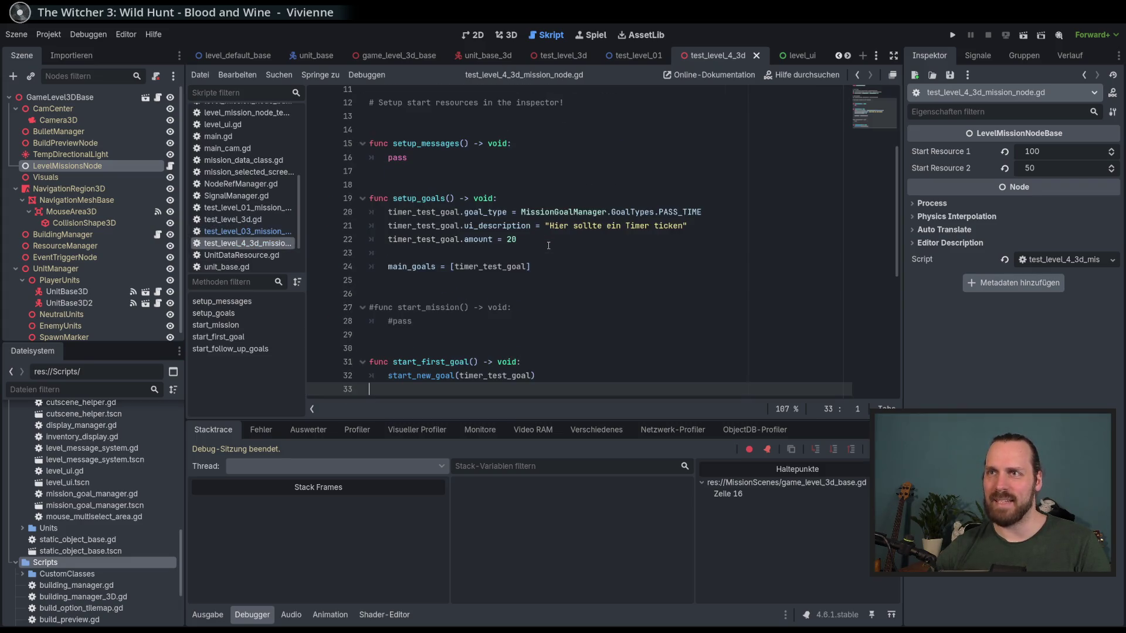
left_click(786, 408)
left_click(804, 454)
left_click(628, 305)
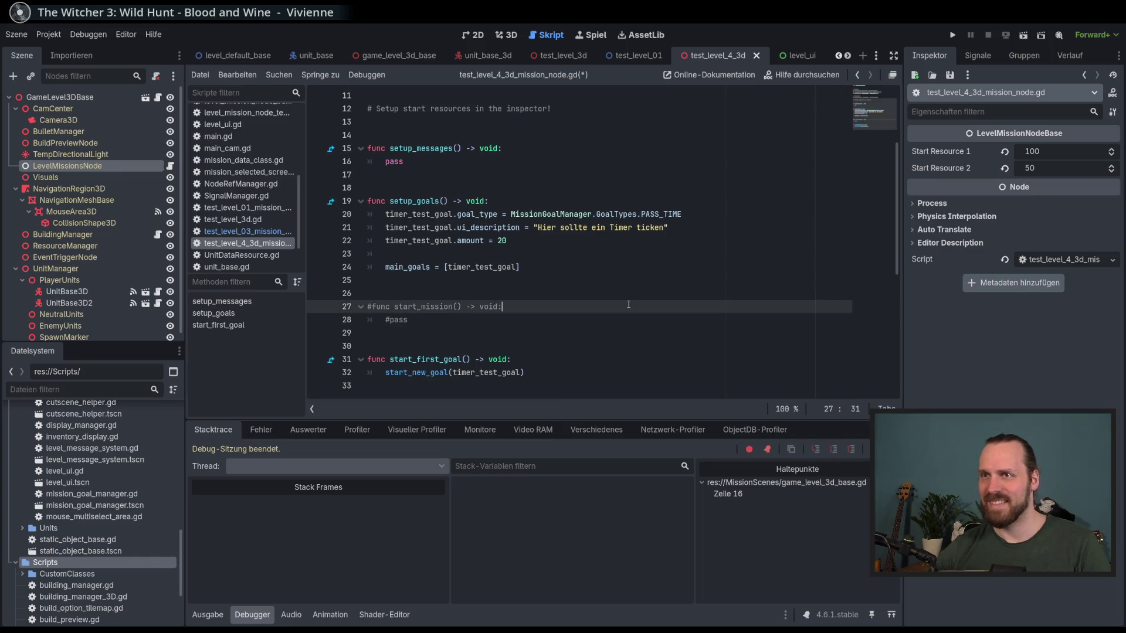
key("ctrl+s")
- Review the saved script, highlighting where timer_test_goal is used
key("Up")
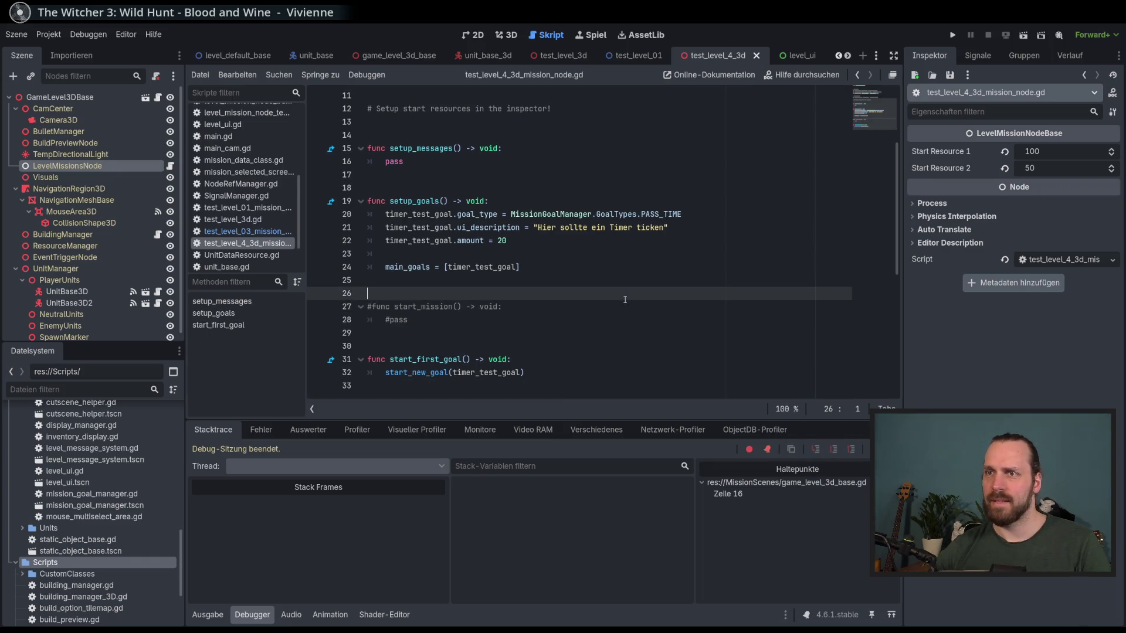
scroll(628, 302, "up", 4)
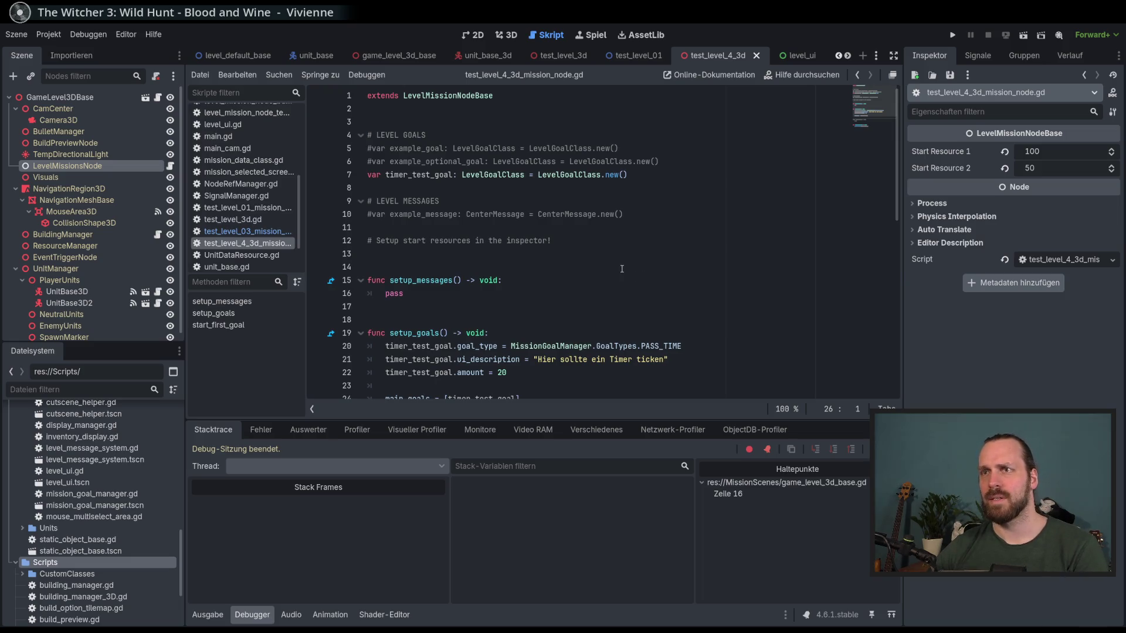
left_click(621, 262)
key("Down")
key("Down")
key("End")
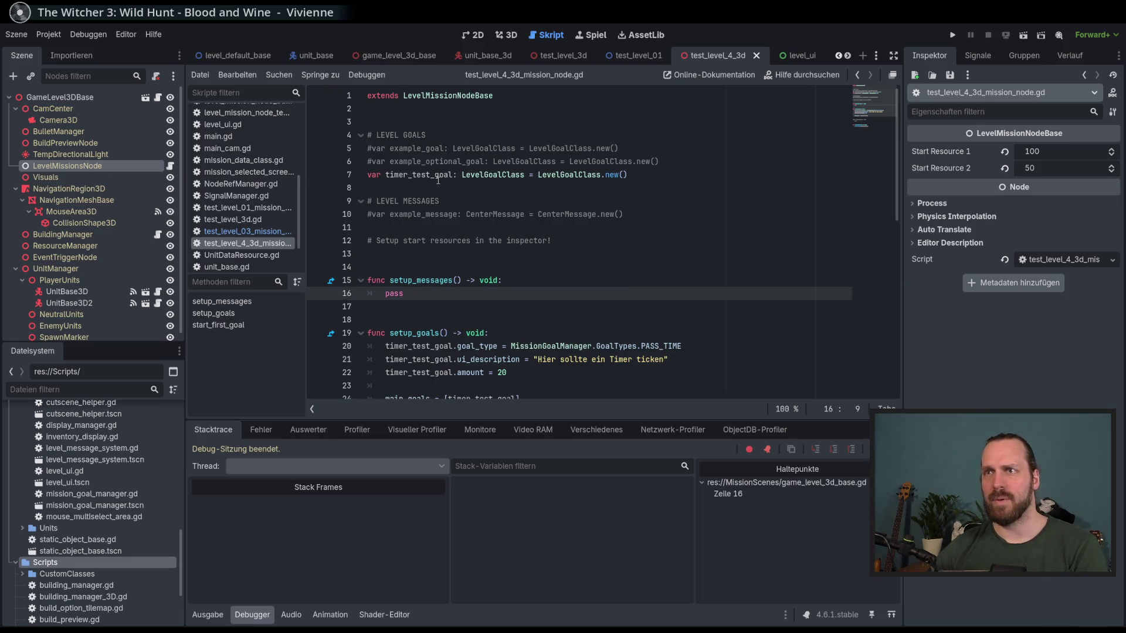
double_click(438, 179)
left_click(543, 294)
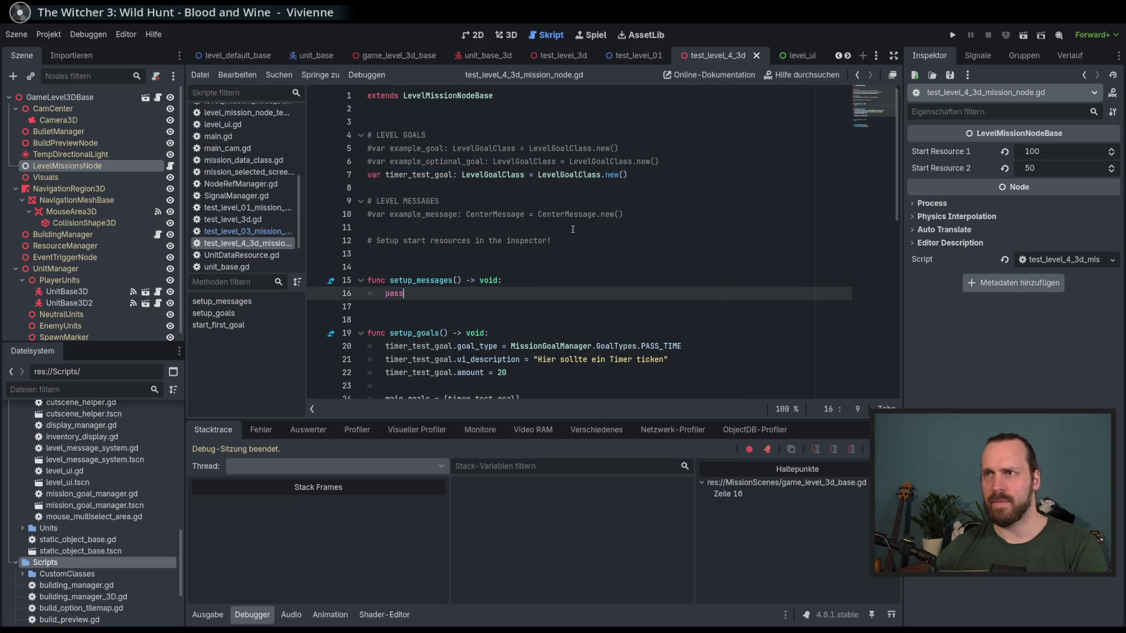
double_click(426, 174)
scroll(580, 306, "down", 2)
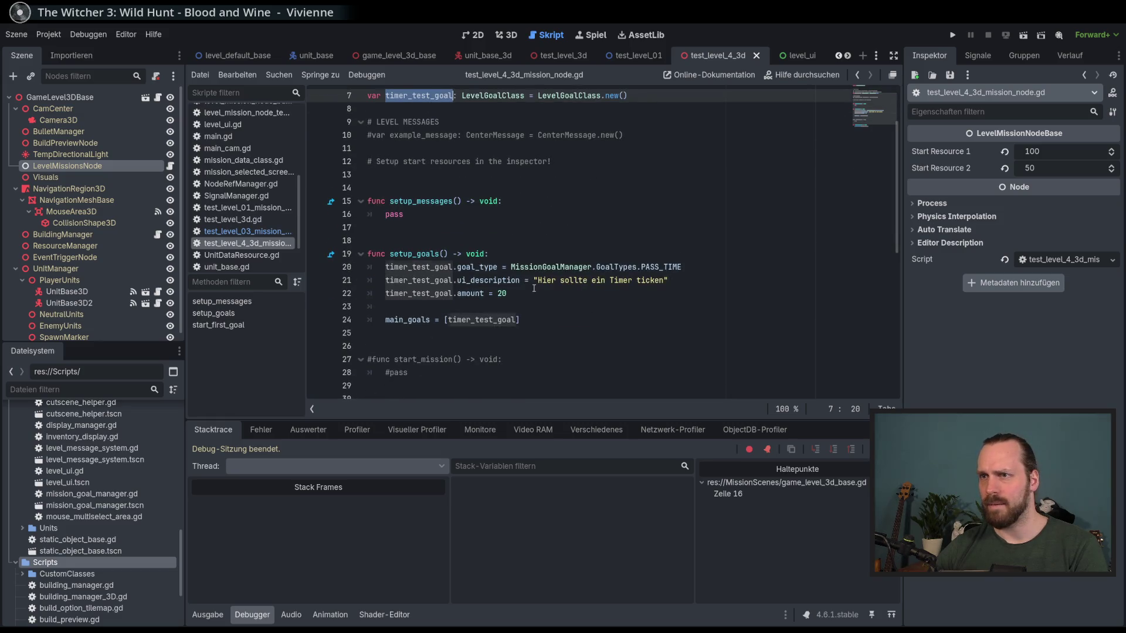
- Run Test Mission - 3D, continue past the line-16 breakpoint, remove it, and stop debugging
left_click(580, 299)
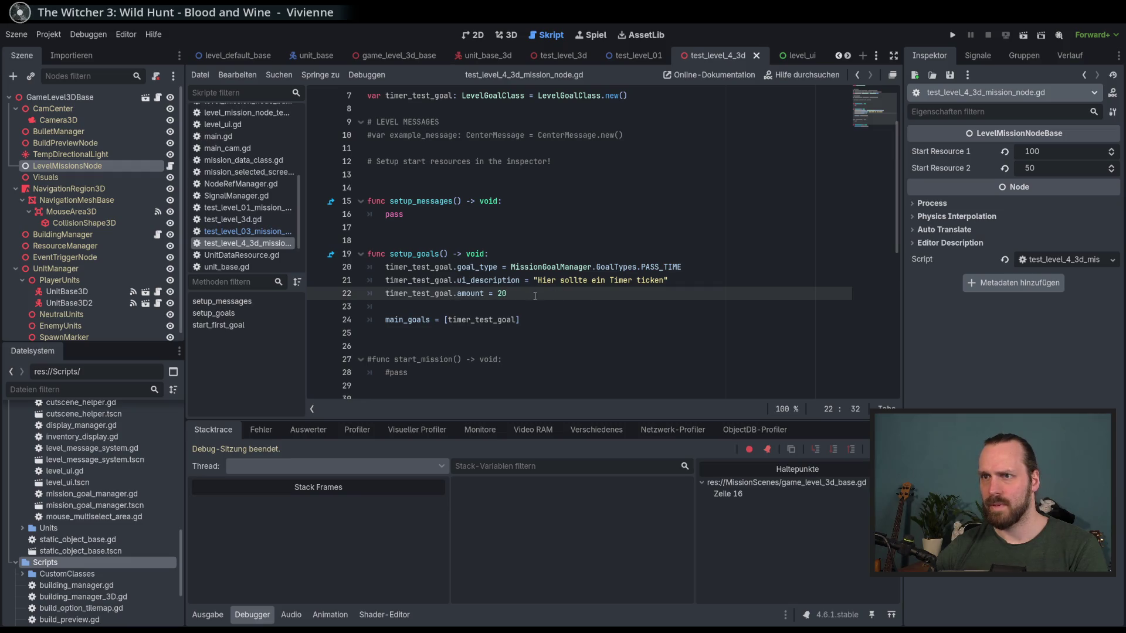
key("F6")
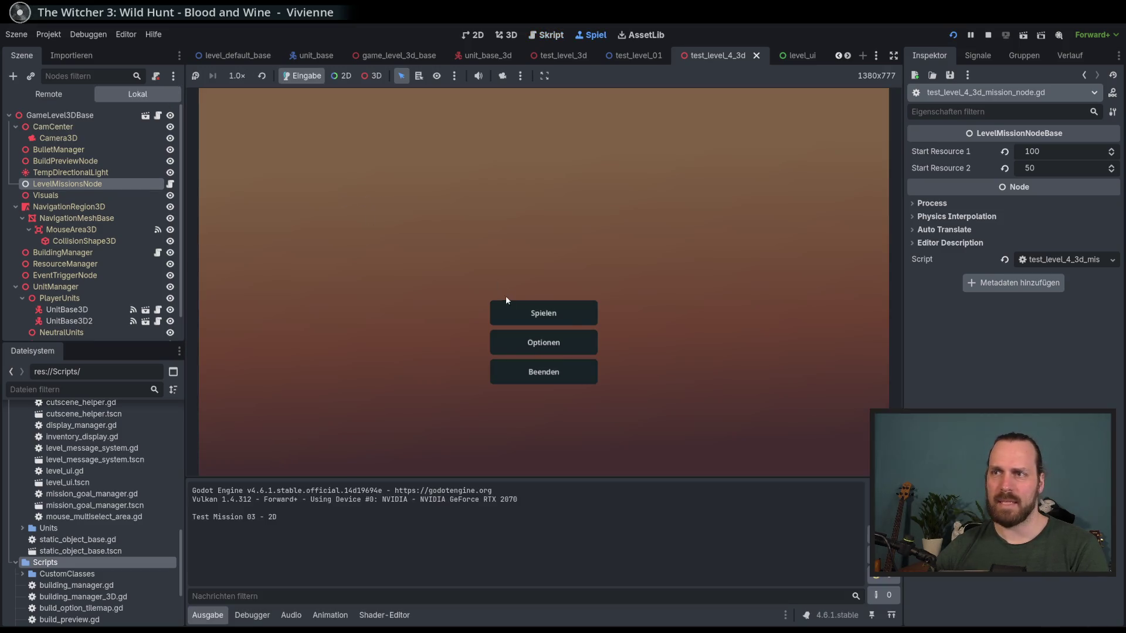
left_click(380, 239)
left_click(622, 421)
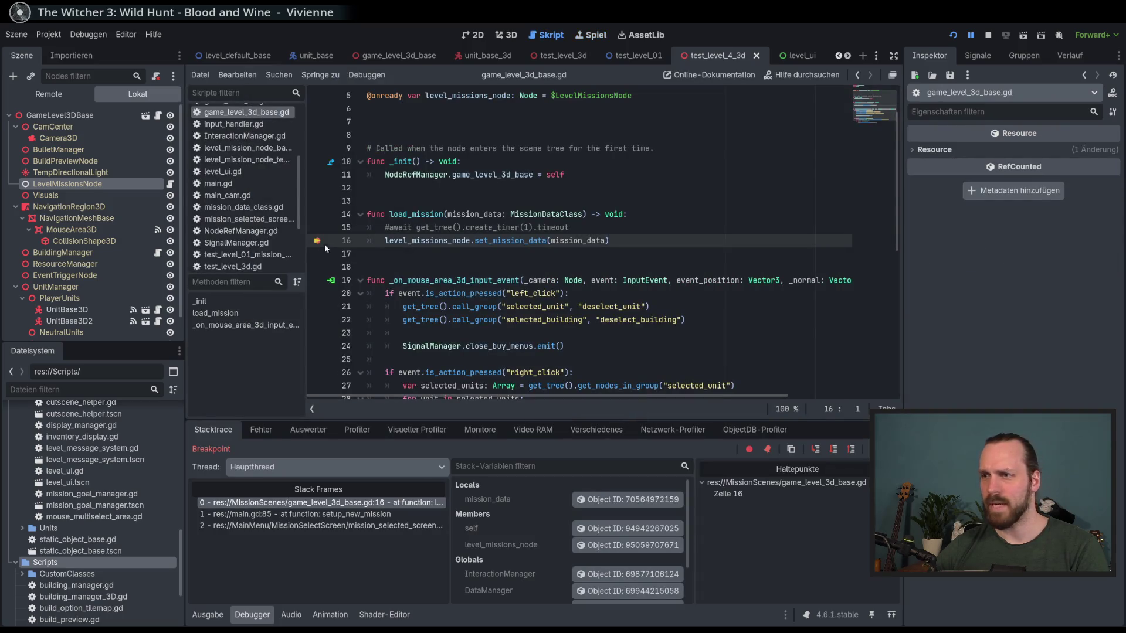
left_click(851, 450)
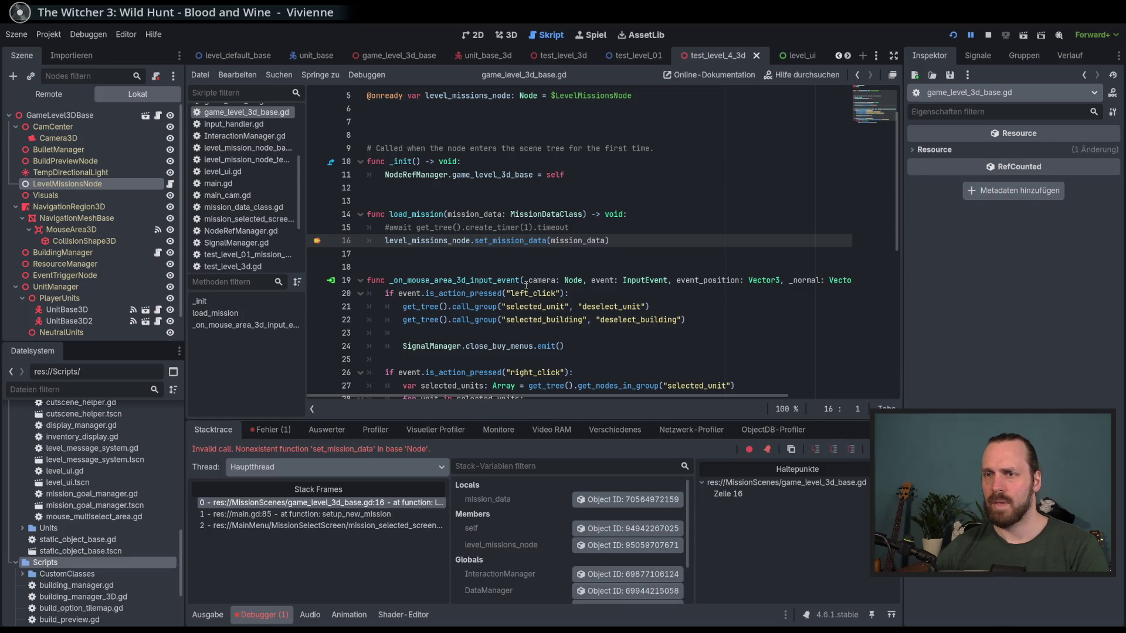
left_click(315, 242)
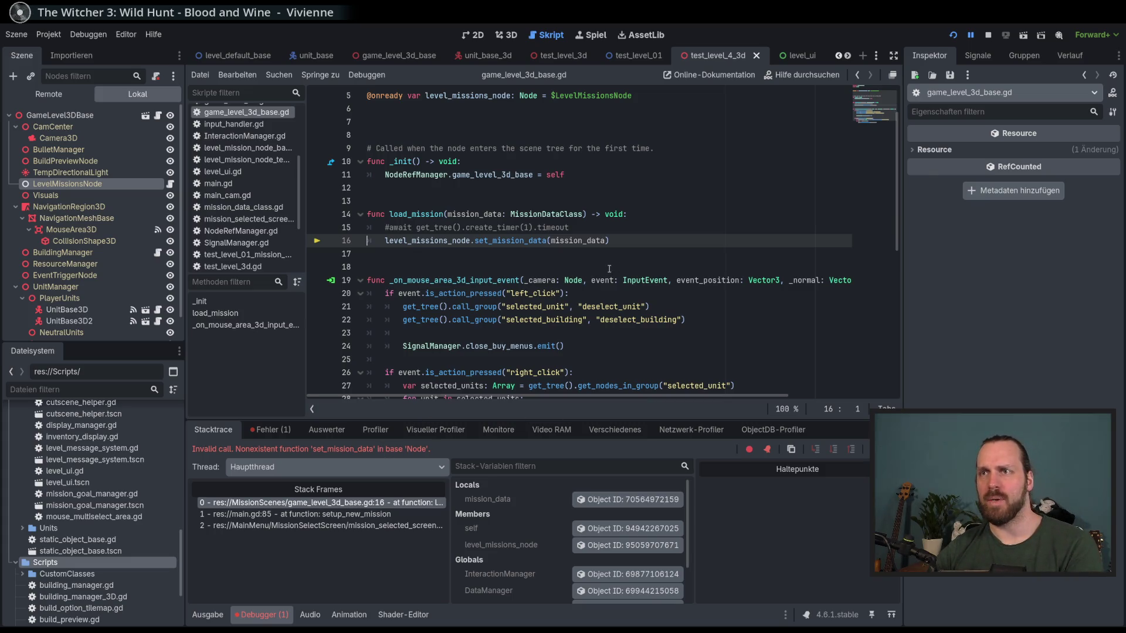
key("F8")
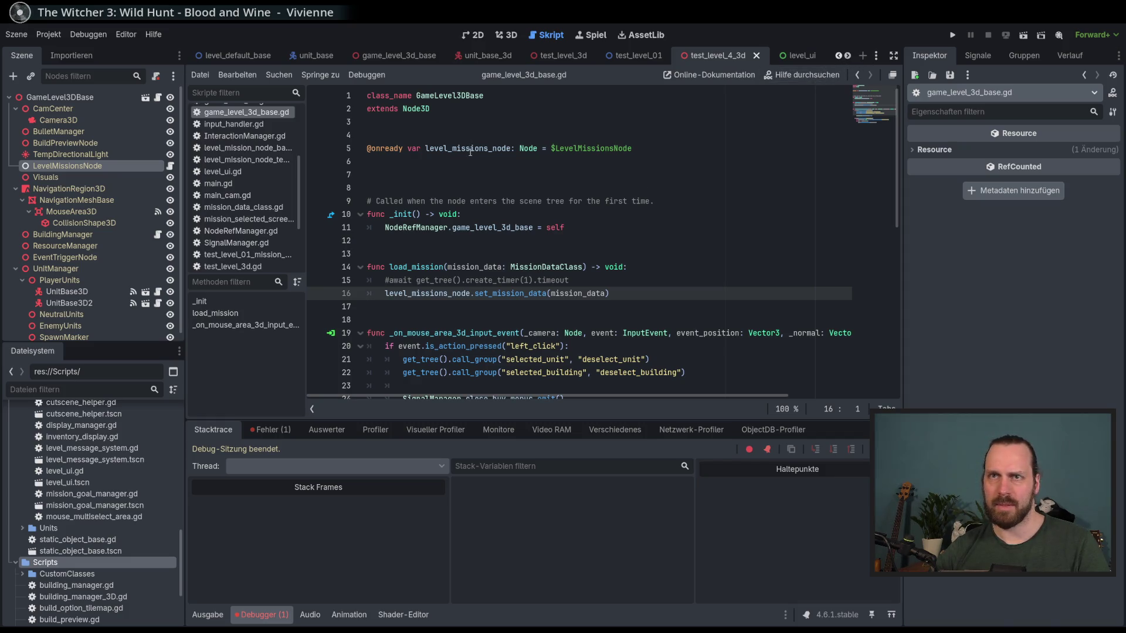
left_click(121, 167)
- Switch to level_default_base and confirm its LevelMissionsNode has no script attached
left_click(169, 166)
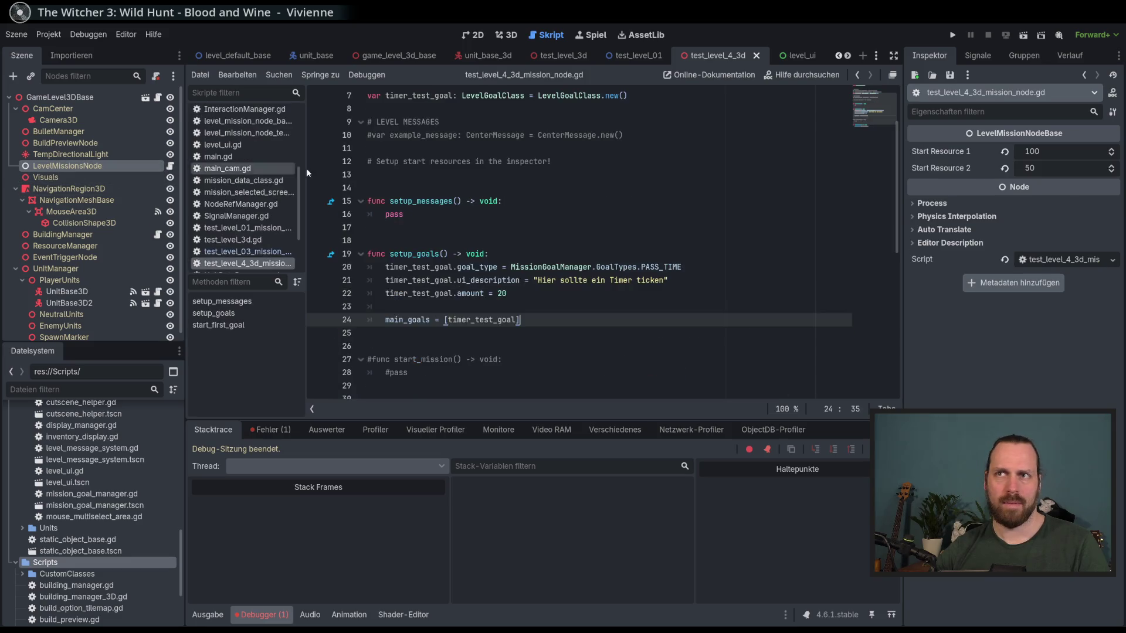
scroll(569, 164, "up", 2)
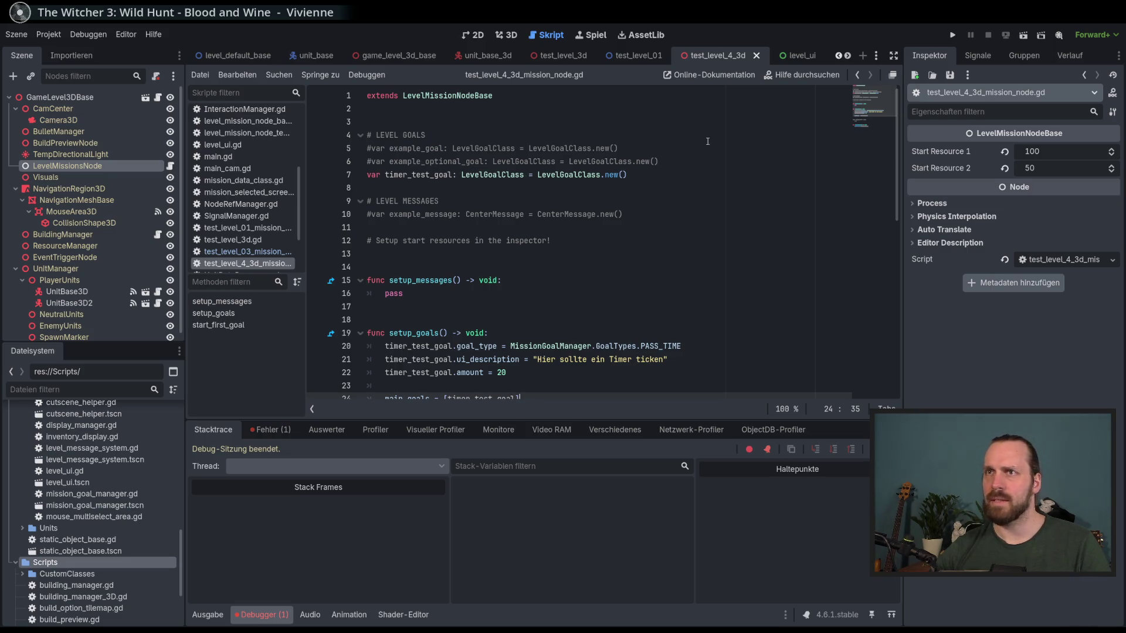
left_click(238, 56)
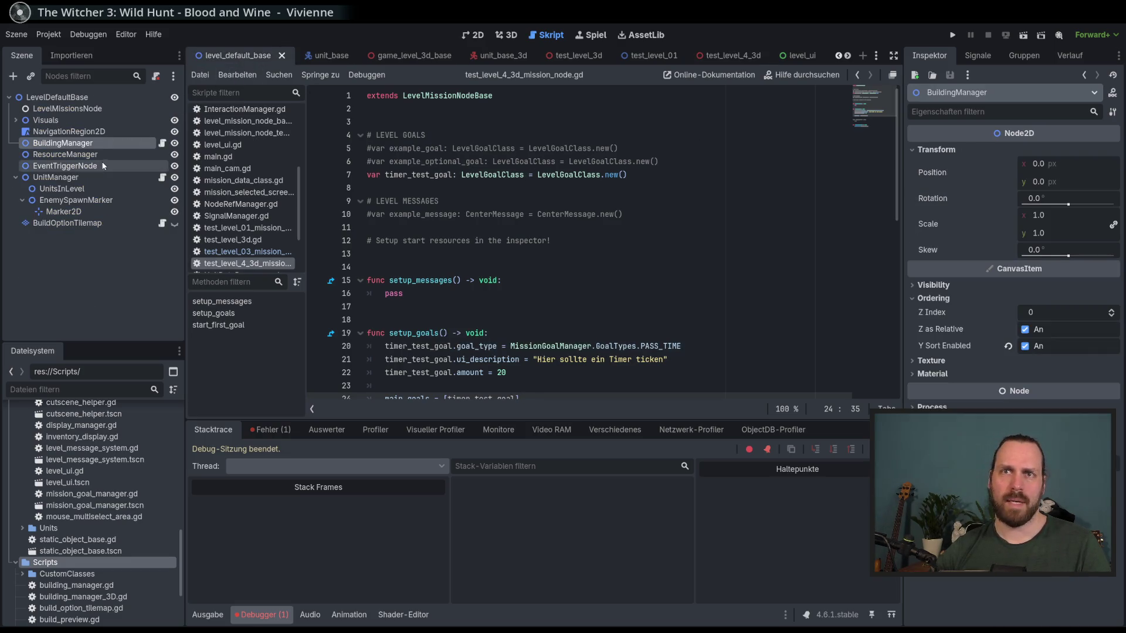
left_click(94, 110)
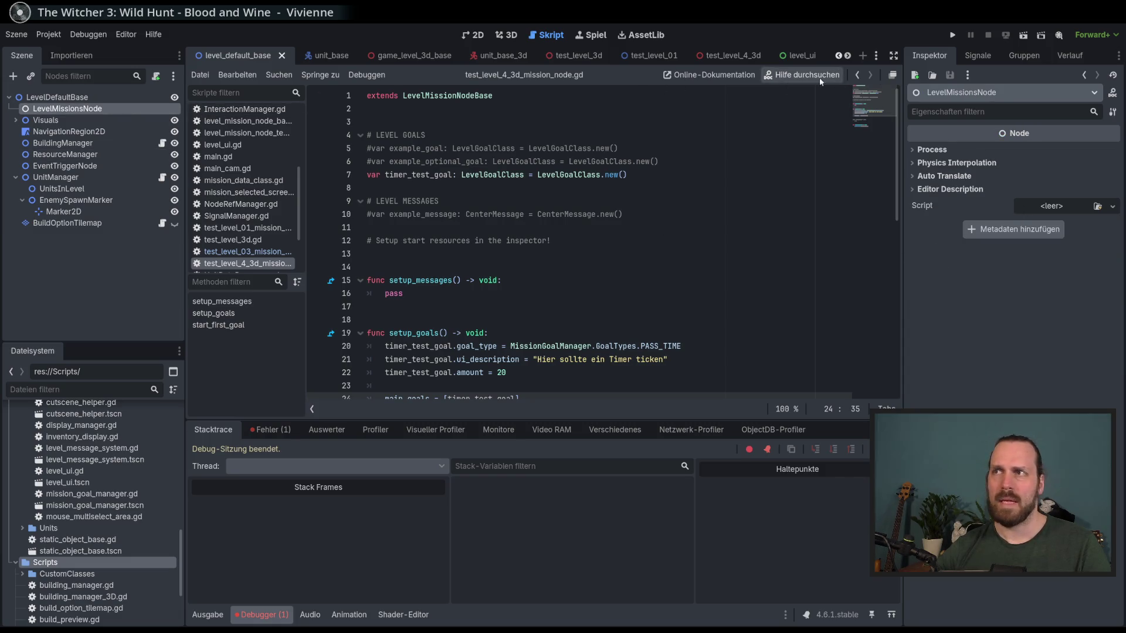
left_click(882, 58)
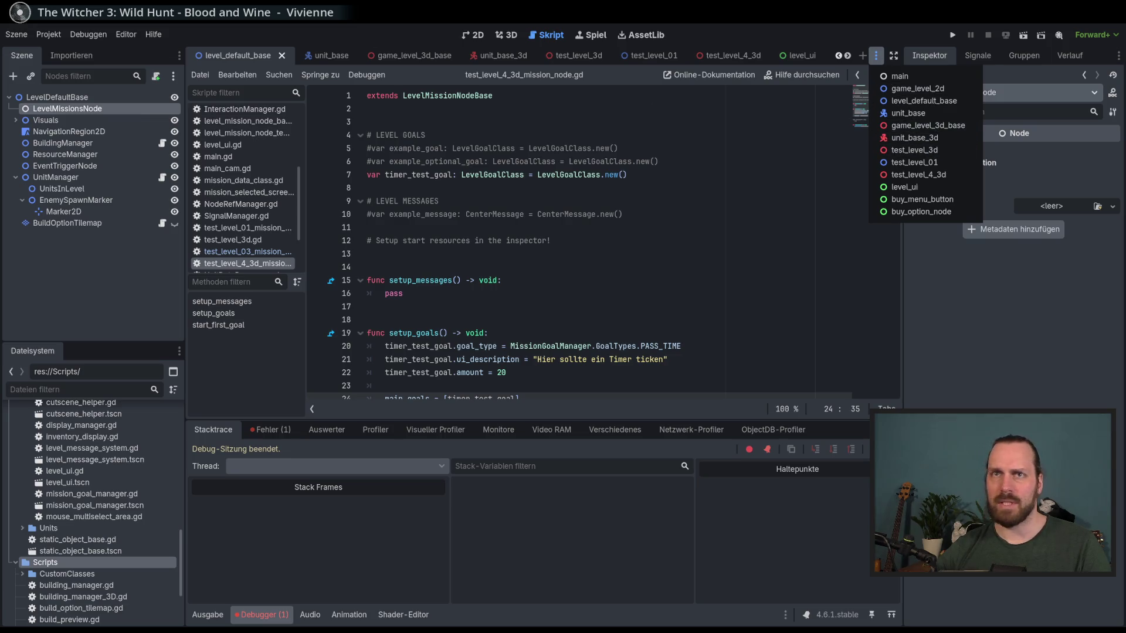
left_click(108, 97)
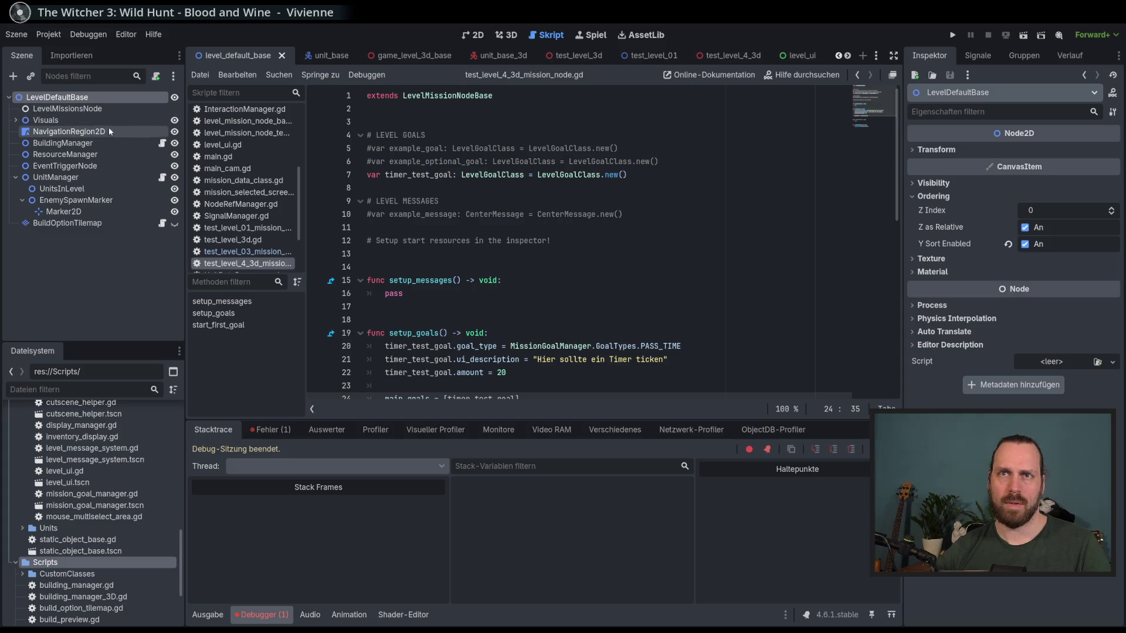
left_click(109, 143)
left_click(103, 108)
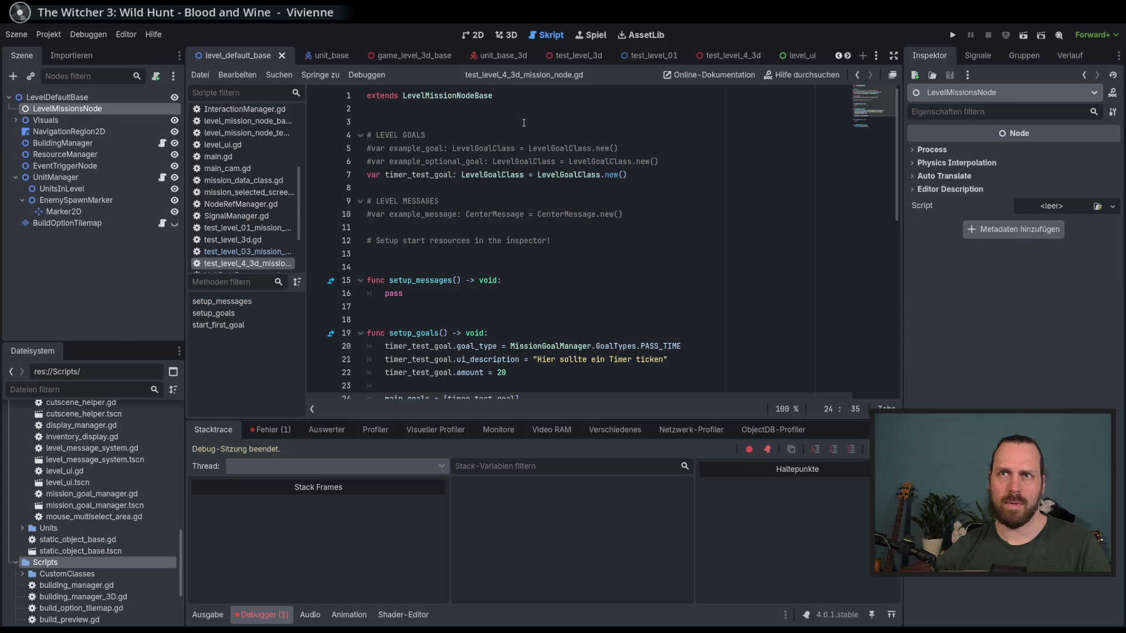
left_click(877, 59)
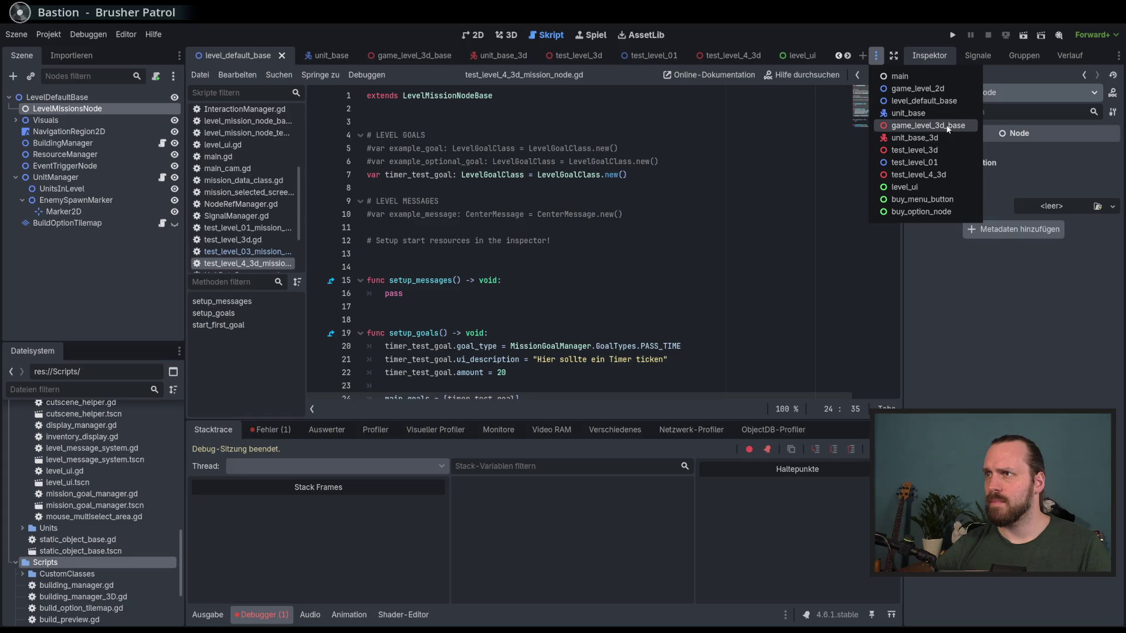
- Switch to the game_level_3d_base scene and inspect level_missions_node and create_timer on lines 15–16
left_click(928, 126)
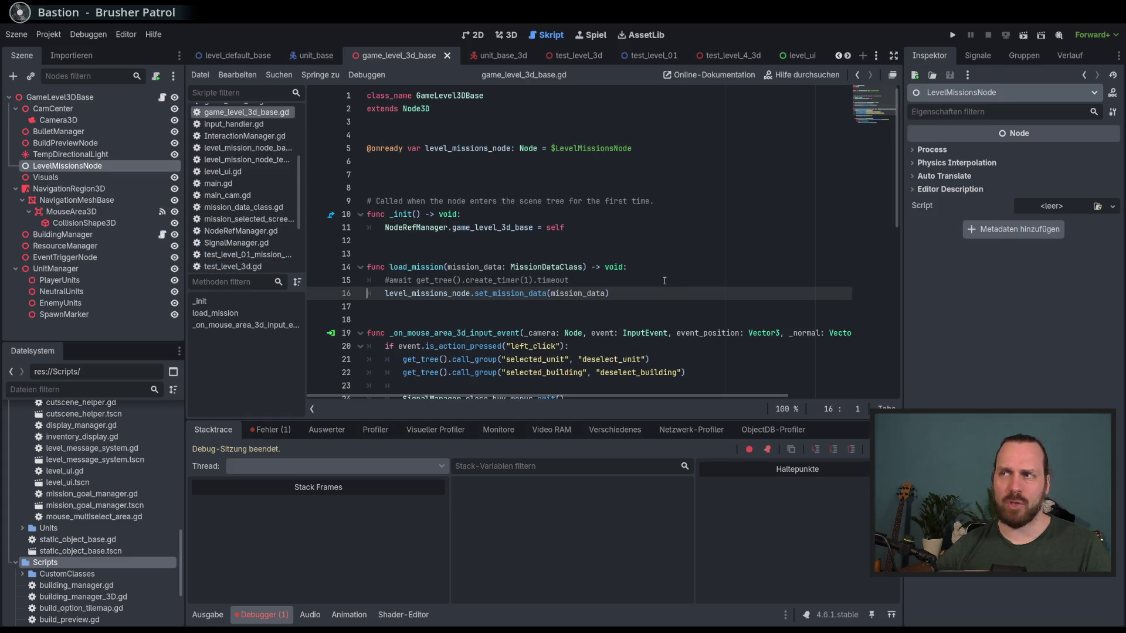
scroll(664, 284, "down", 1)
left_click(667, 253)
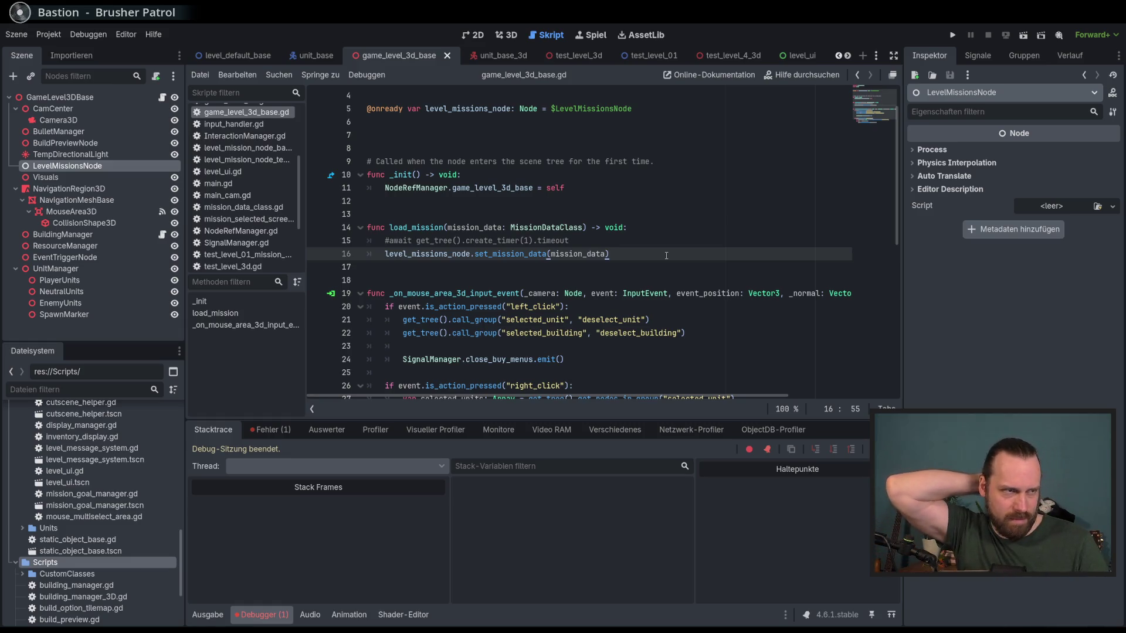
left_click(577, 237)
left_click(643, 250)
double_click(435, 254)
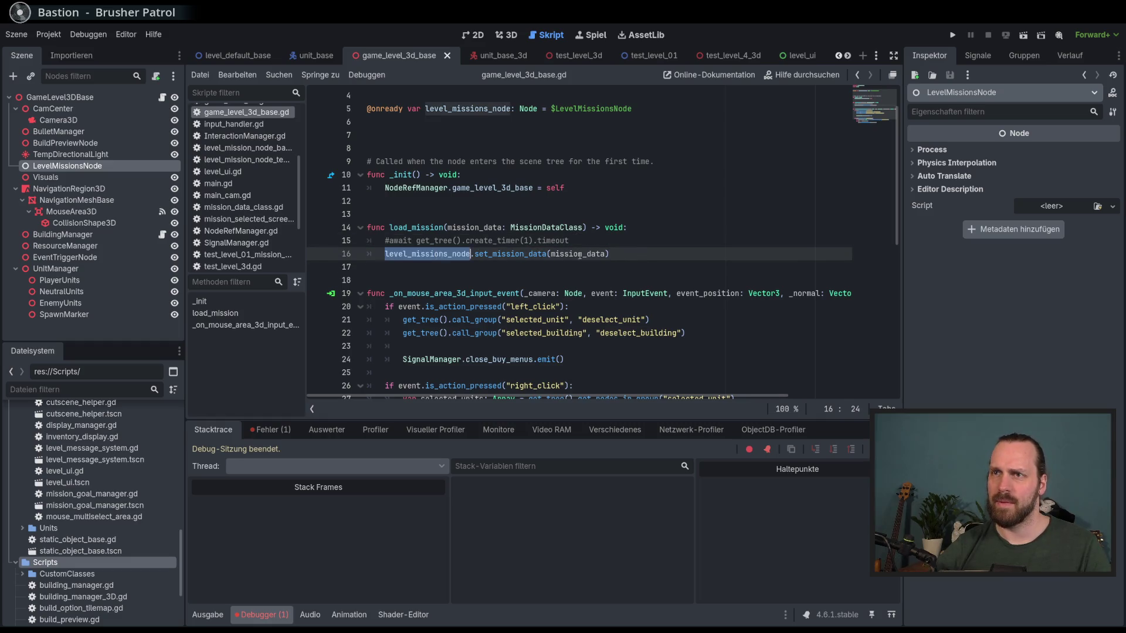
double_click(500, 244)
left_click(634, 253)
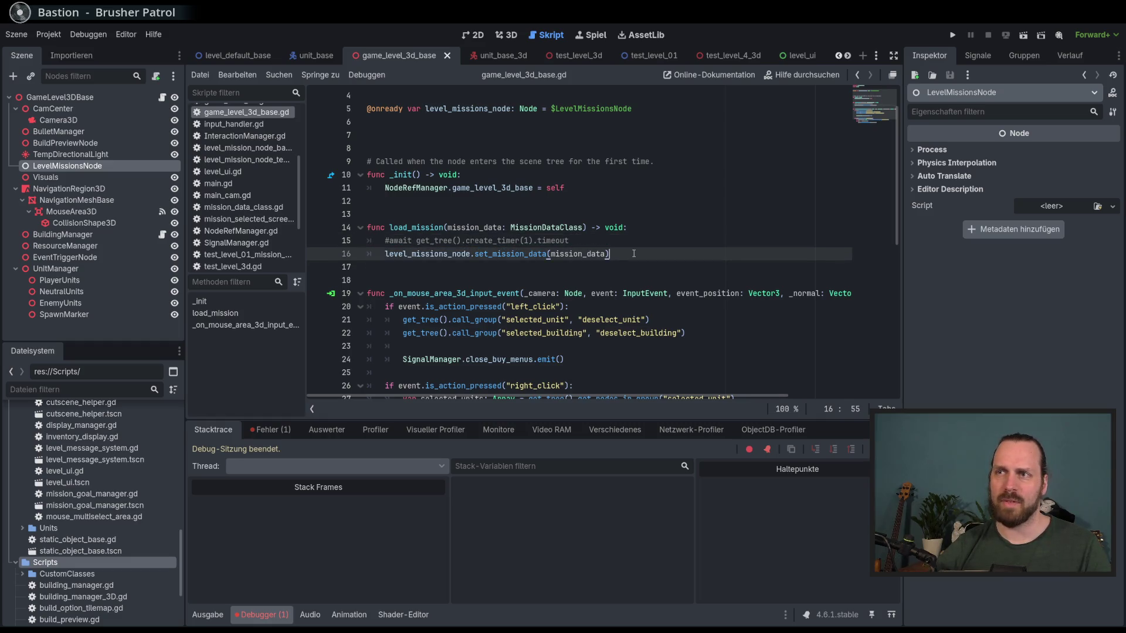
- Highlight the uses of load_mission, mission_data and level_missions_node, then save game_level_3d_base.gd
scroll(634, 253, "up", 1)
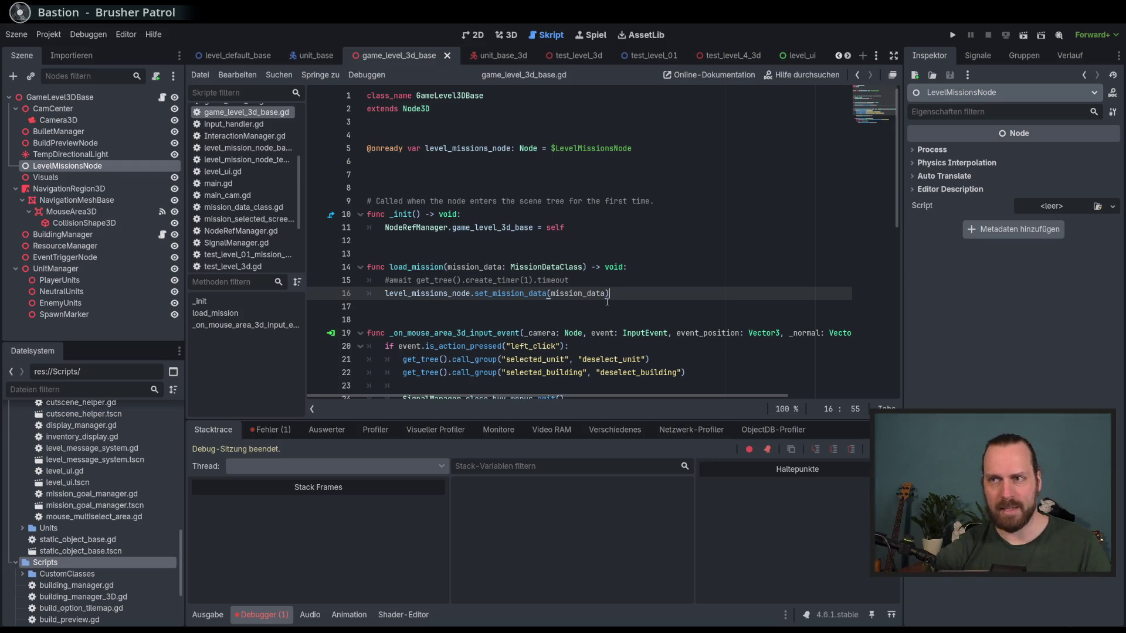
double_click(414, 264)
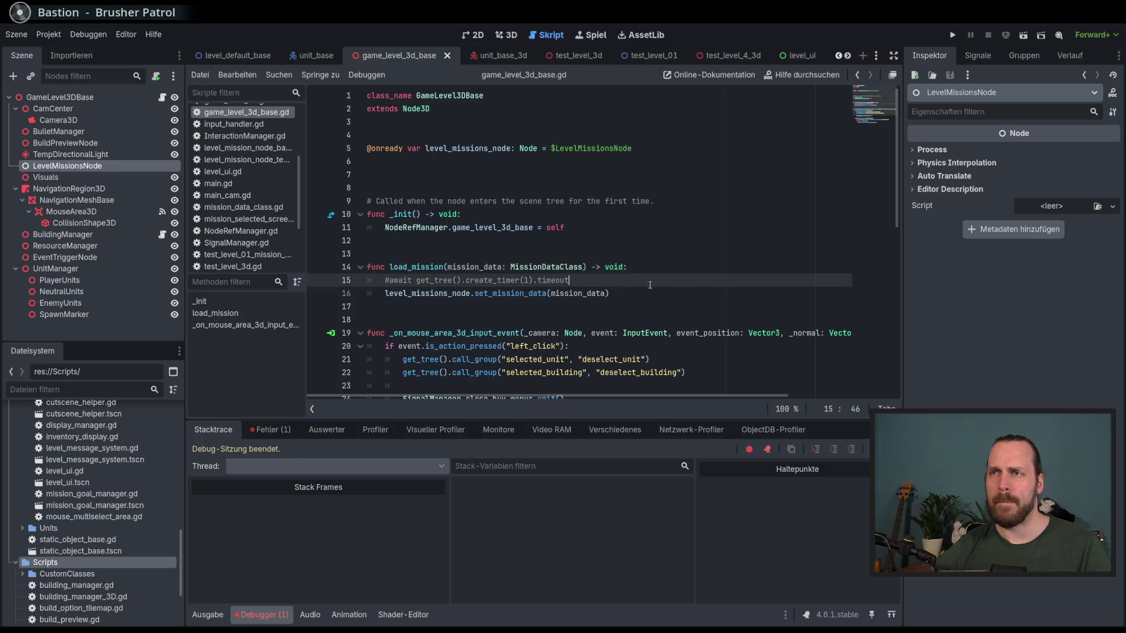
double_click(475, 267)
double_click(477, 149)
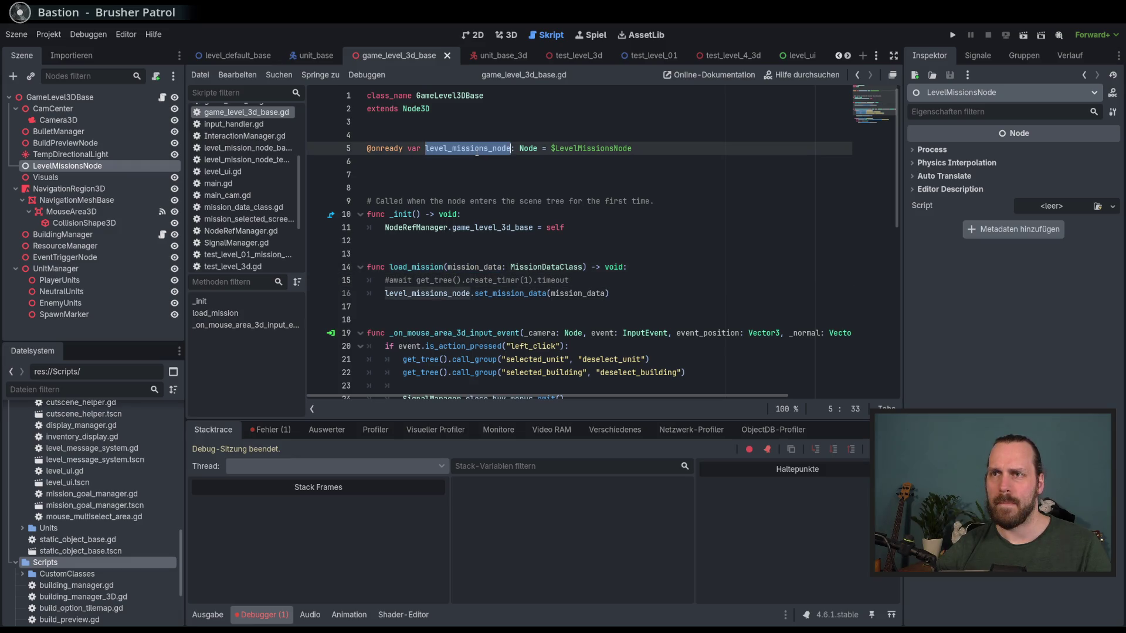
key("ctrl+s")
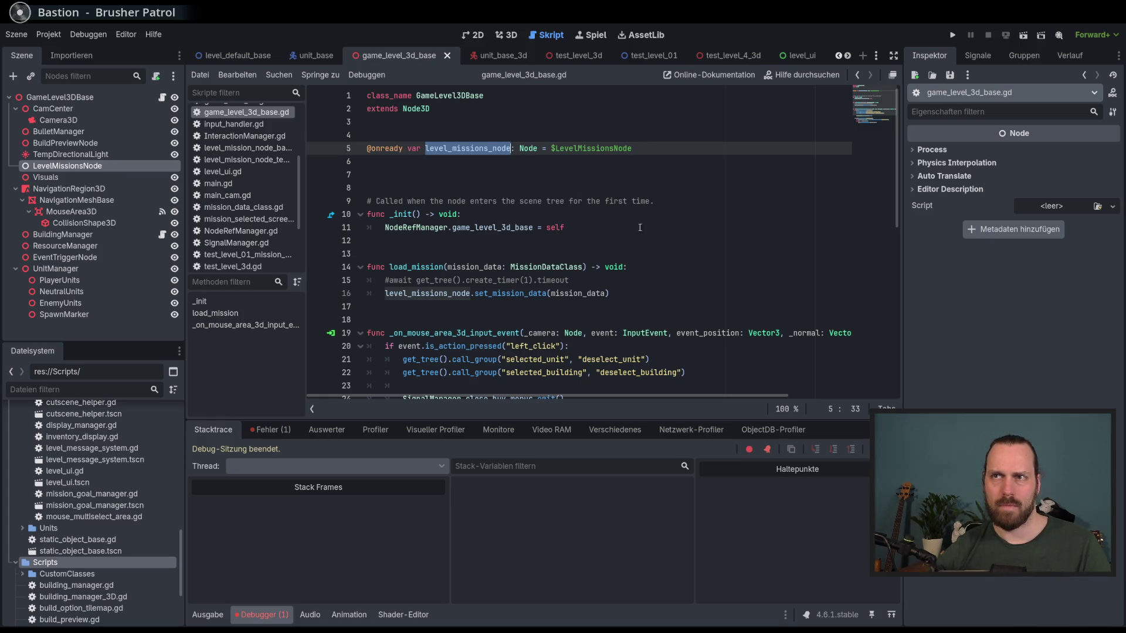
- Run Test Mission 01 - 2D and switch the game speed to 16.0x, then back to 1.0x
left_click(675, 248)
key("F5")
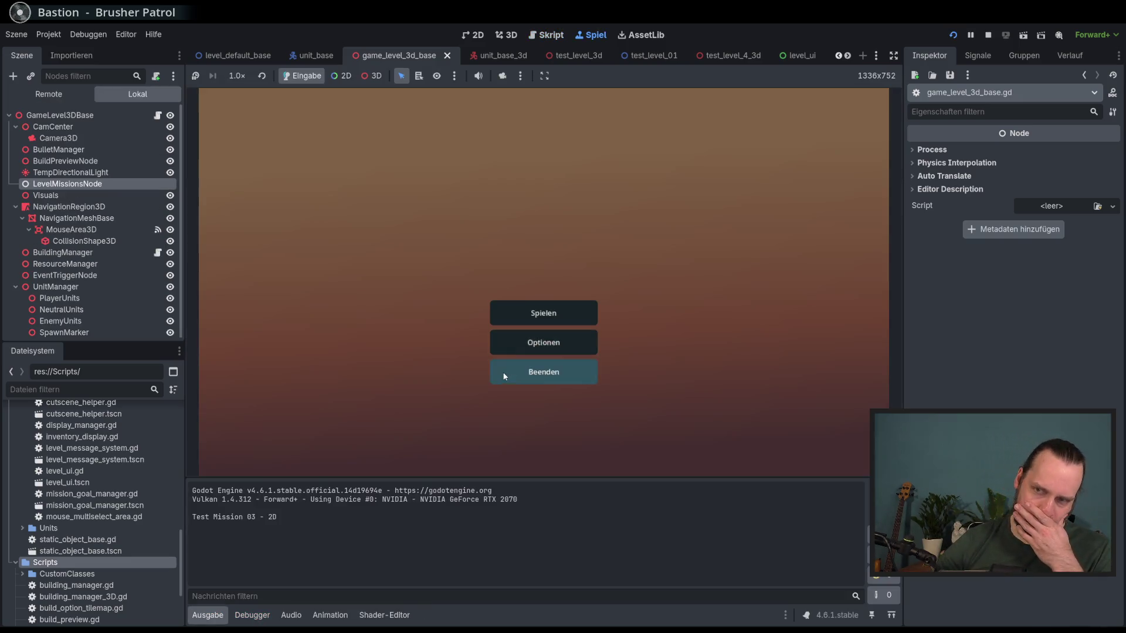
left_click(533, 314)
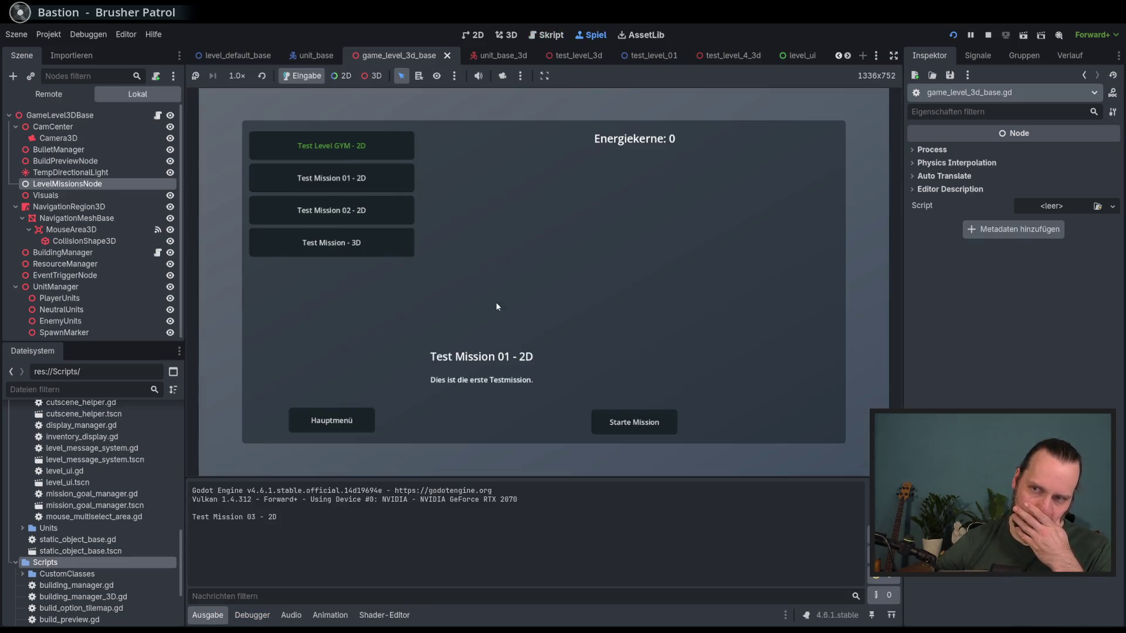
left_click(601, 422)
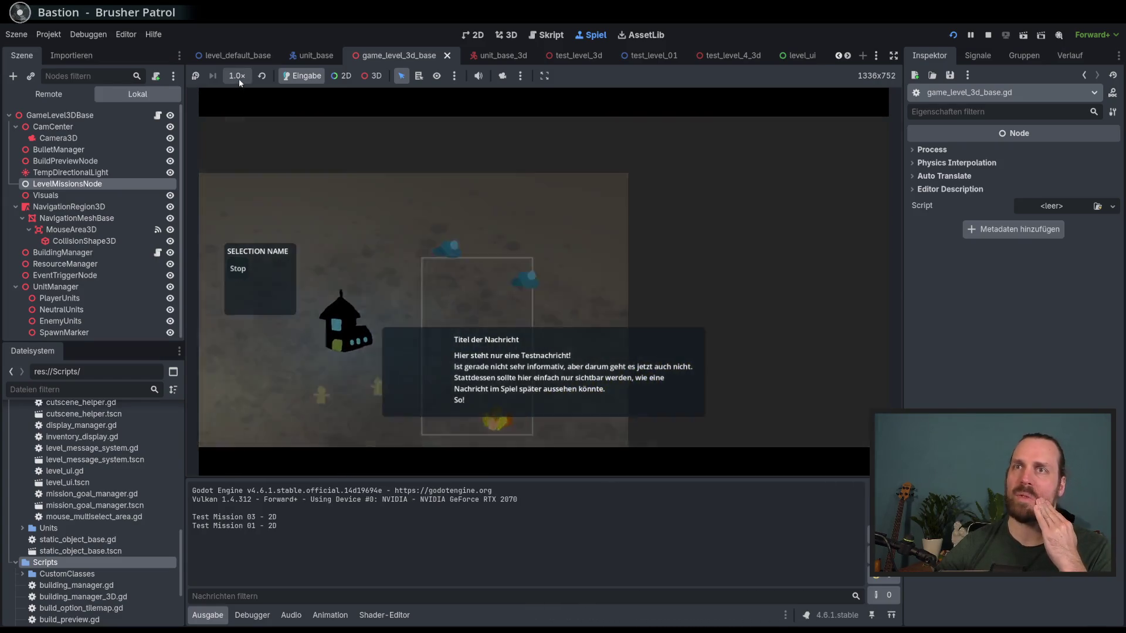
left_click(239, 76)
left_click(249, 242)
left_click(262, 76)
- Inspect the live LevelMissionsNode in the Remote tree, select the house, and stop the game
left_click(48, 94)
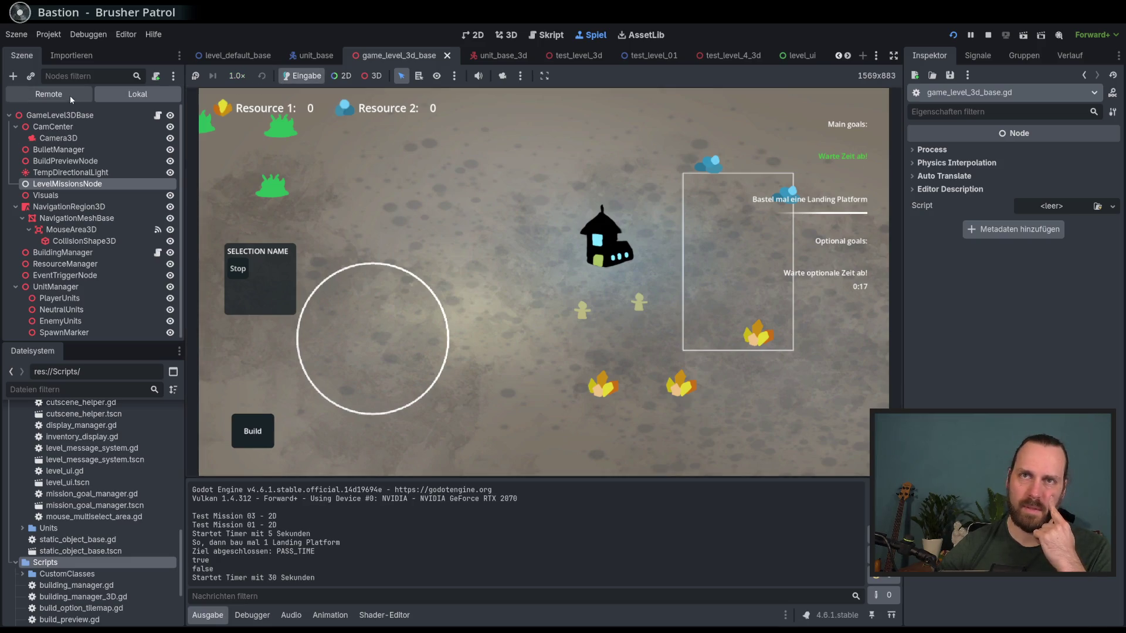
left_click(29, 206)
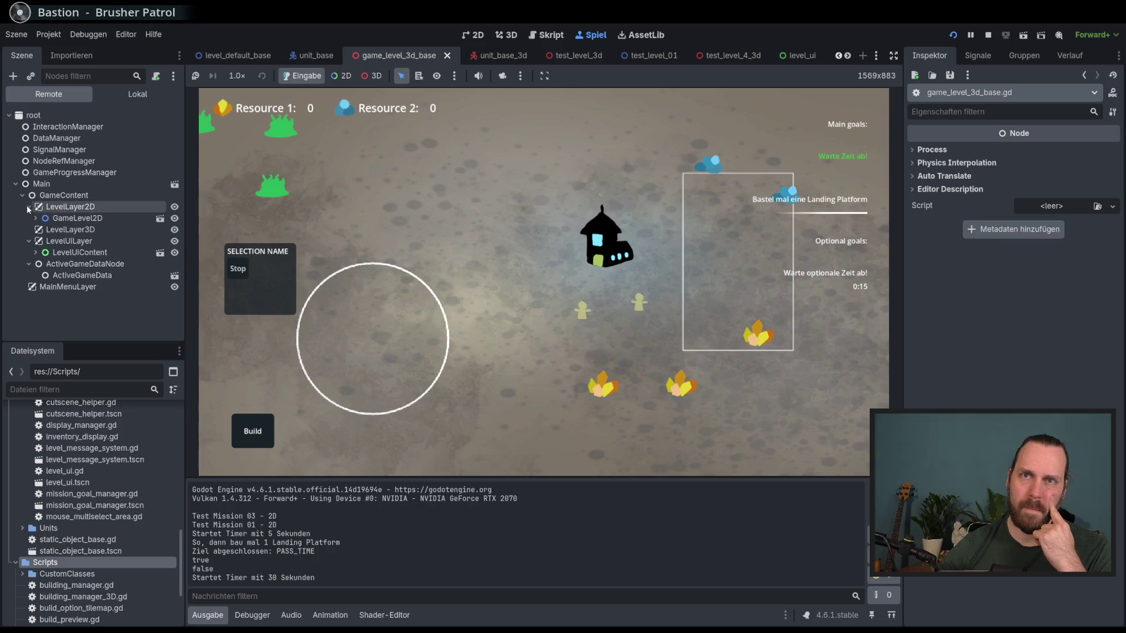
left_click(36, 218)
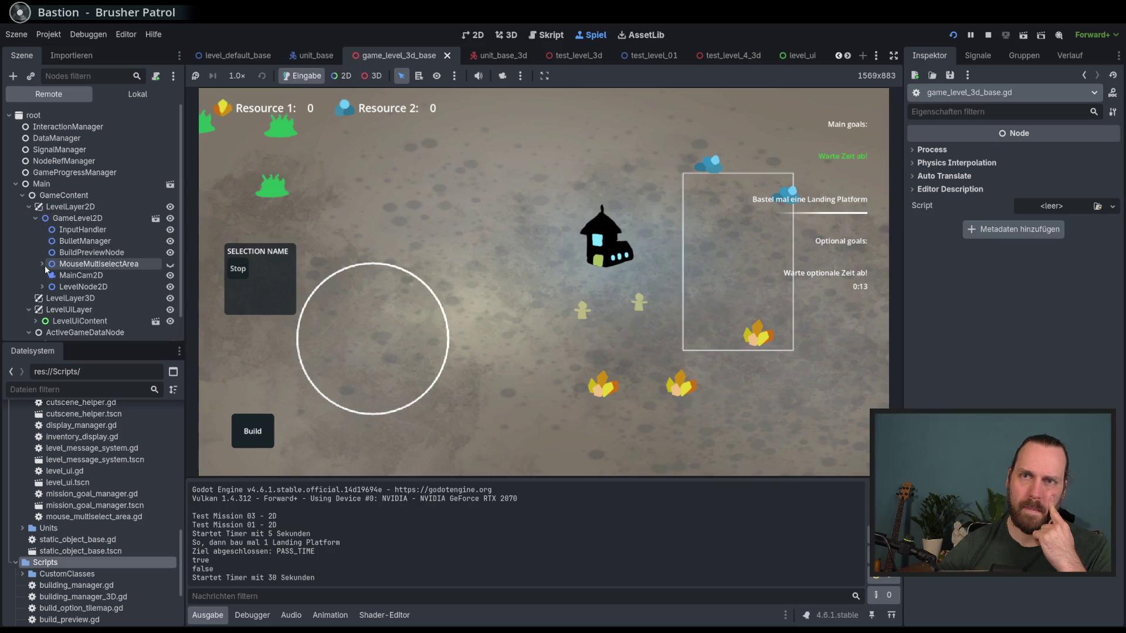
left_click(42, 286)
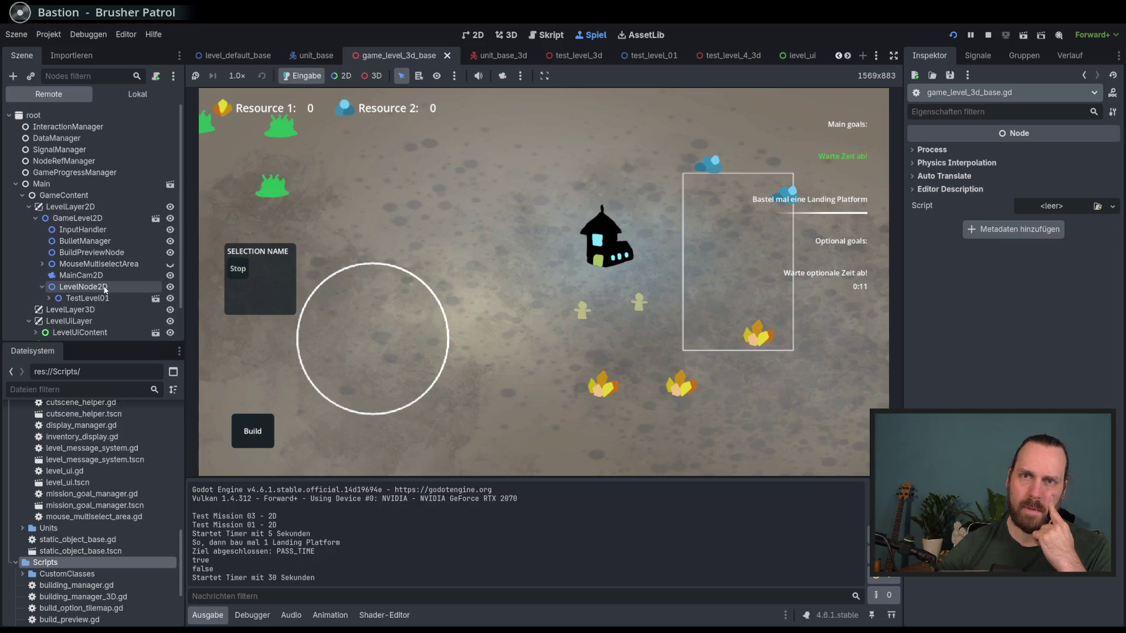
left_click(49, 297)
scroll(106, 264, "down", 3)
left_click(109, 253)
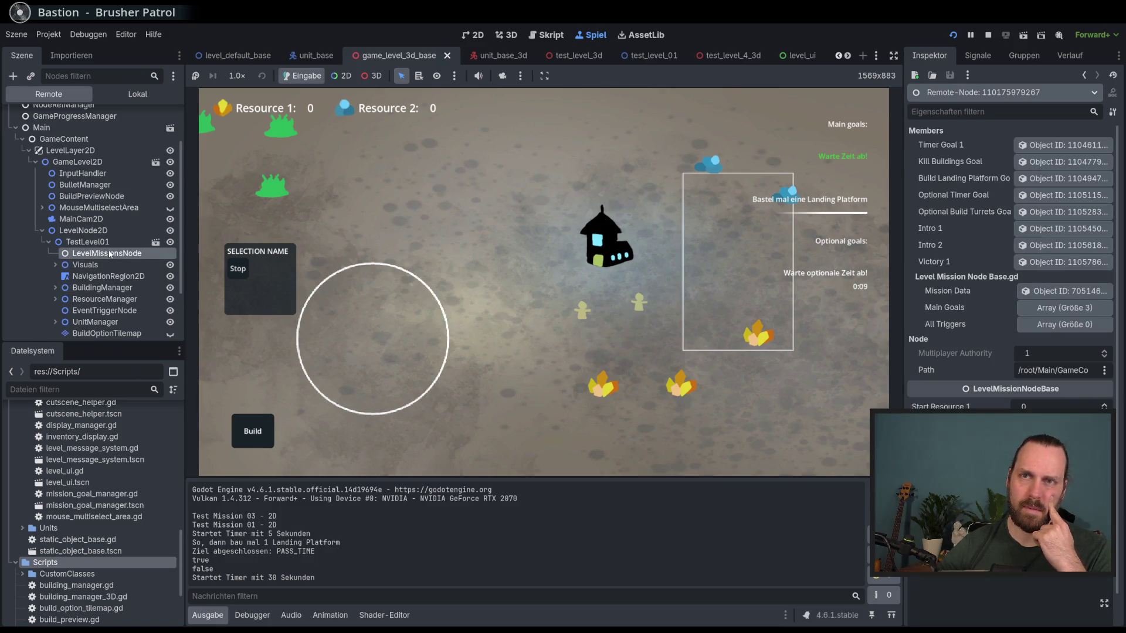
scroll(1011, 352, "down", 1)
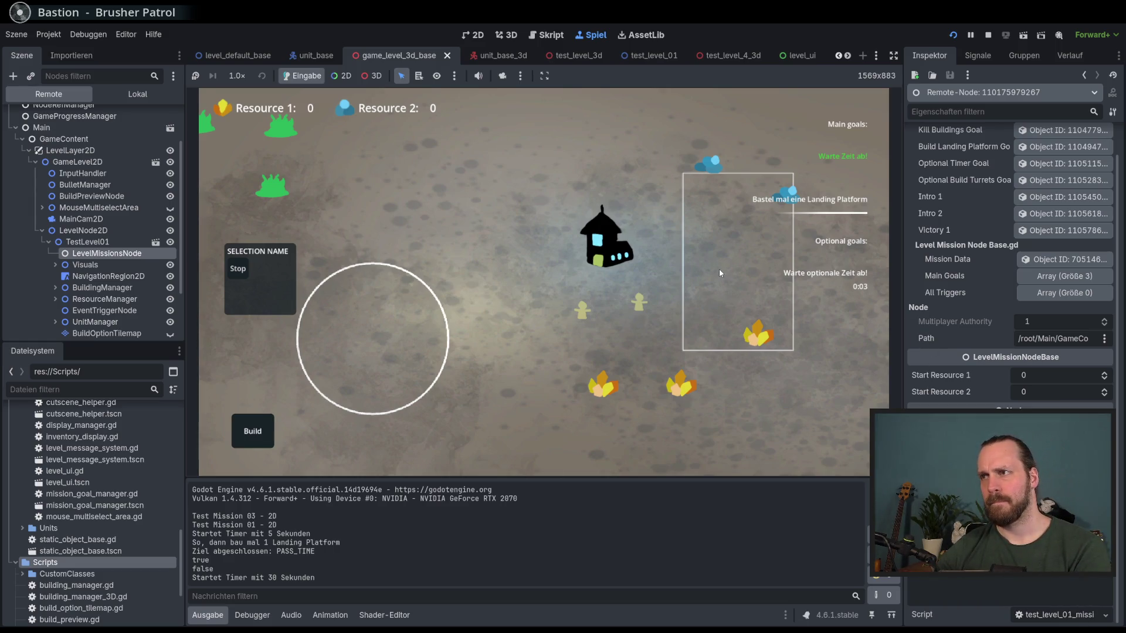
left_click_drag(591, 230, 535, 225)
key("F8")
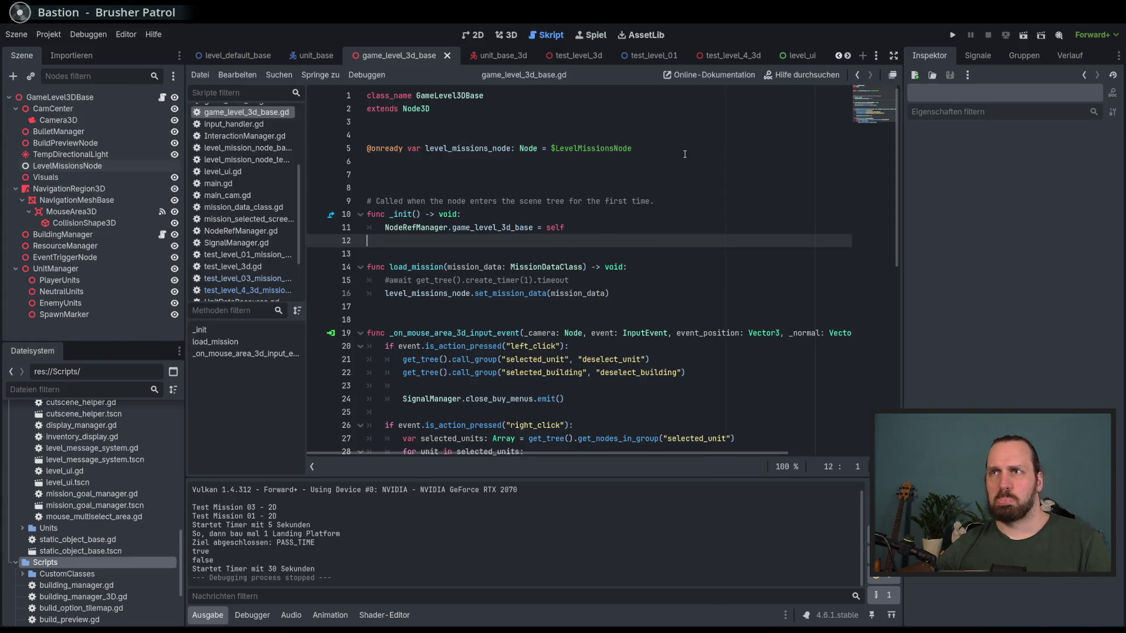
- Select LevelMissionsNode in the game_level_3d_base scene tree
left_click(876, 55)
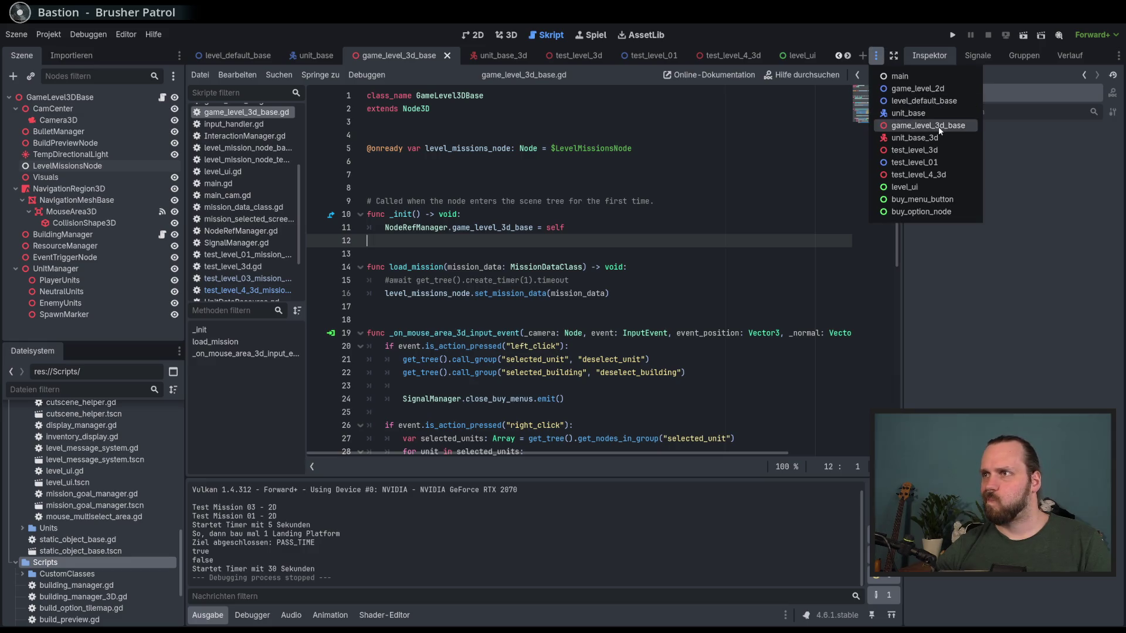
left_click(903, 129)
left_click(64, 97)
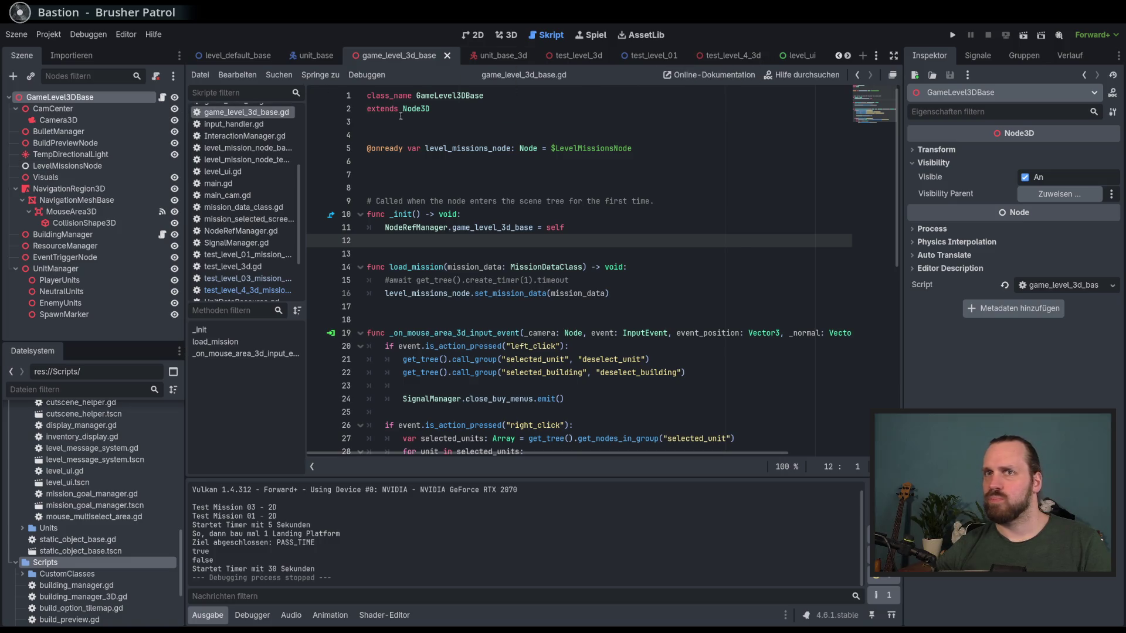
left_click(114, 177)
left_click(141, 165)
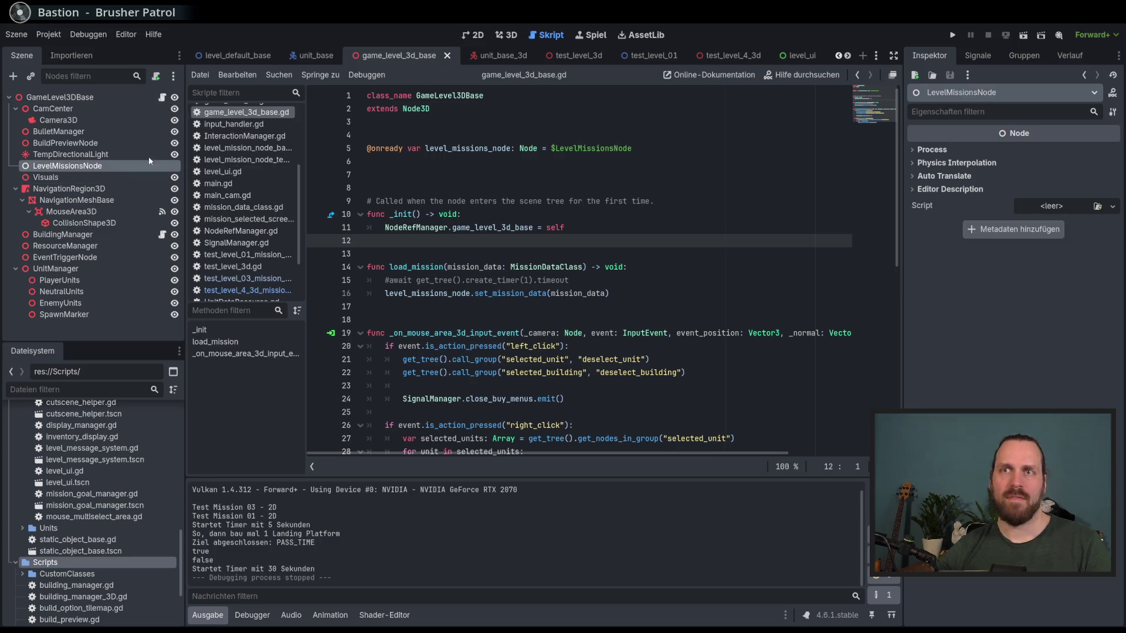
- Quick-load test_level_4_3d_mission_node.gd as LevelMissionsNode's script, then save and run the project
left_click(1112, 206)
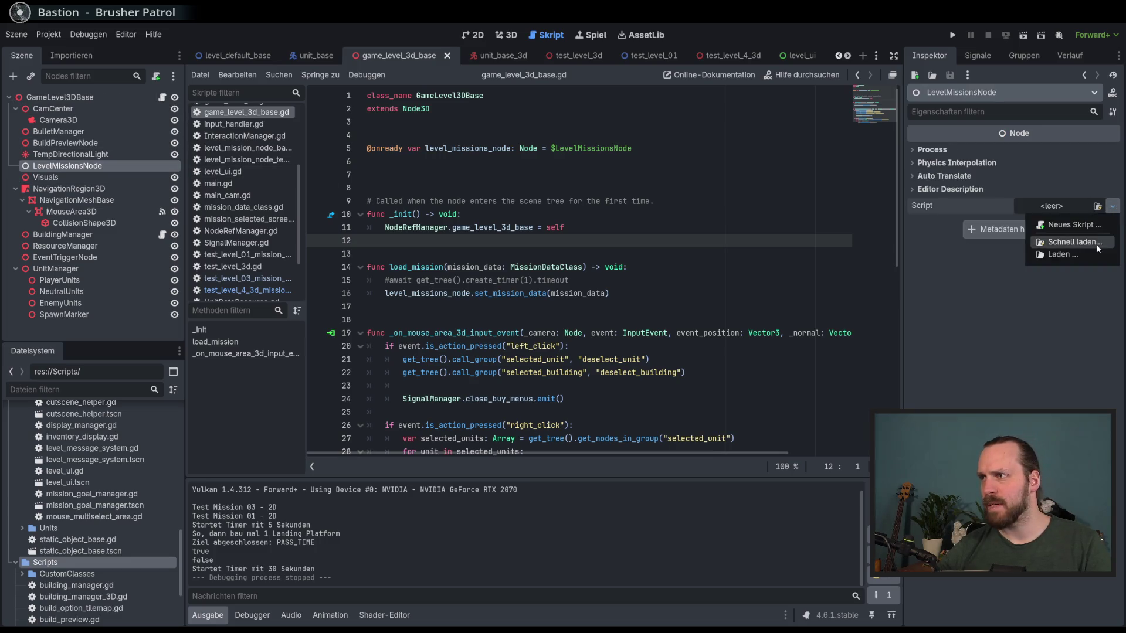
left_click(1101, 240)
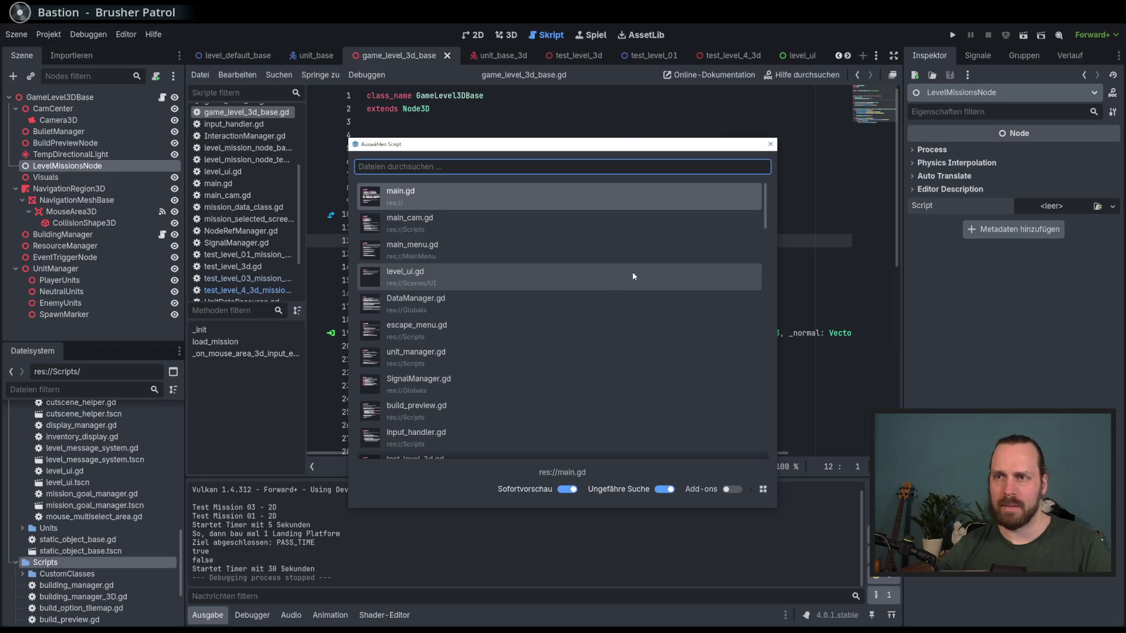
scroll(633, 272, "down", 5)
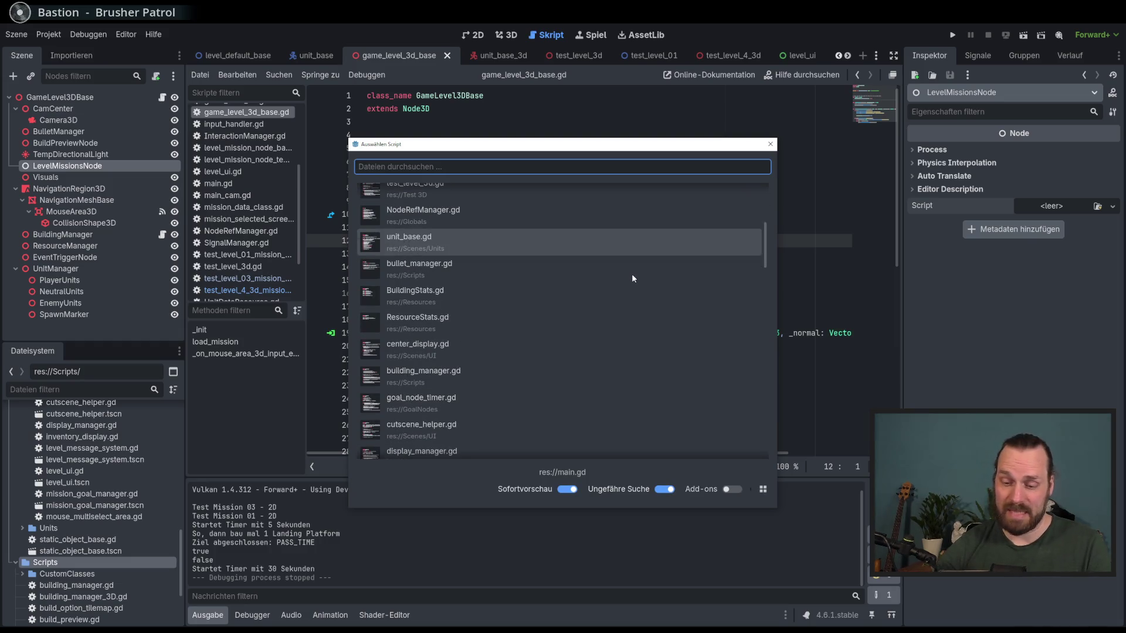
type("test_kevek")
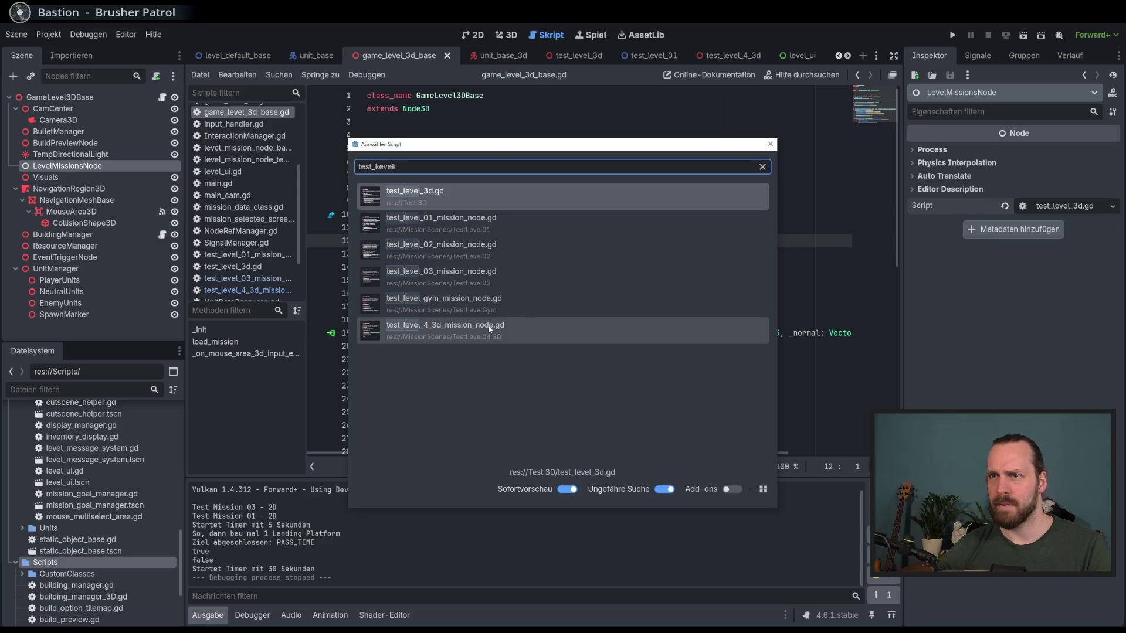
double_click(489, 329)
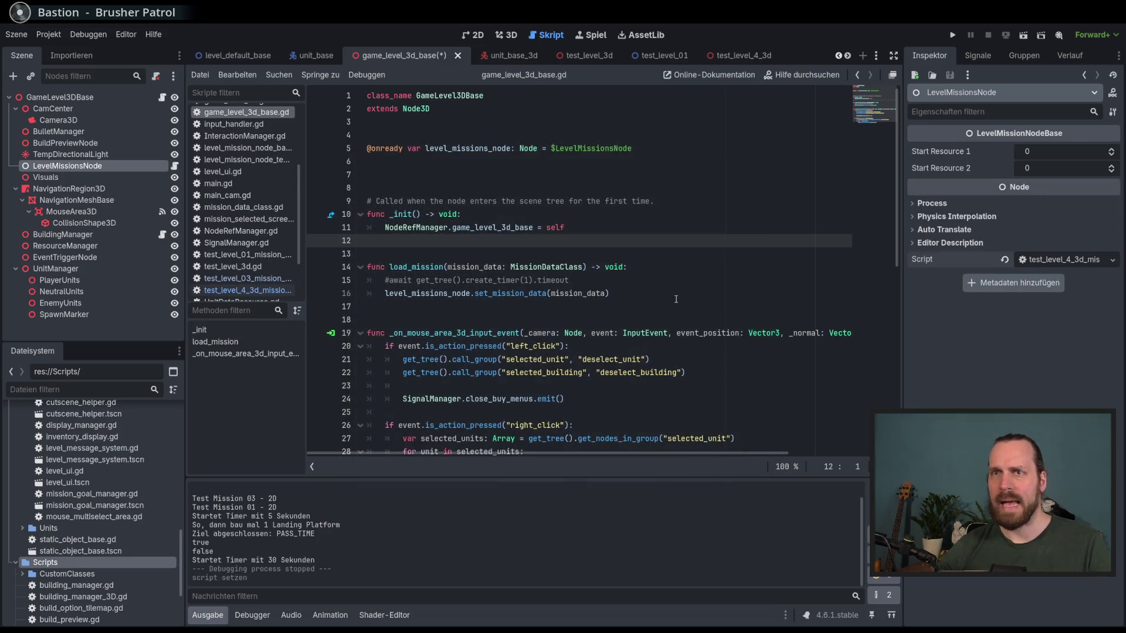
key("F5")
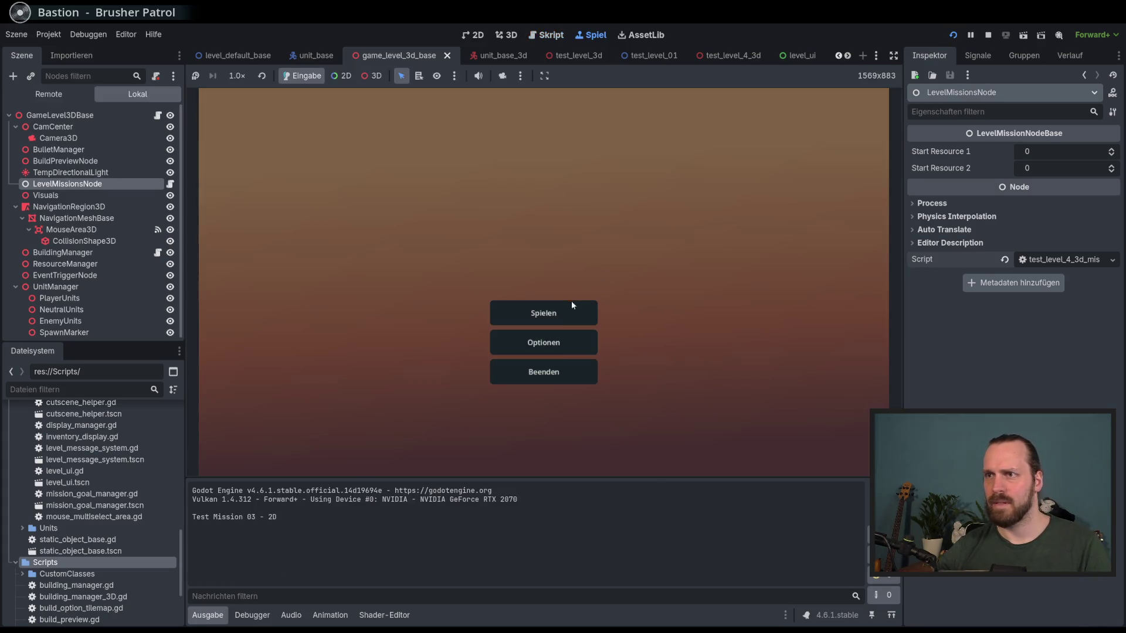
- Launch Test Mission - 3D and review the nil hard_cam_zoom error at line 91
left_click(571, 305)
left_click(365, 239)
left_click(639, 422)
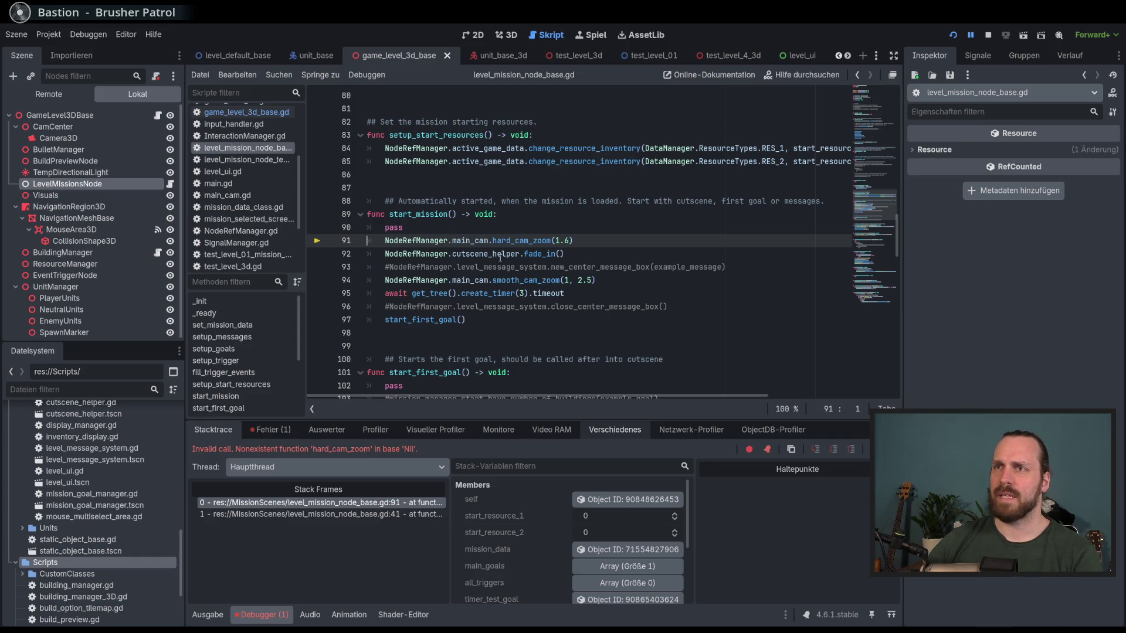
scroll(499, 257, "up", 20)
scroll(500, 258, "up", 2)
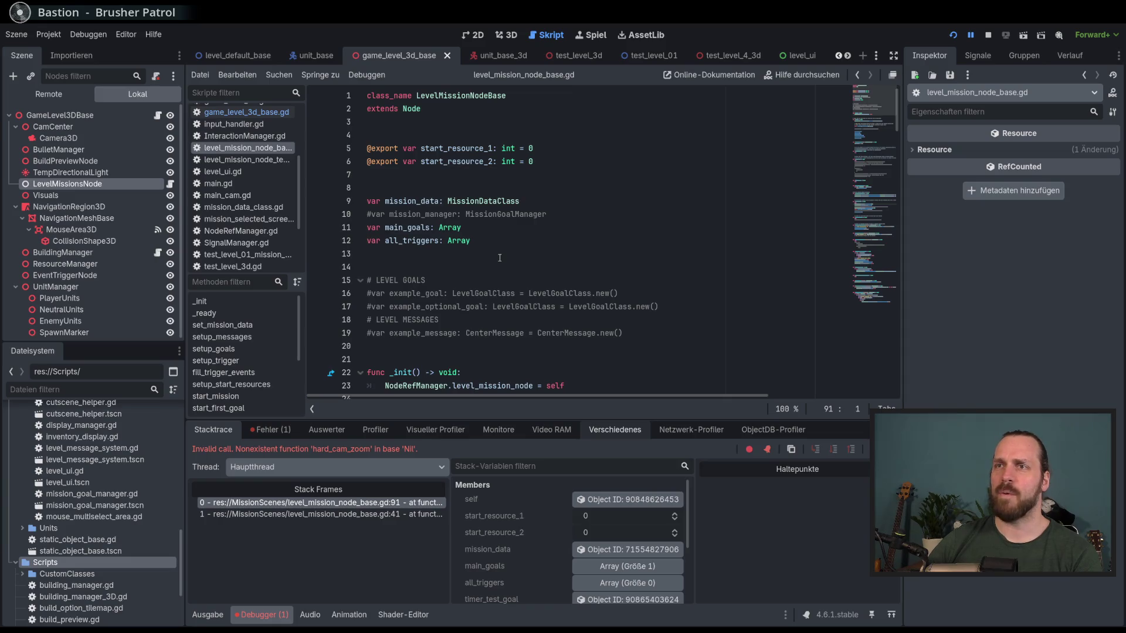
scroll(500, 259, "down", 20)
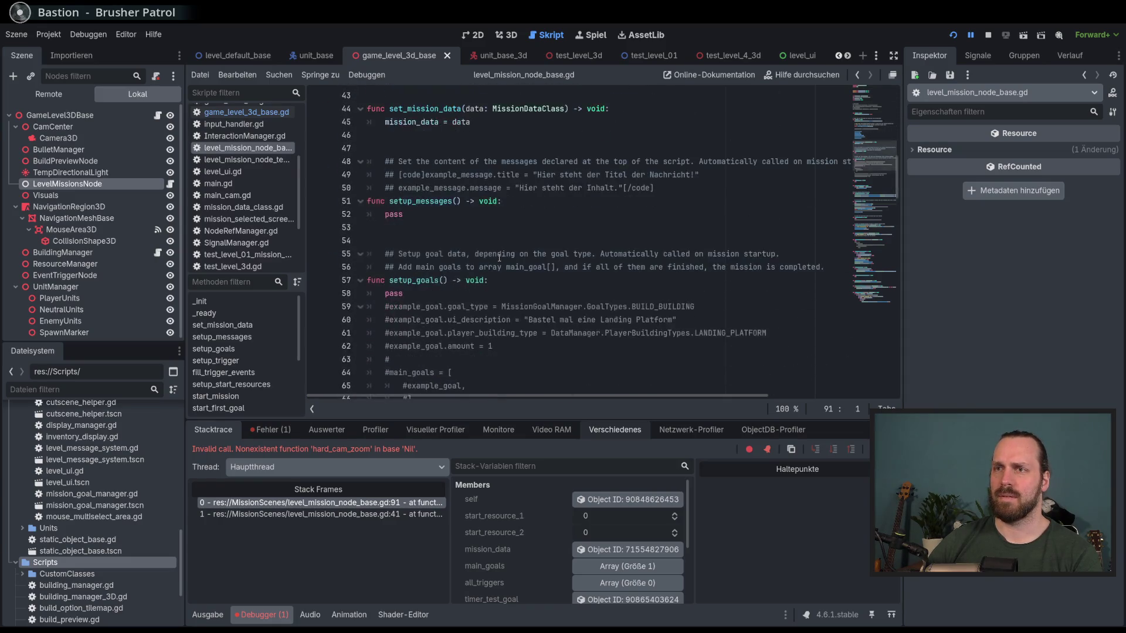
- Stop debugging and select the pass line in start_mission
scroll(499, 258, "down", 2)
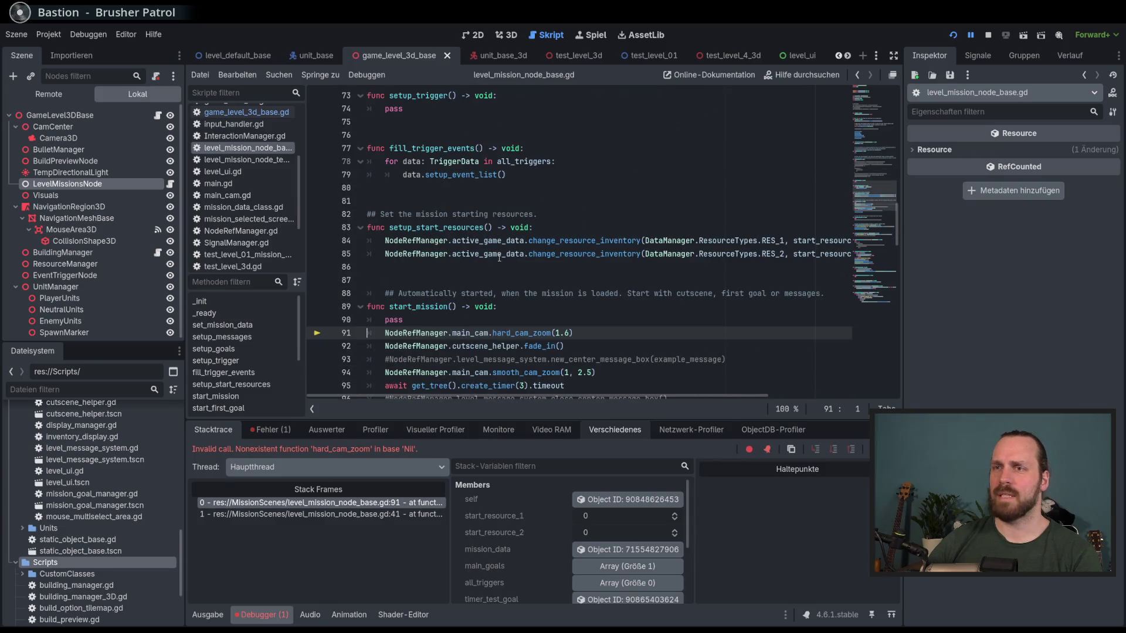
scroll(500, 258, "down", 3)
key("F8")
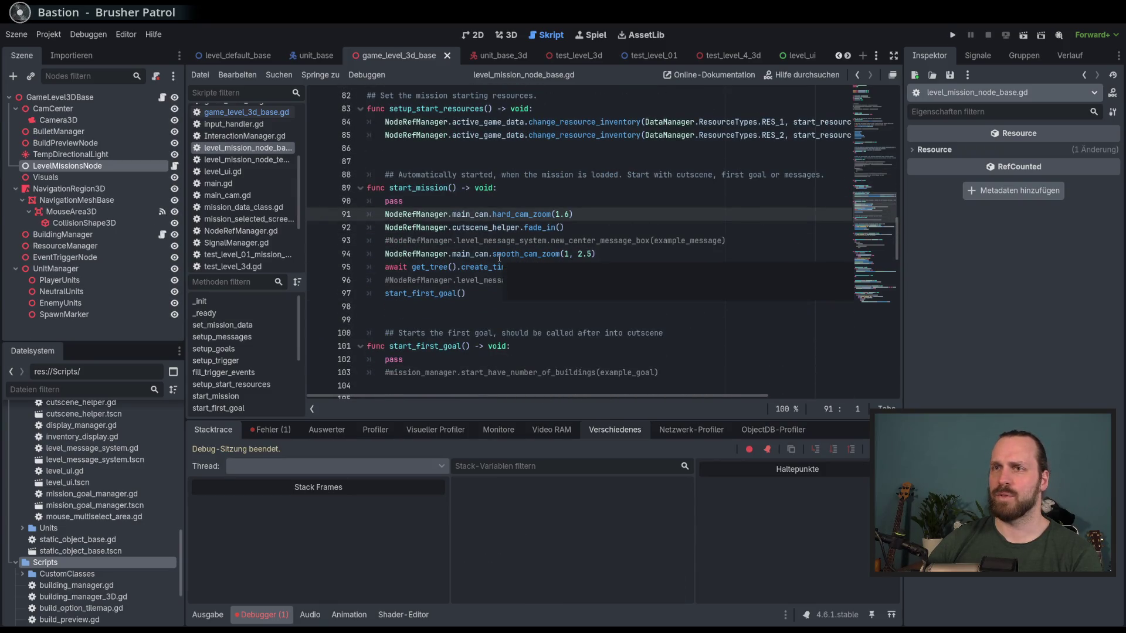
double_click(401, 201)
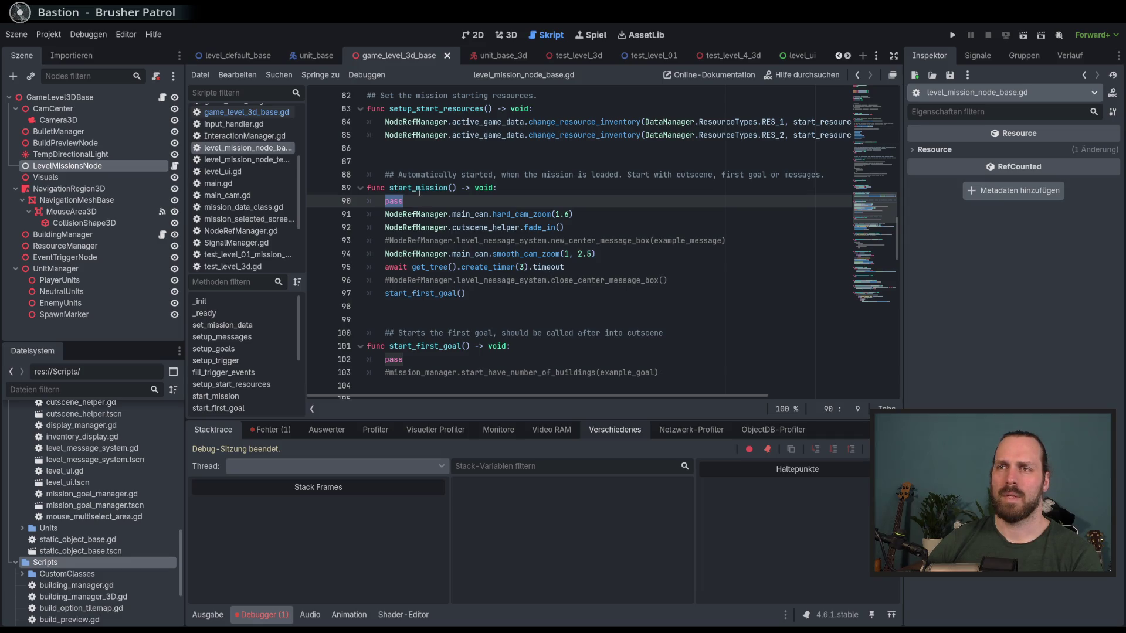
left_click(510, 192, "shift")
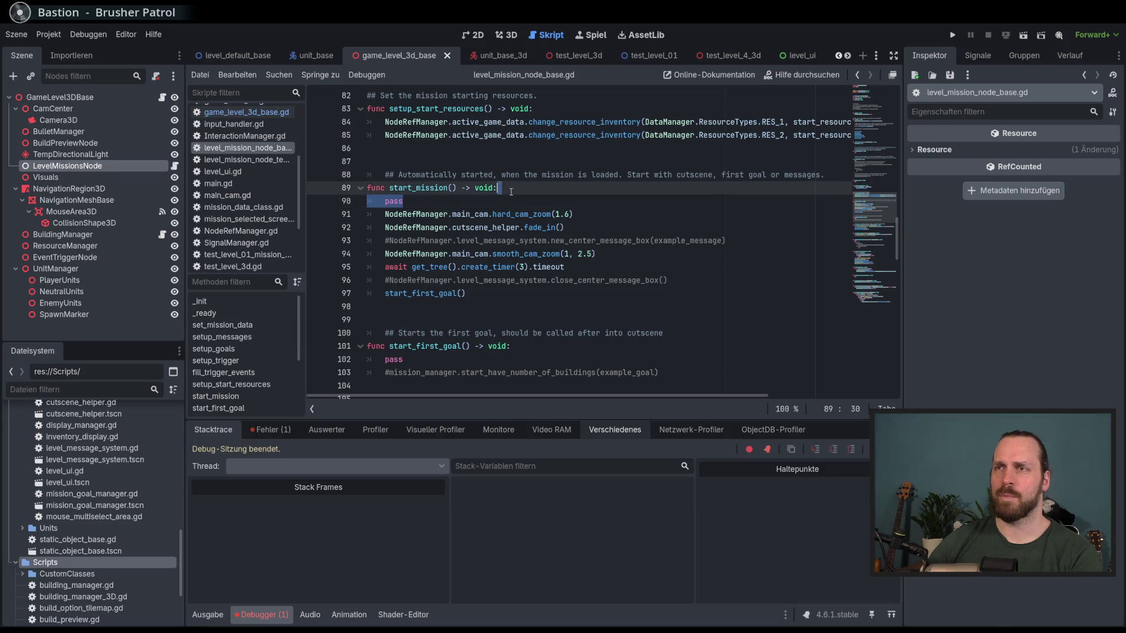
- Delete the pass line from start_mission and save the script
key("BackSpace")
key("ctrl+s")
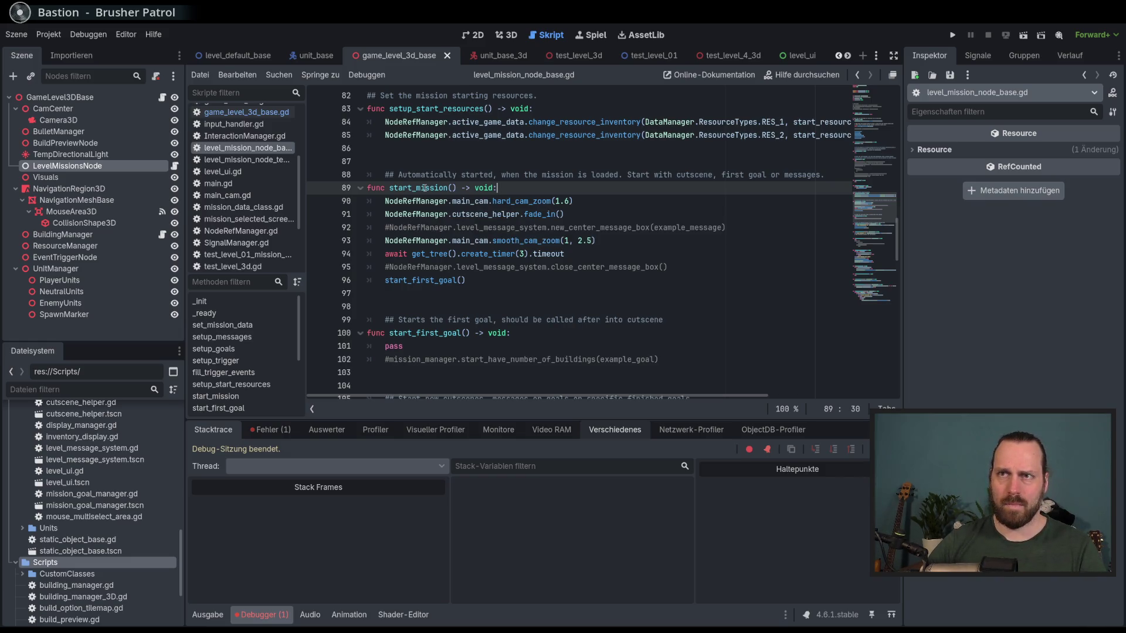
left_click(876, 56)
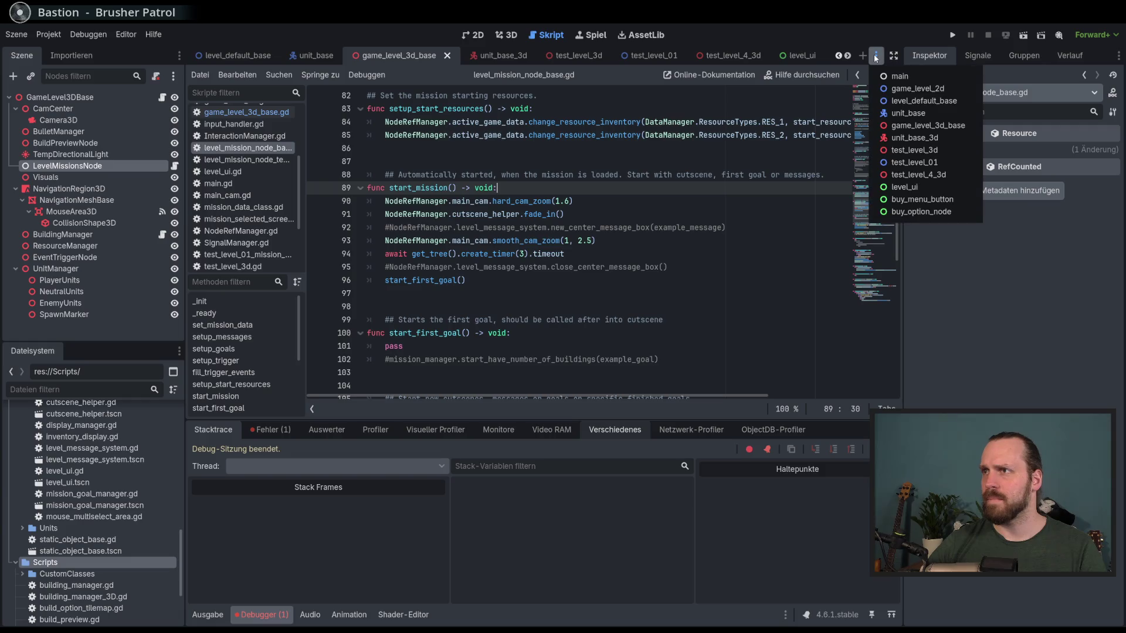
left_click(807, 27)
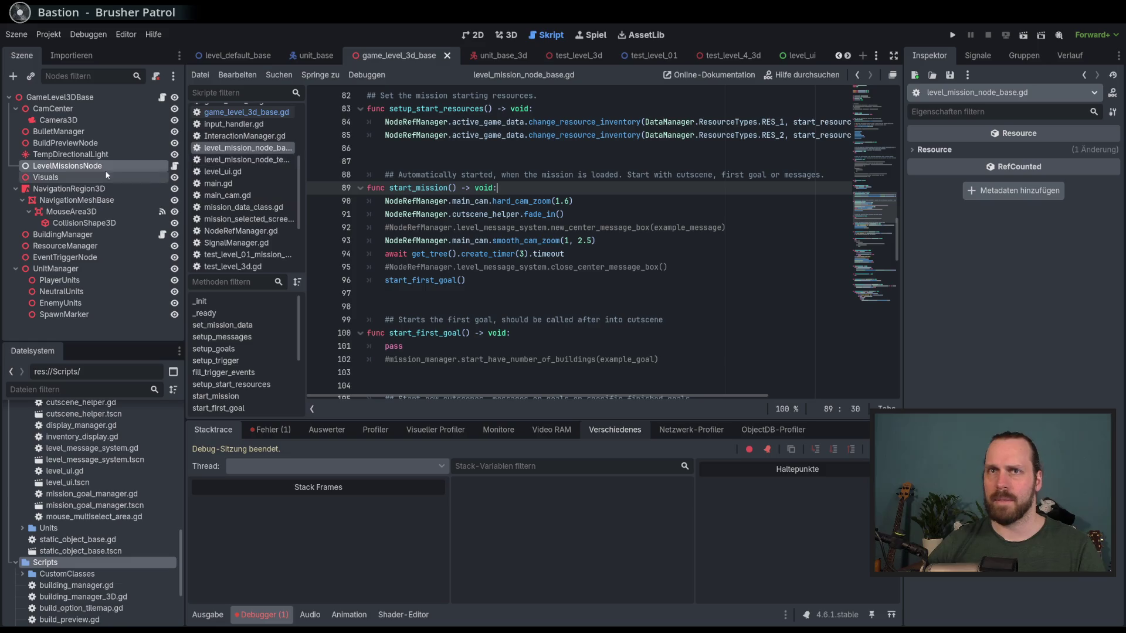
- Uncomment the start_mission function in test_level_4_3d_mission_node.gd
left_click(174, 166)
scroll(519, 298, "down", 4)
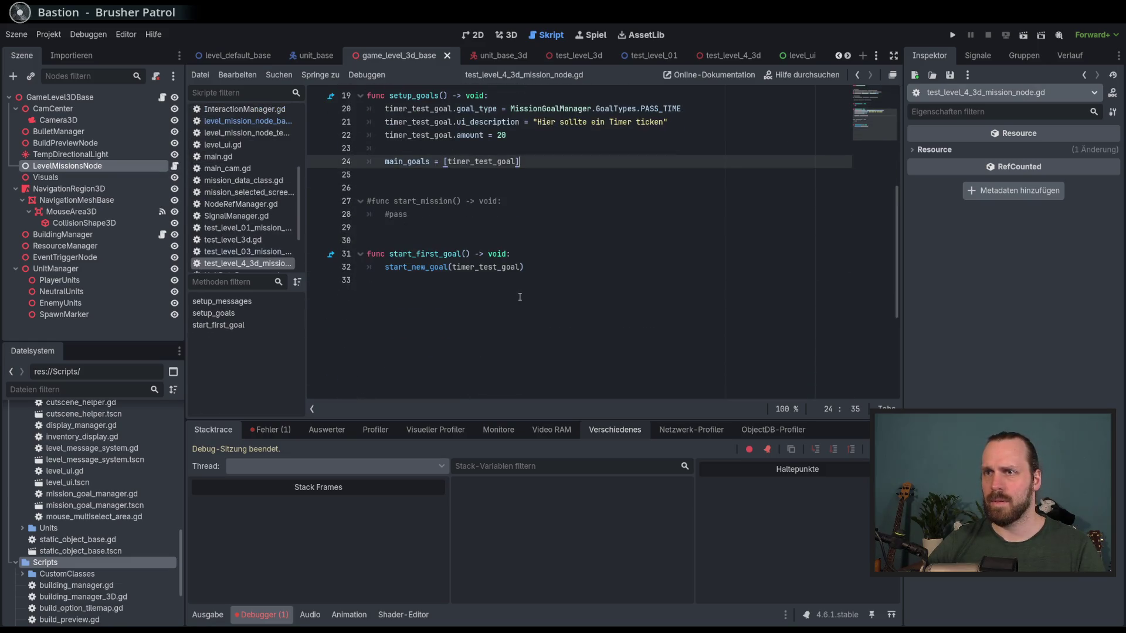
left_click_drag(423, 257, 426, 241)
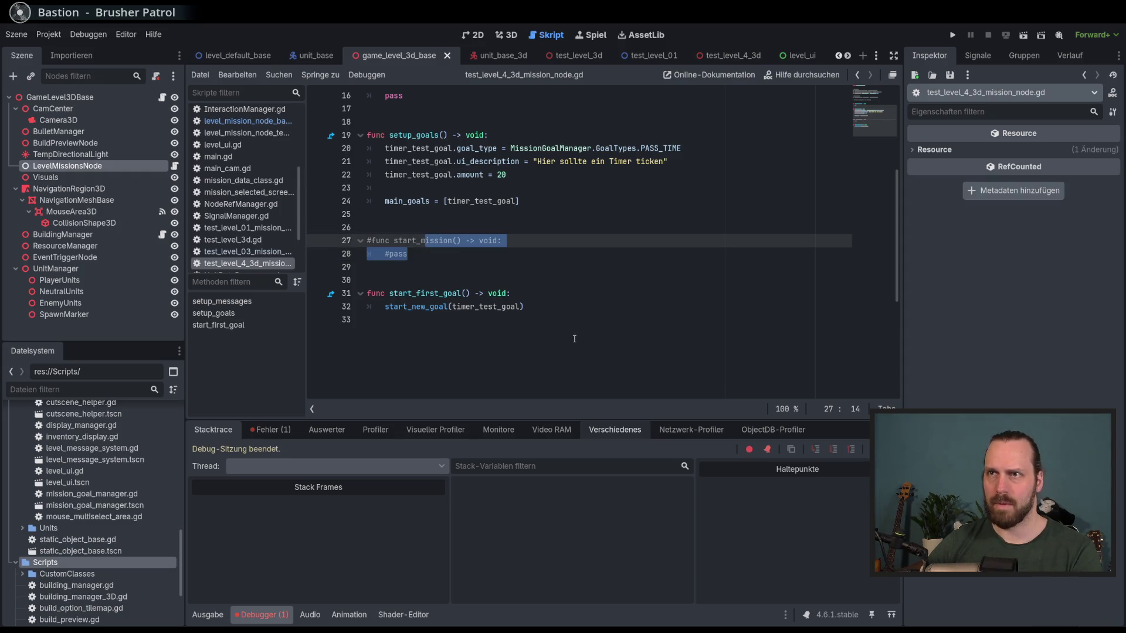
key("ctrl+k")
left_click(603, 256)
scroll(602, 274, "up", 2)
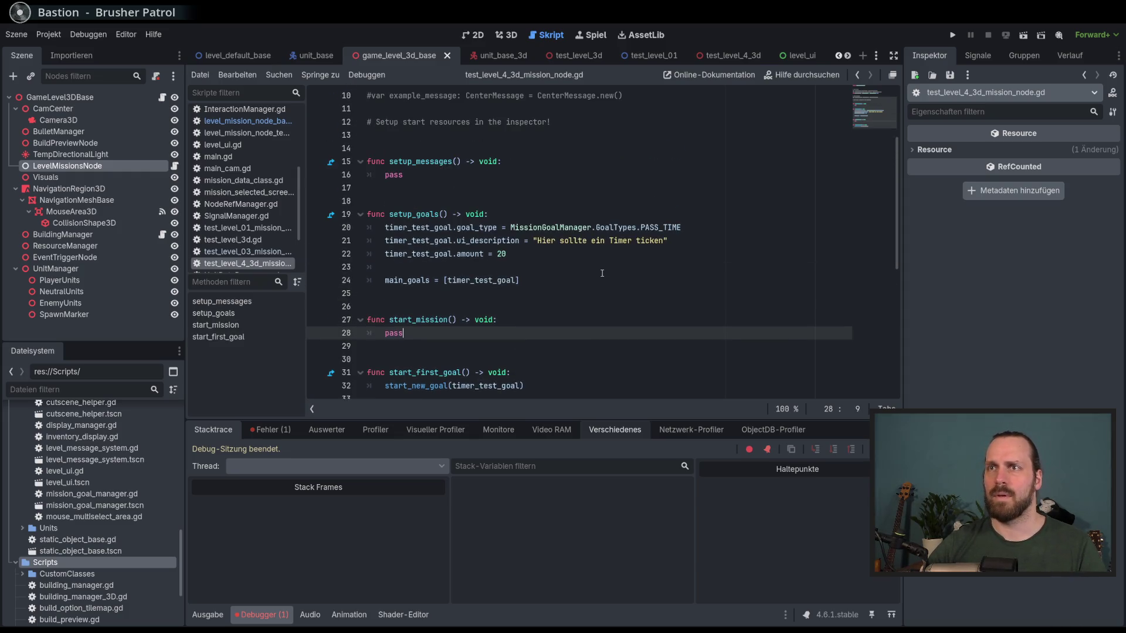
scroll(601, 274, "down", 1)
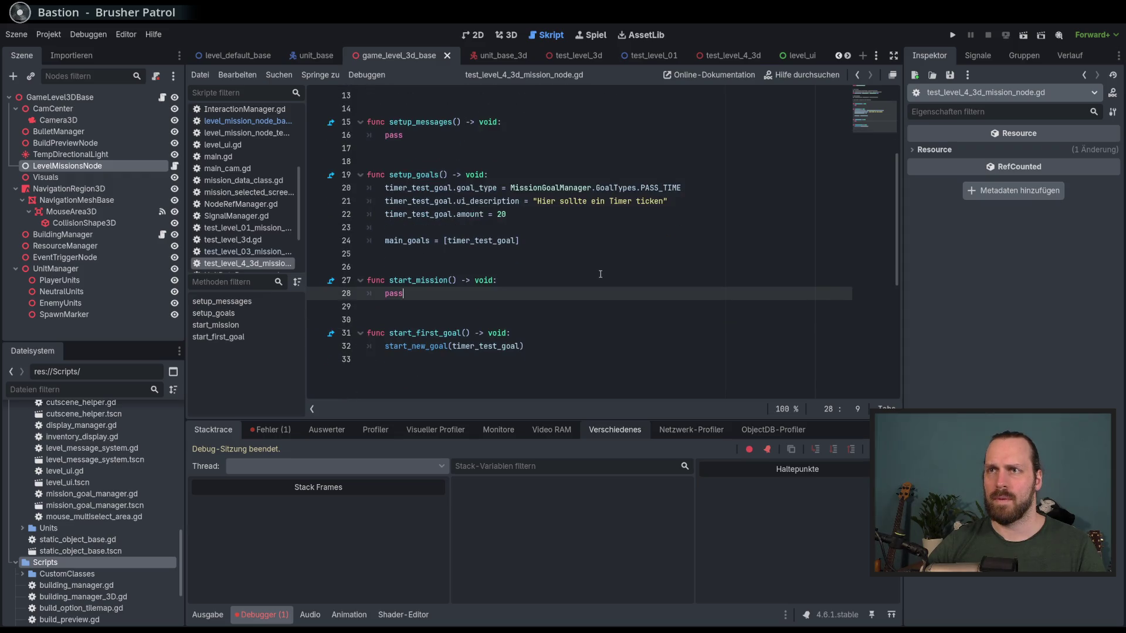
scroll(600, 274, "up", 3)
scroll(599, 274, "down", 1)
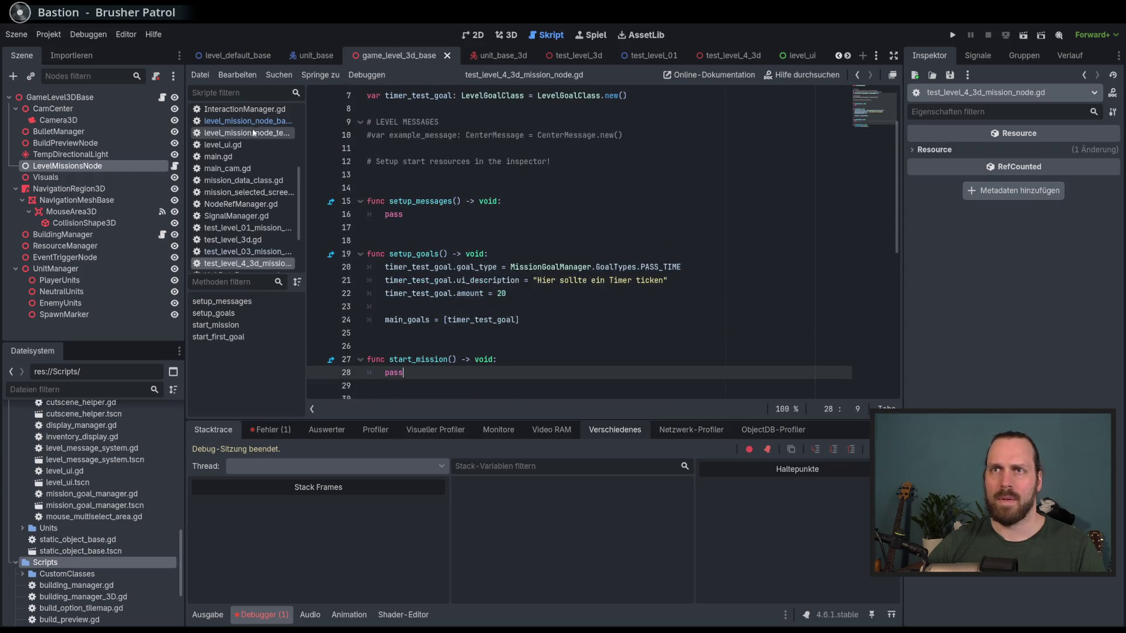
- Glance at level_mission_node_base.gd, return to the 3D mission script, then save and run
left_click(417, 359, "ctrl")
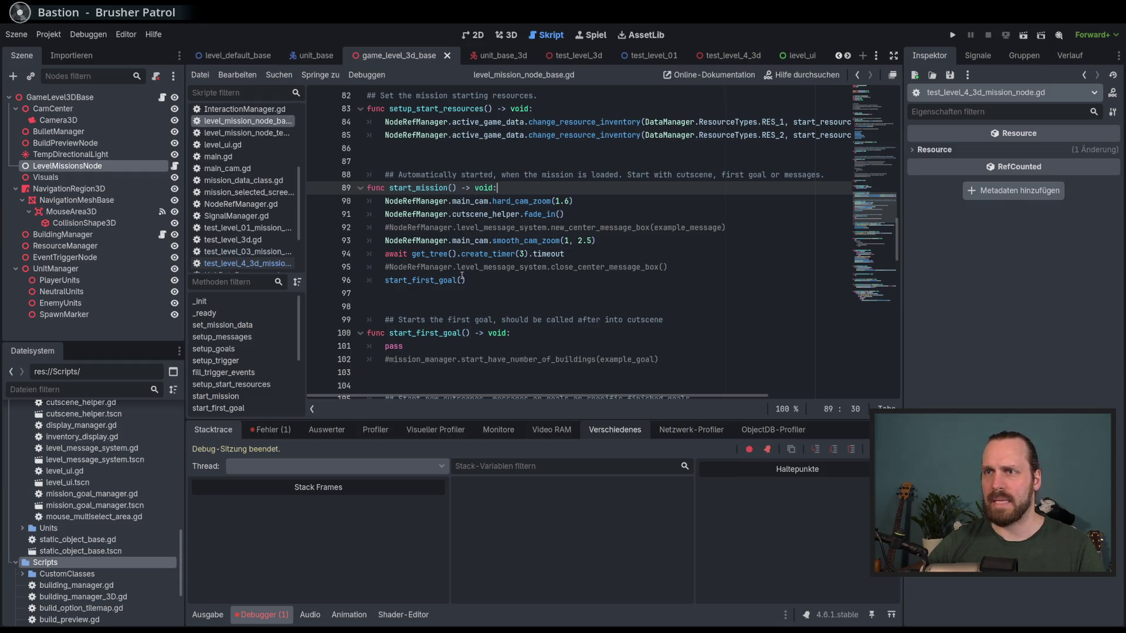
left_click(252, 263)
left_click(579, 291)
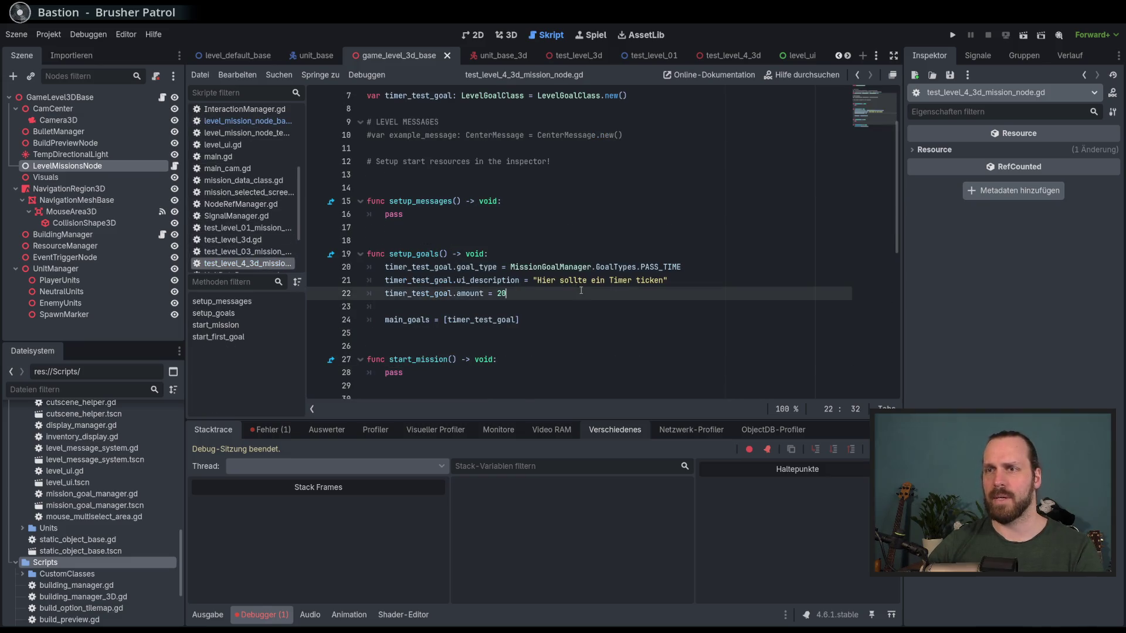
key("F5")
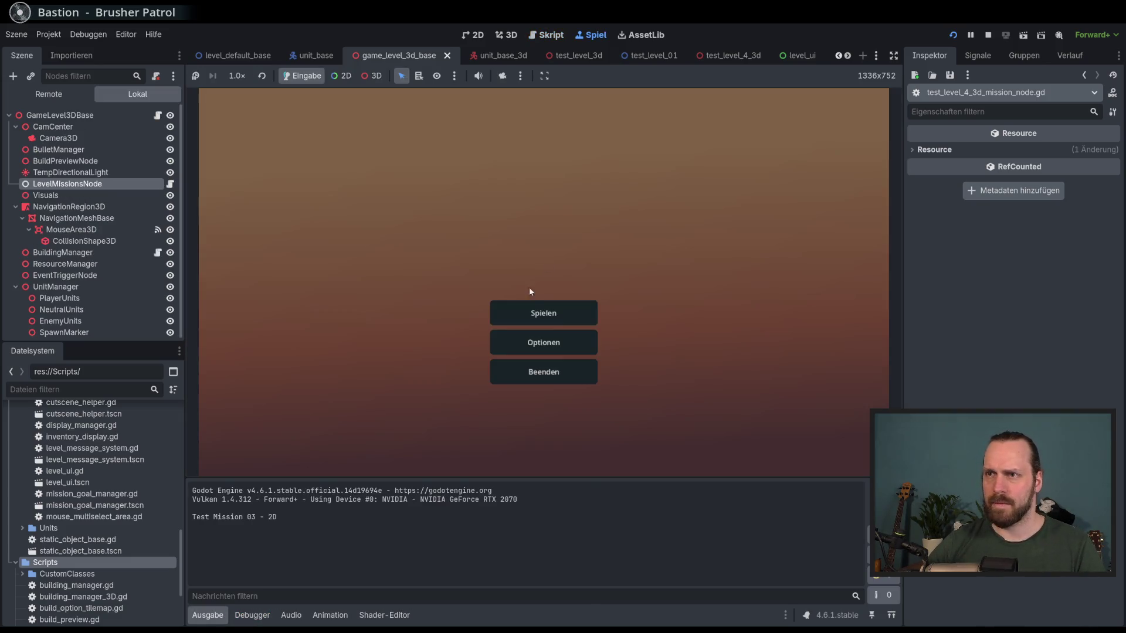
- Start Test Mission - 3D from the main menu, then stop the game once it loads
left_click(528, 287)
left_click(612, 405)
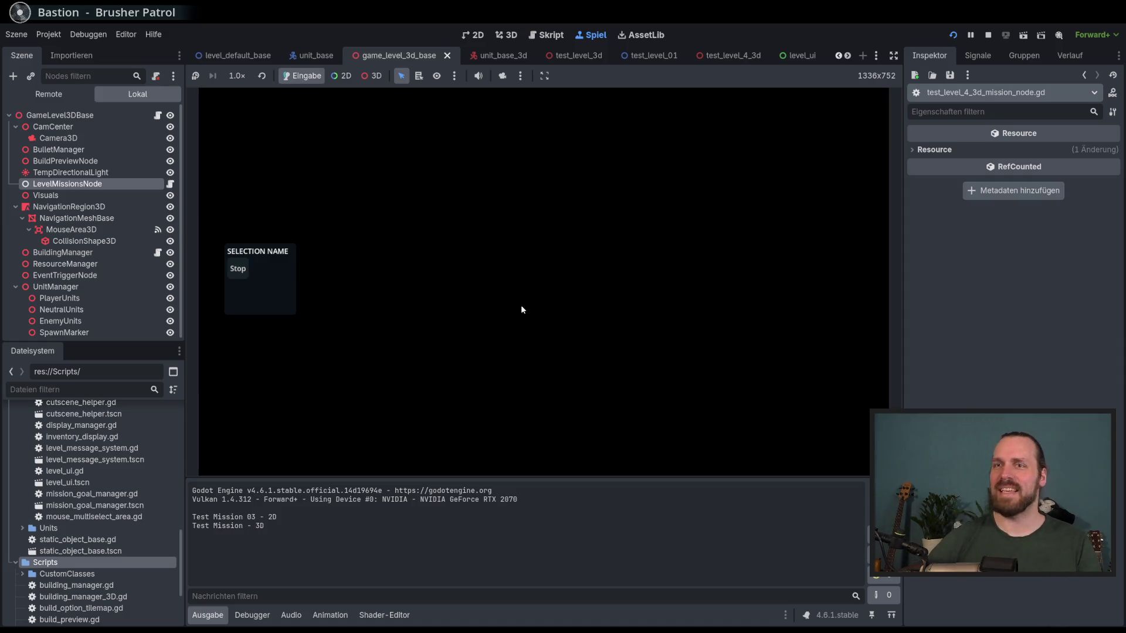
key("F8")
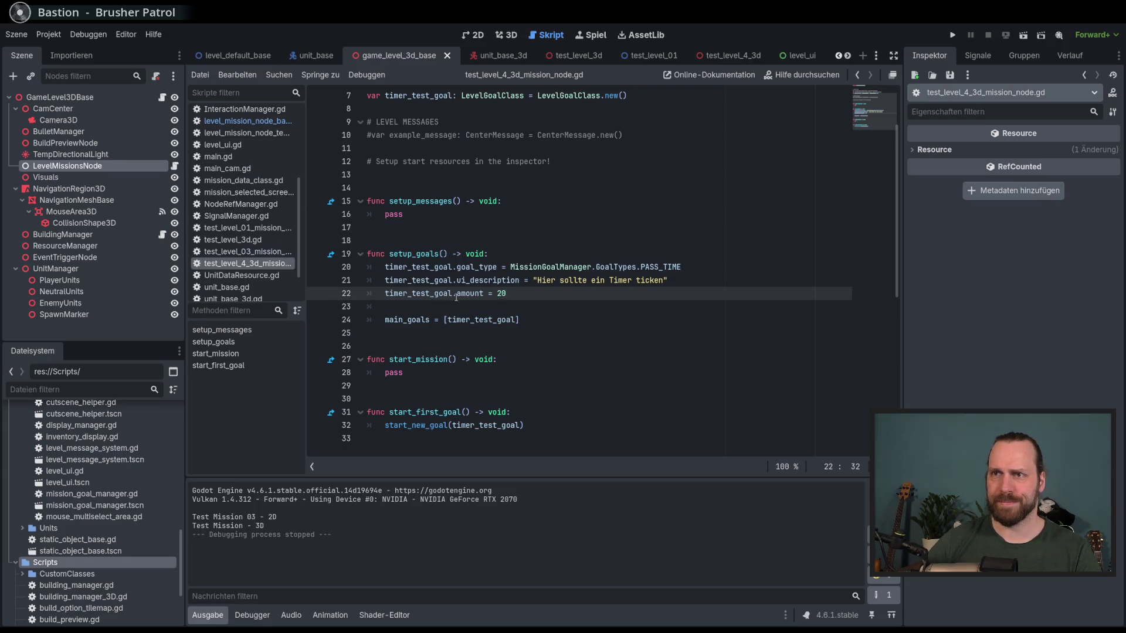
- Copy the NodeRefManager.cutscene_helper.fade_in() call from line 91 of level_mission_node_base.gd
left_click(247, 121)
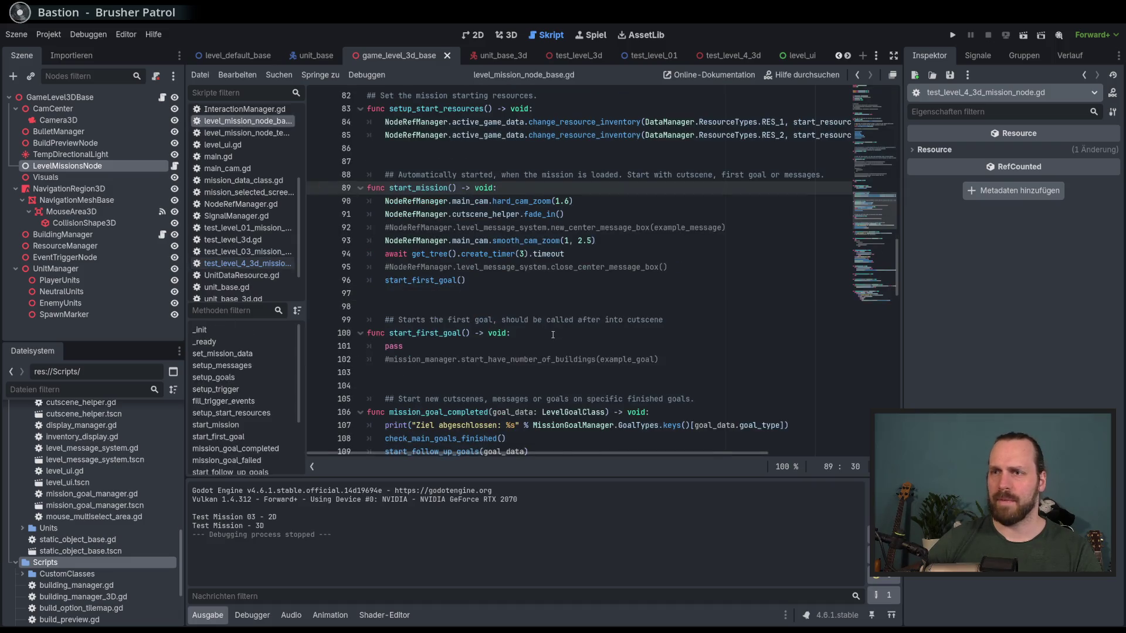
scroll(552, 334, "down", 1)
scroll(551, 316, "up", 2)
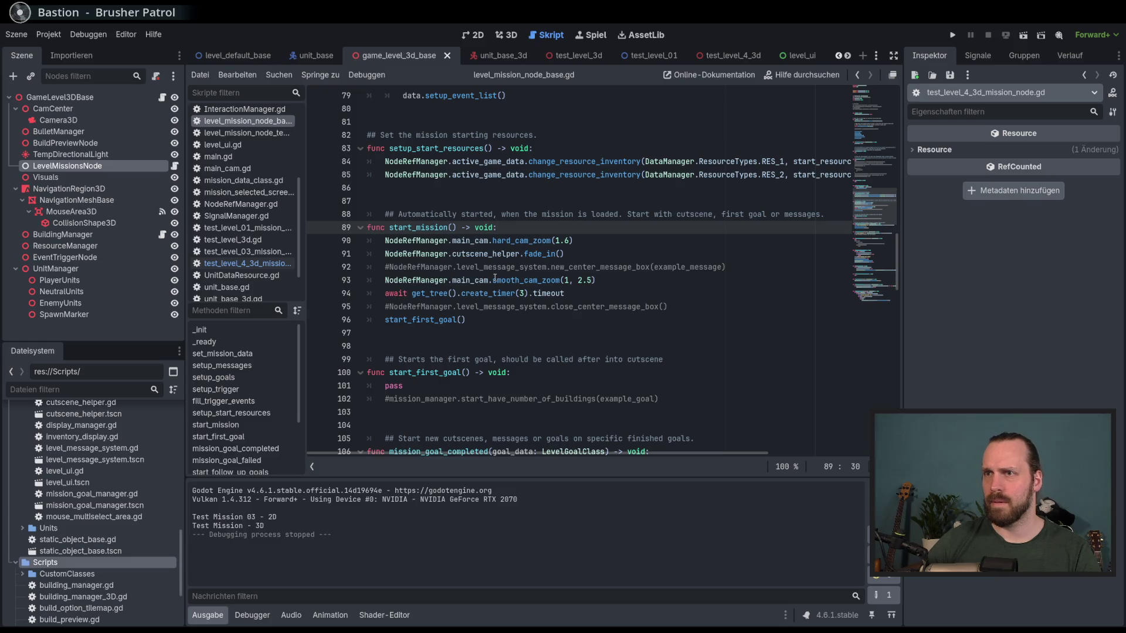
left_click(516, 253)
left_click(385, 254, "shift")
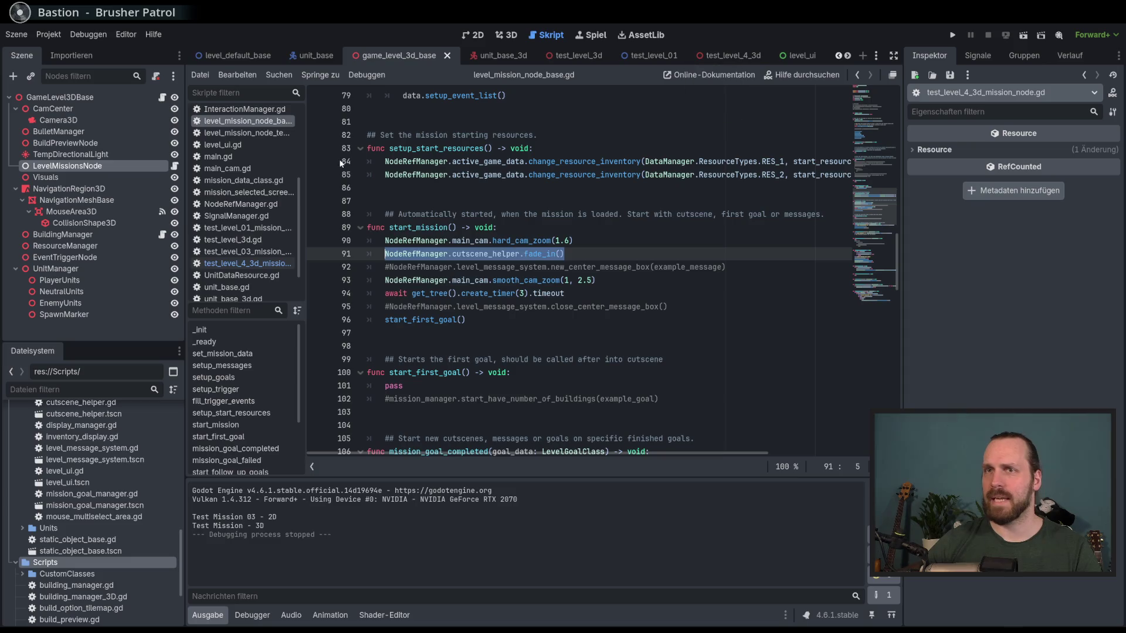
- Replace pass in start_mission of the 3D test mission script with fade_in(), then run the game
left_click(246, 263)
left_click(450, 373)
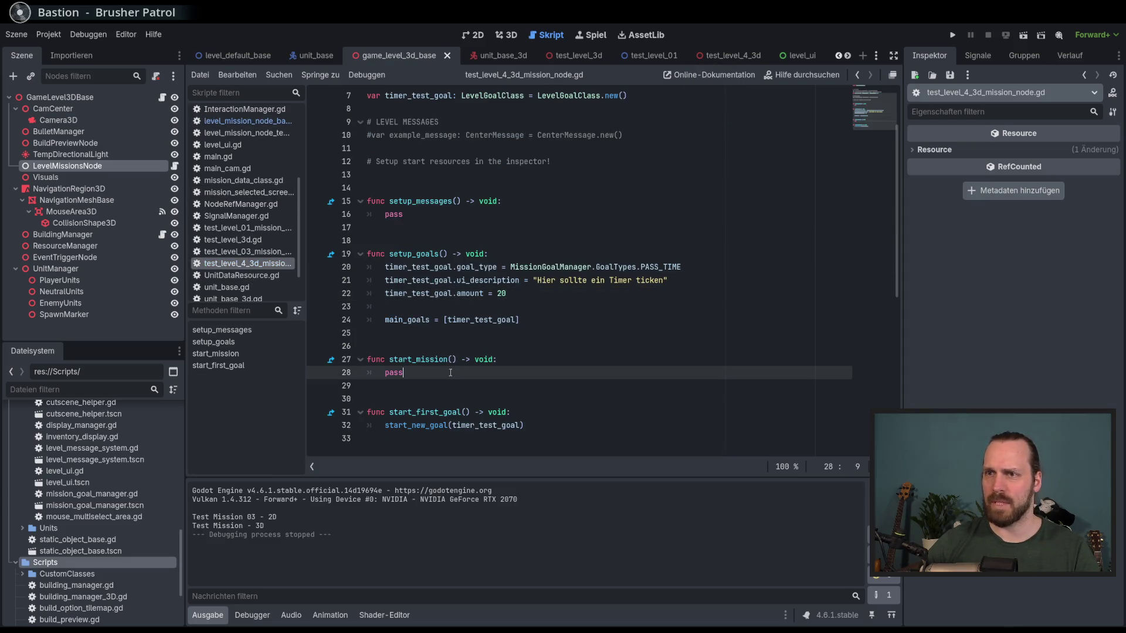
left_click_drag(401, 373, 385, 372)
type("NodeRefManager.cutscene_helper.fade_in()")
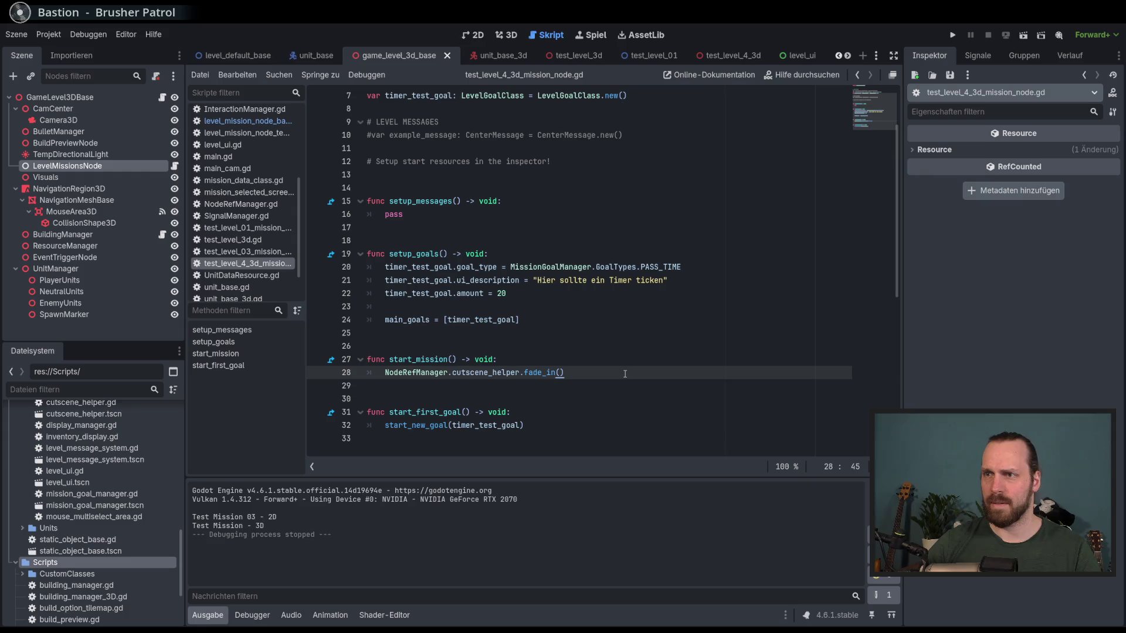
key("F5")
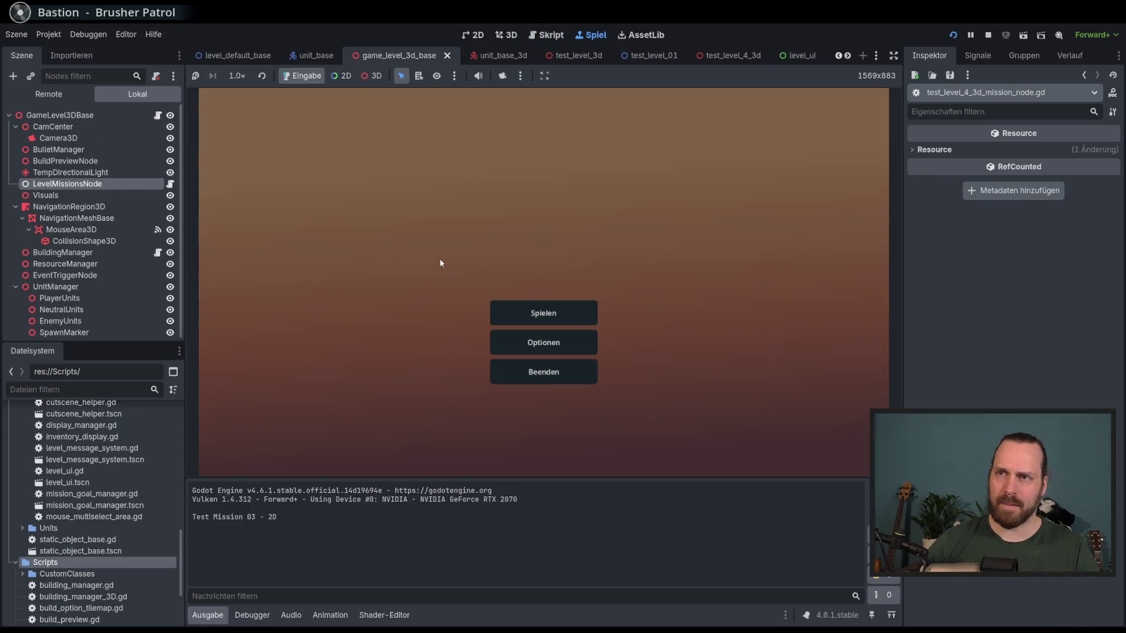
- Start Test Mission - 3D from the game's mission selection
left_click(544, 313)
left_click(287, 242)
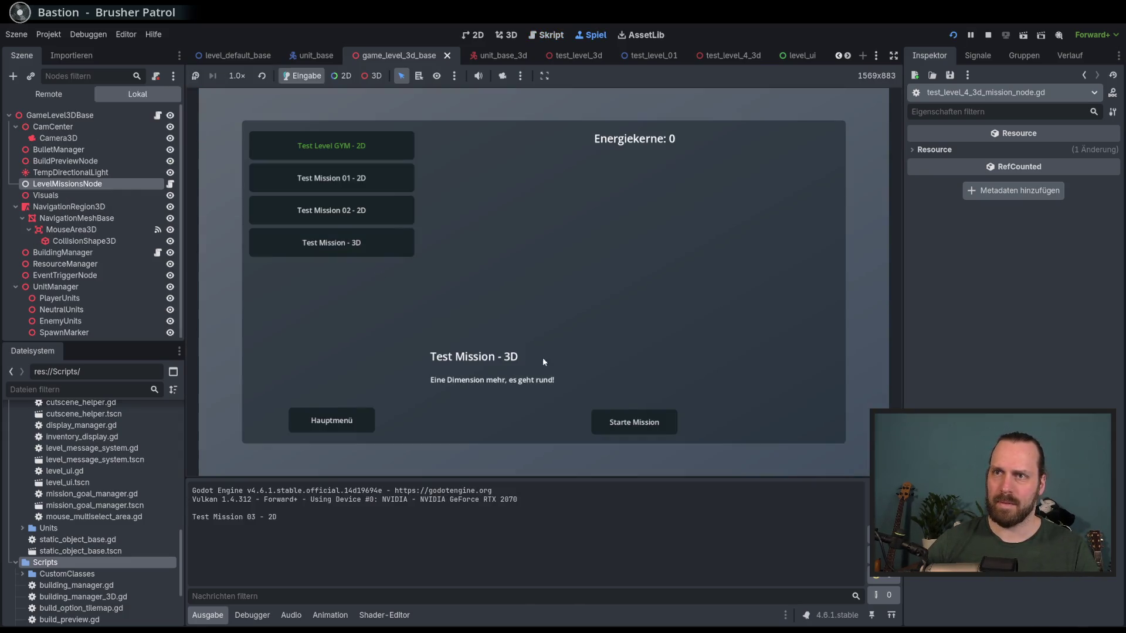
left_click(631, 418)
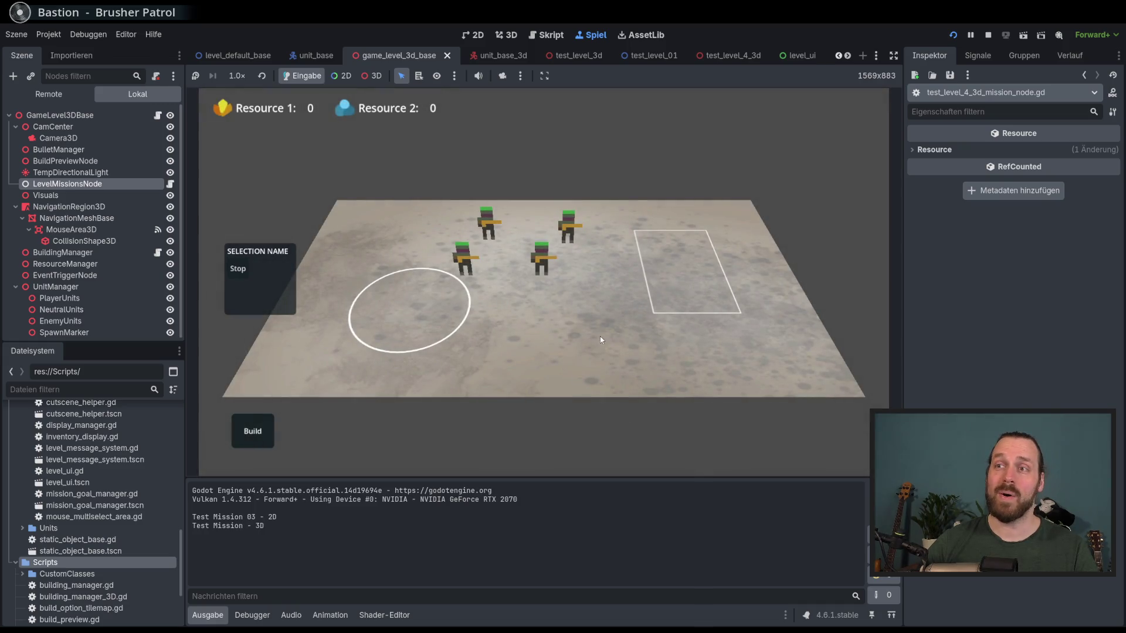
- Move the four units around the field, open Build options, and pause the game
left_click(466, 274)
right_click(536, 345)
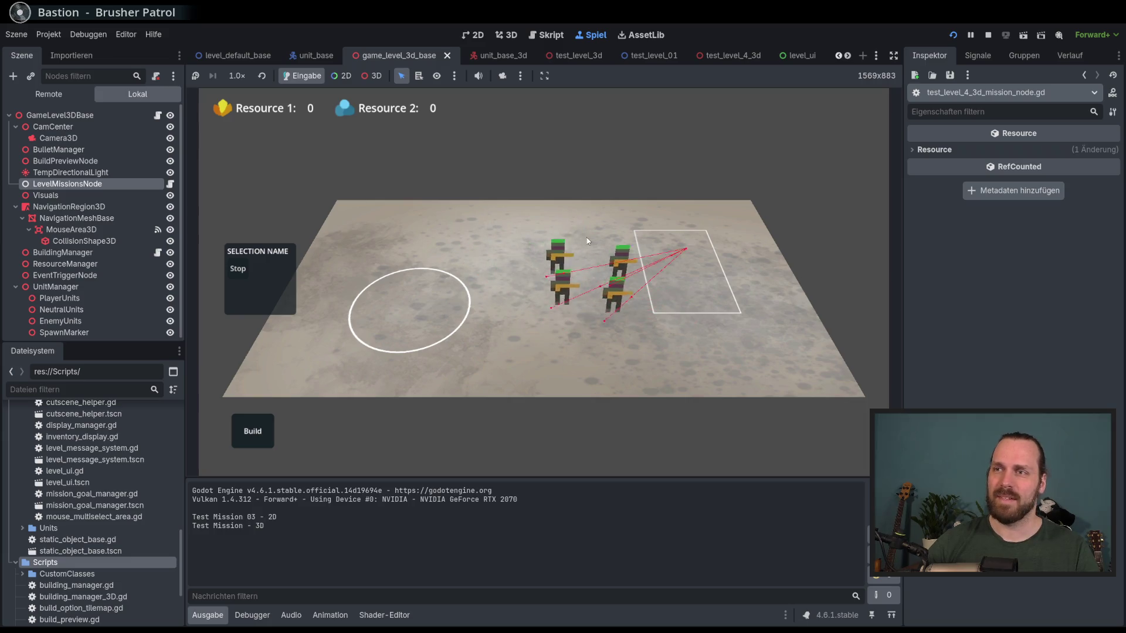
right_click(639, 357)
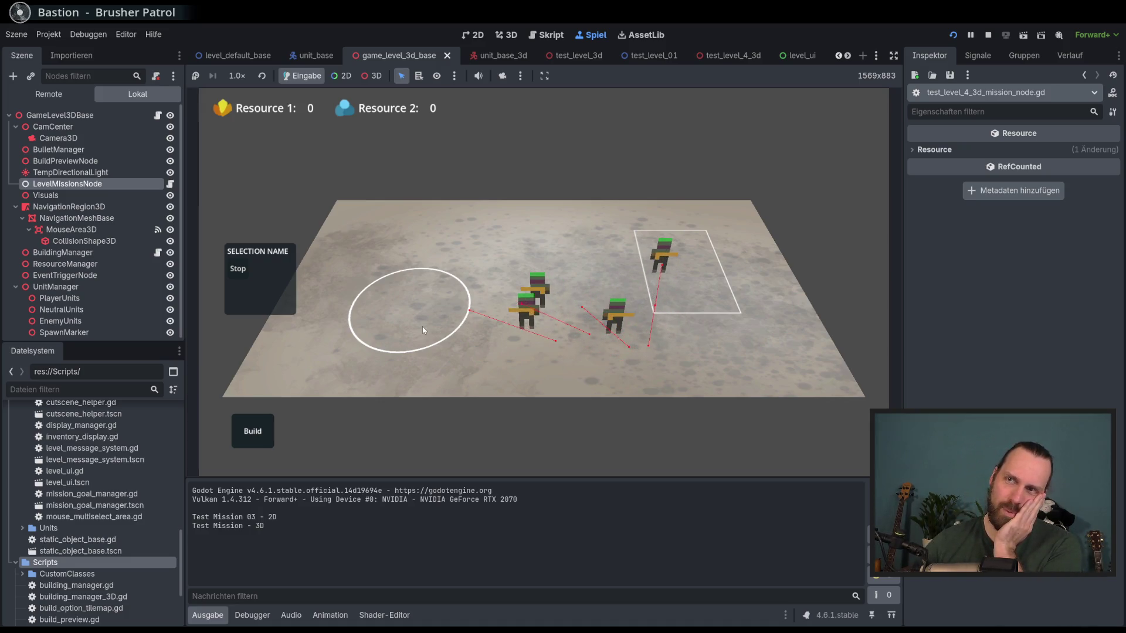
left_click(265, 437)
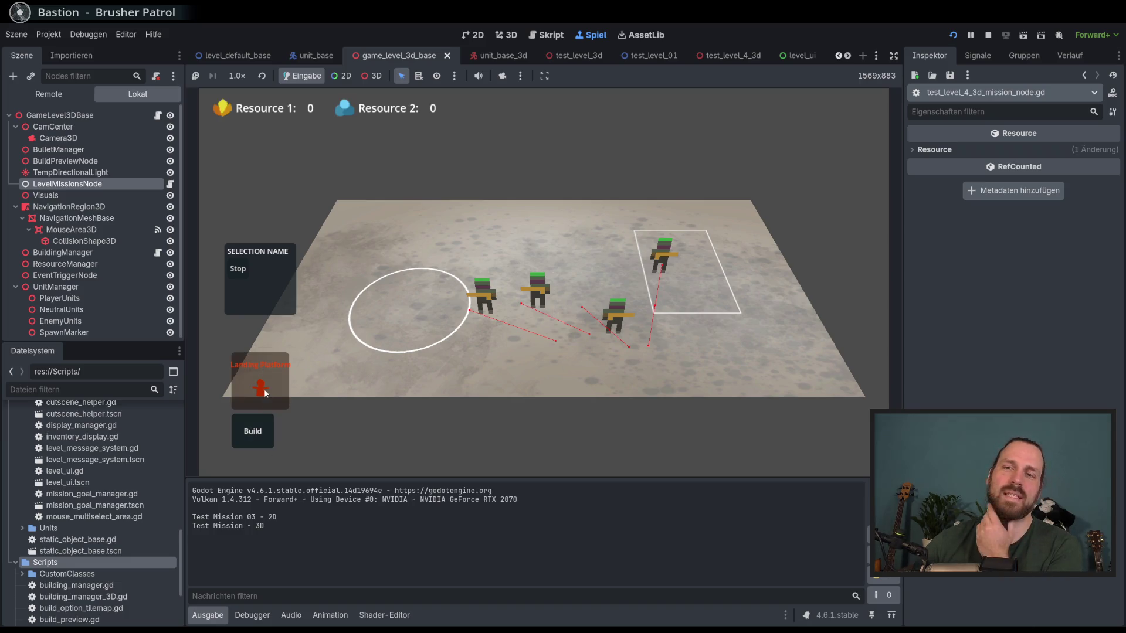
right_click(380, 313)
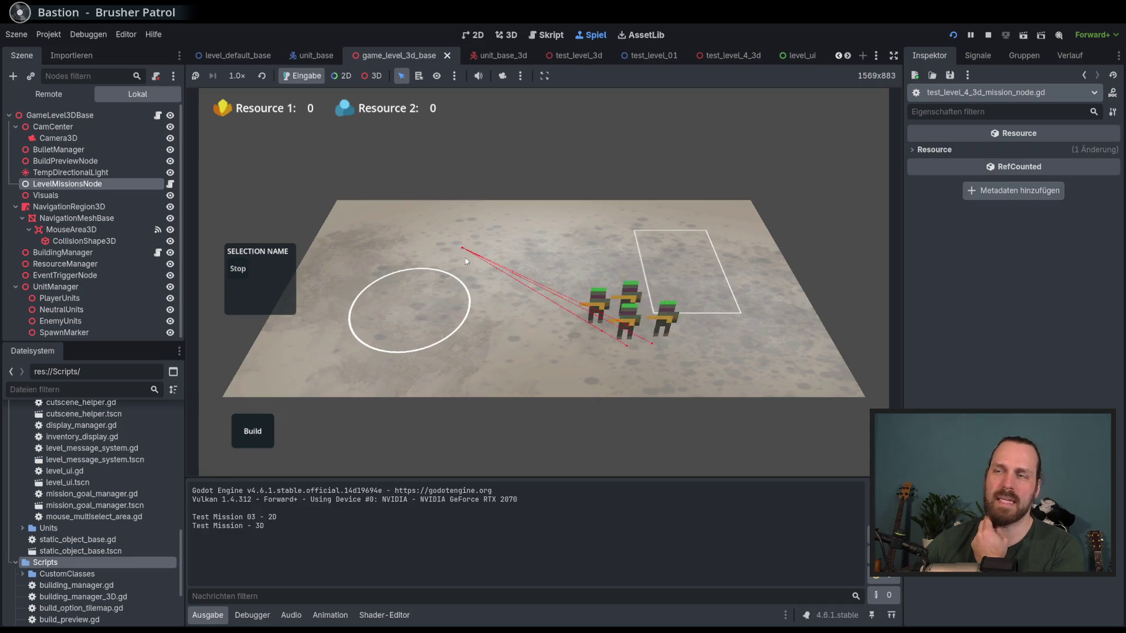
right_click(625, 334)
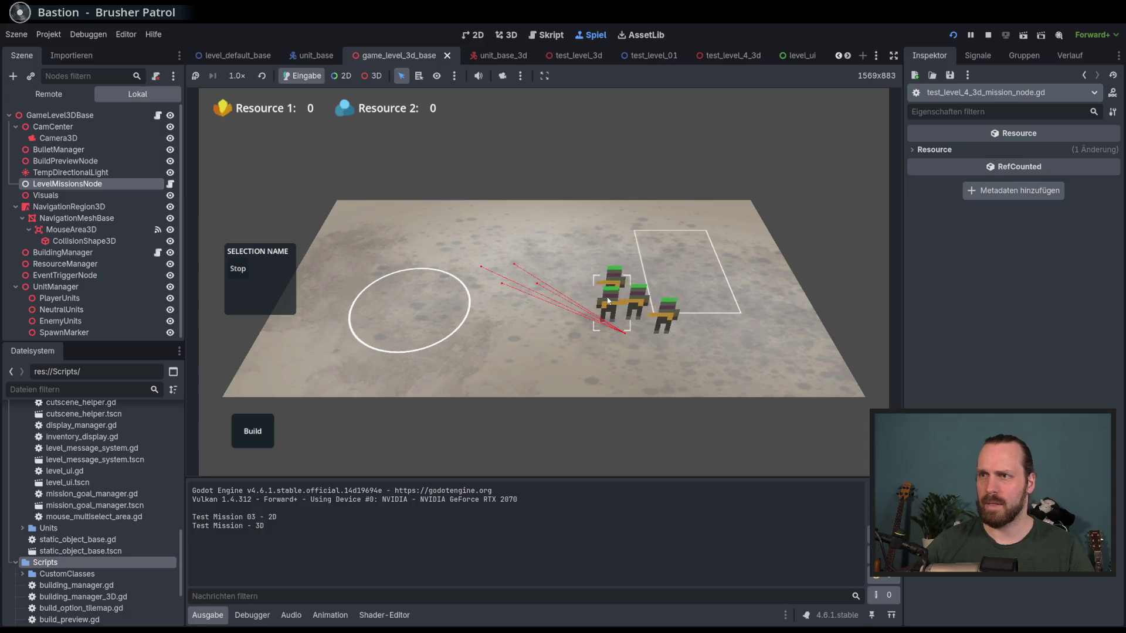
left_click(646, 309)
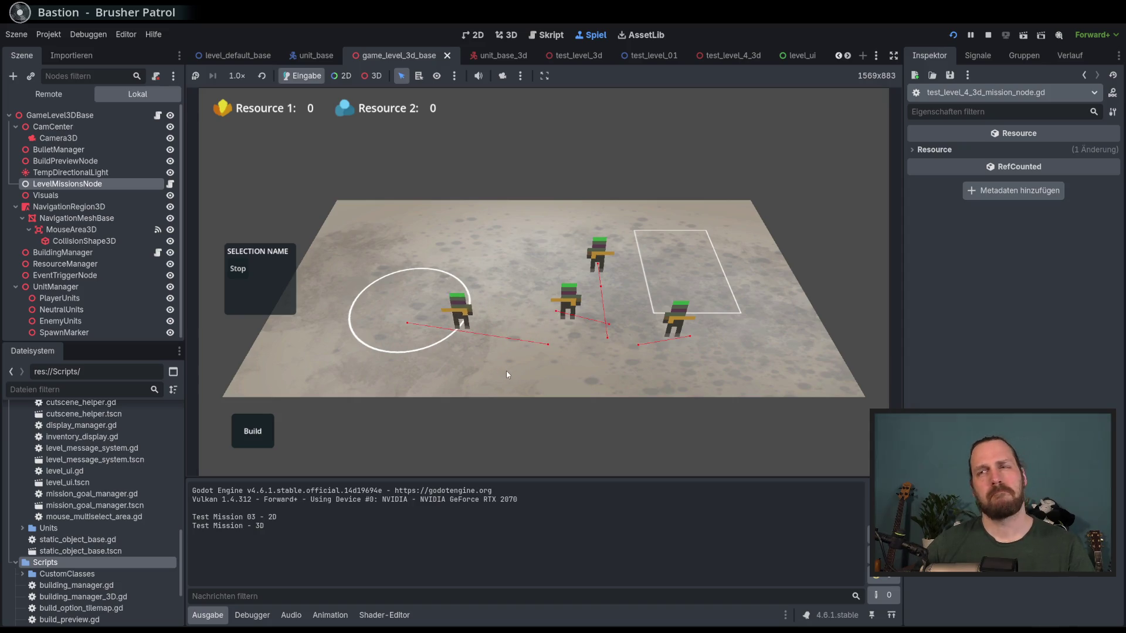
key("Escape")
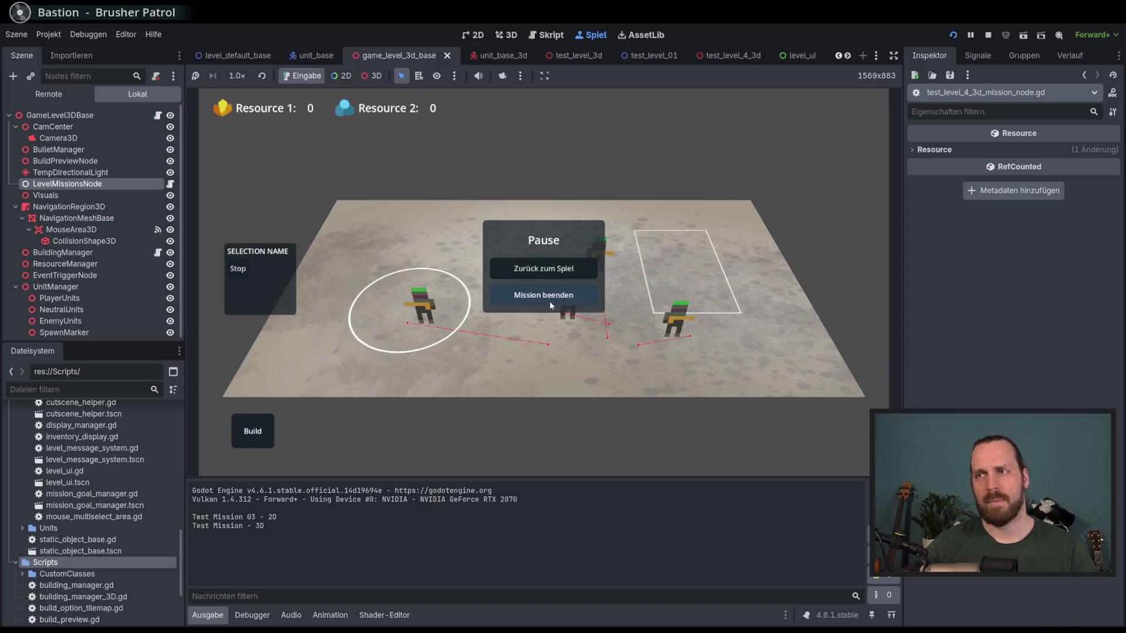
- Start Test Level GYM - 2D, move and stop the units, then pause
left_click(550, 301)
left_click(369, 150)
left_click(623, 413)
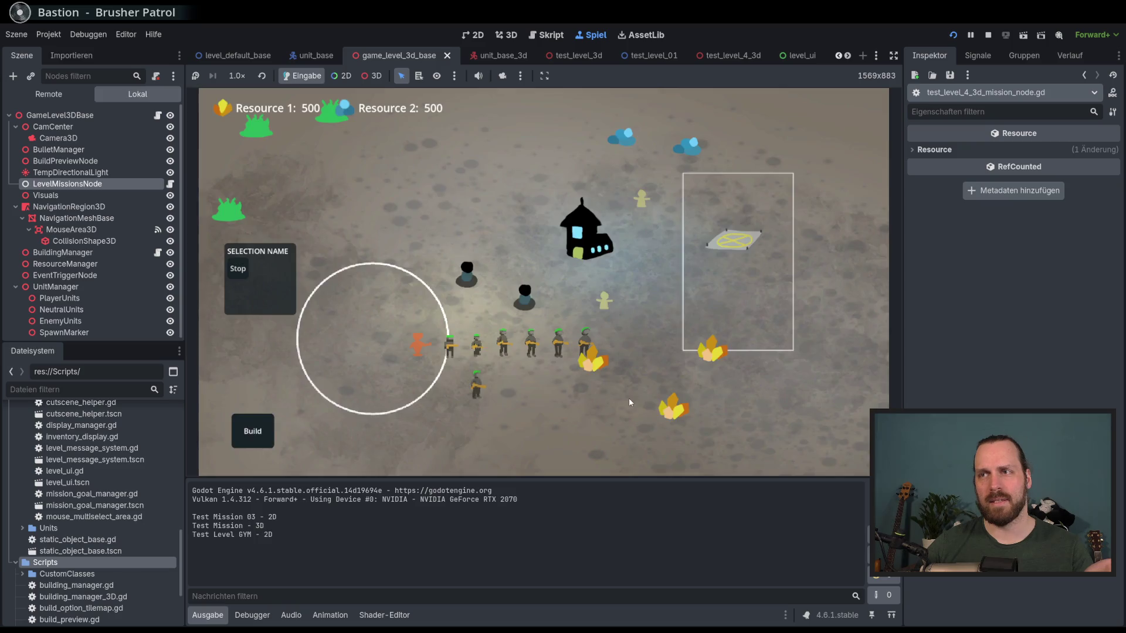
right_click(487, 260)
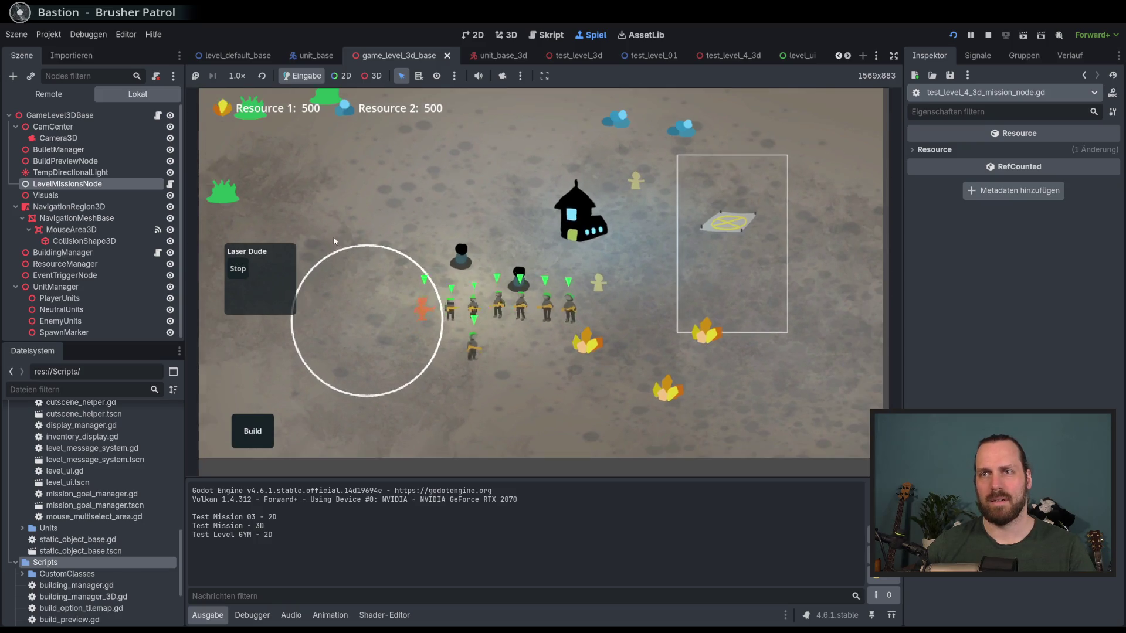
left_click(241, 270)
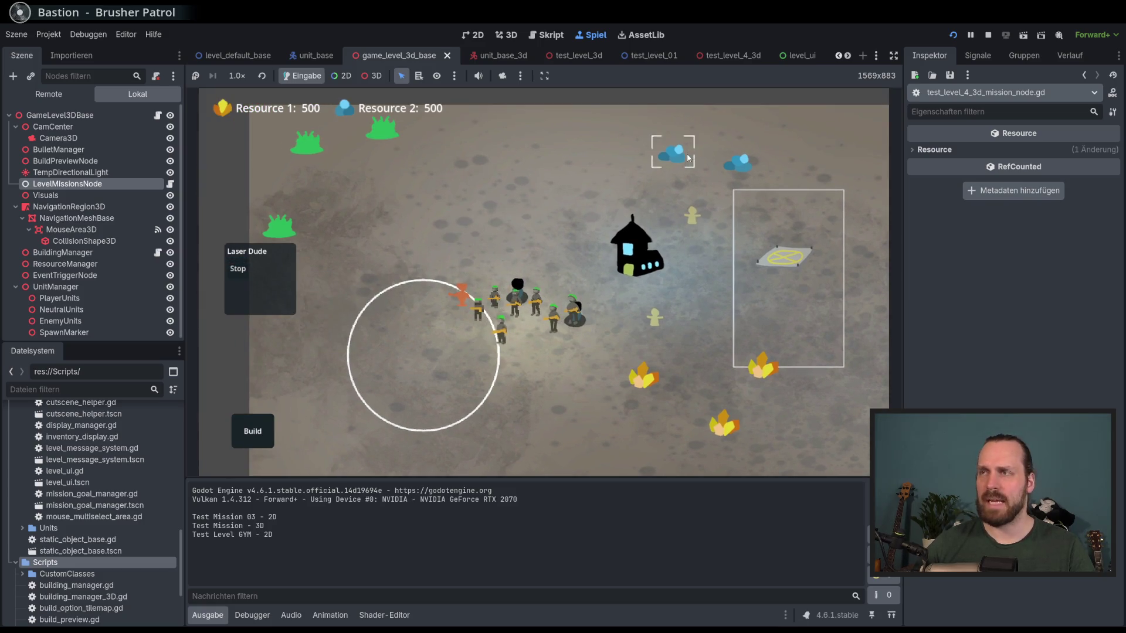
key("Escape")
- Start Test Mission - 3D, move the soldiers into the white circle, then pause
left_click(531, 364)
left_click(293, 243)
left_click(636, 413)
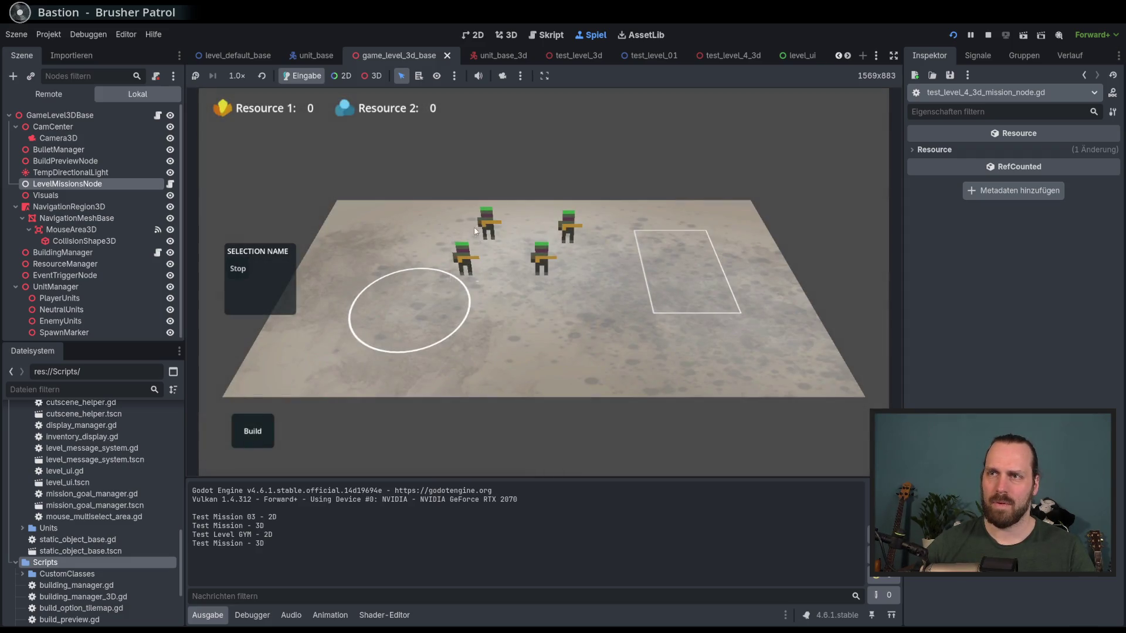
left_click(455, 287)
right_click(544, 340)
right_click(424, 319)
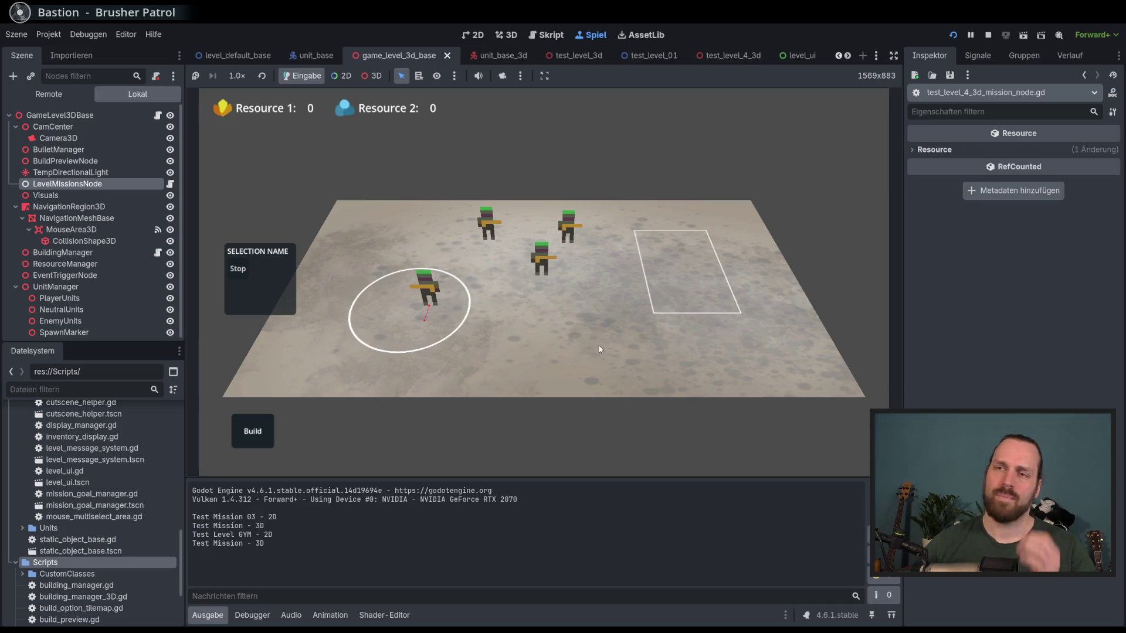
right_click(531, 336)
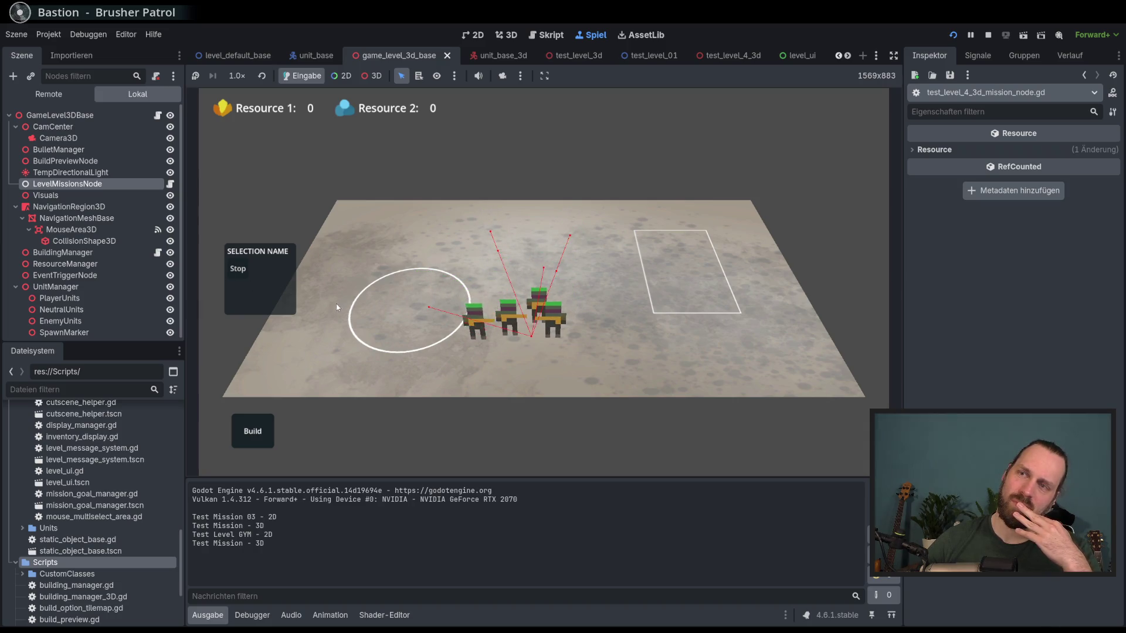
right_click(589, 339)
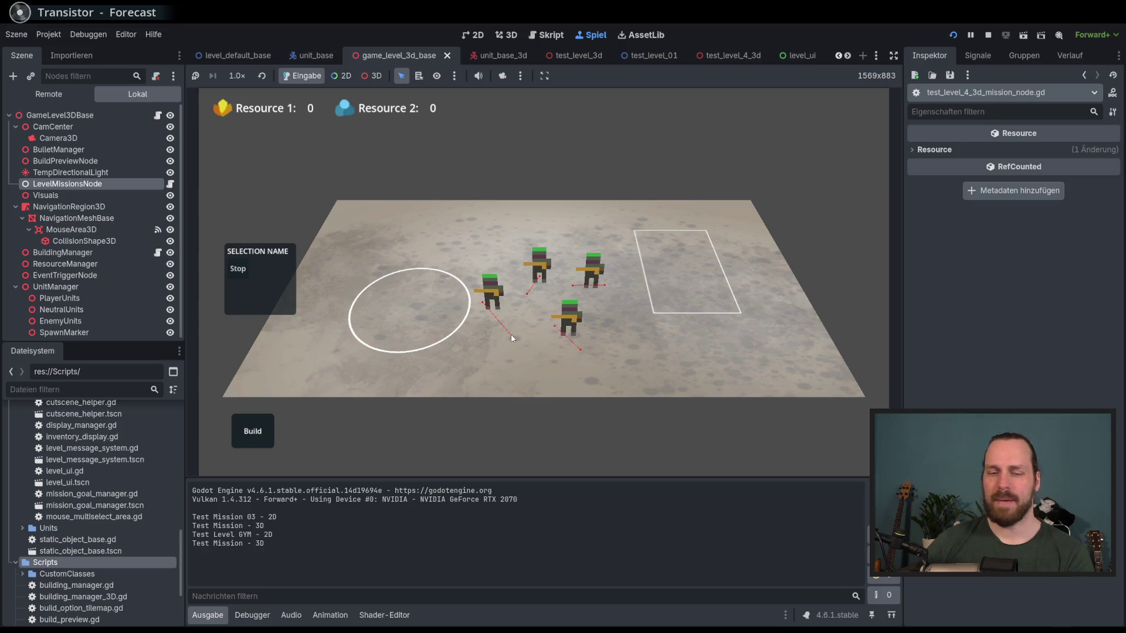
key("Escape")
- Restart Test Mission - 3D once more and stop the running game with F8
left_click(551, 294)
left_click(385, 247)
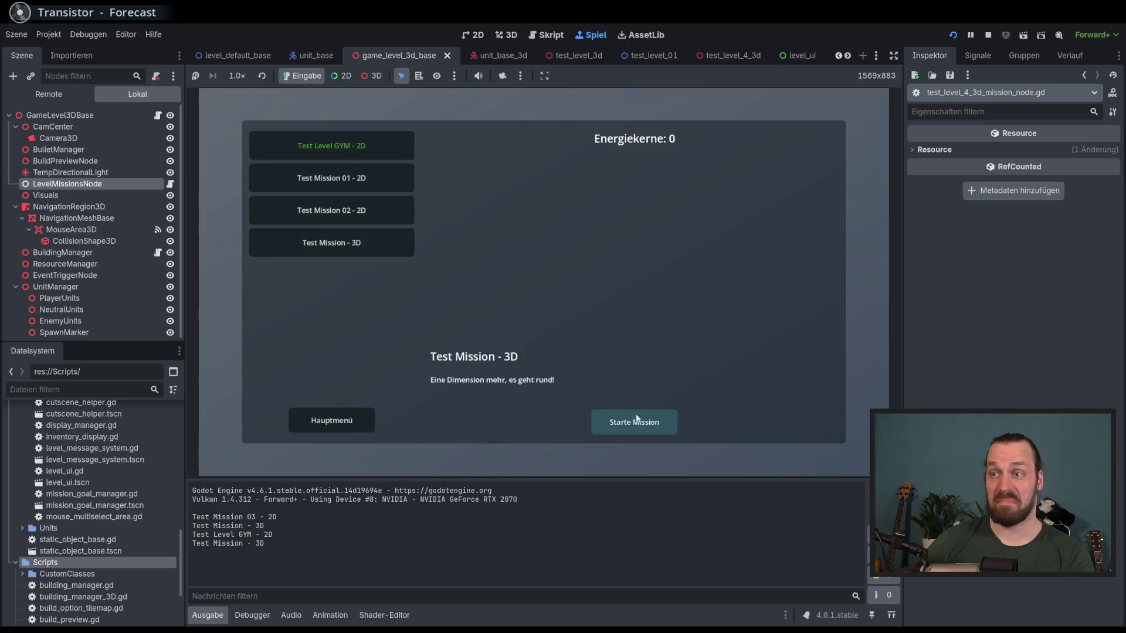
left_click(636, 420)
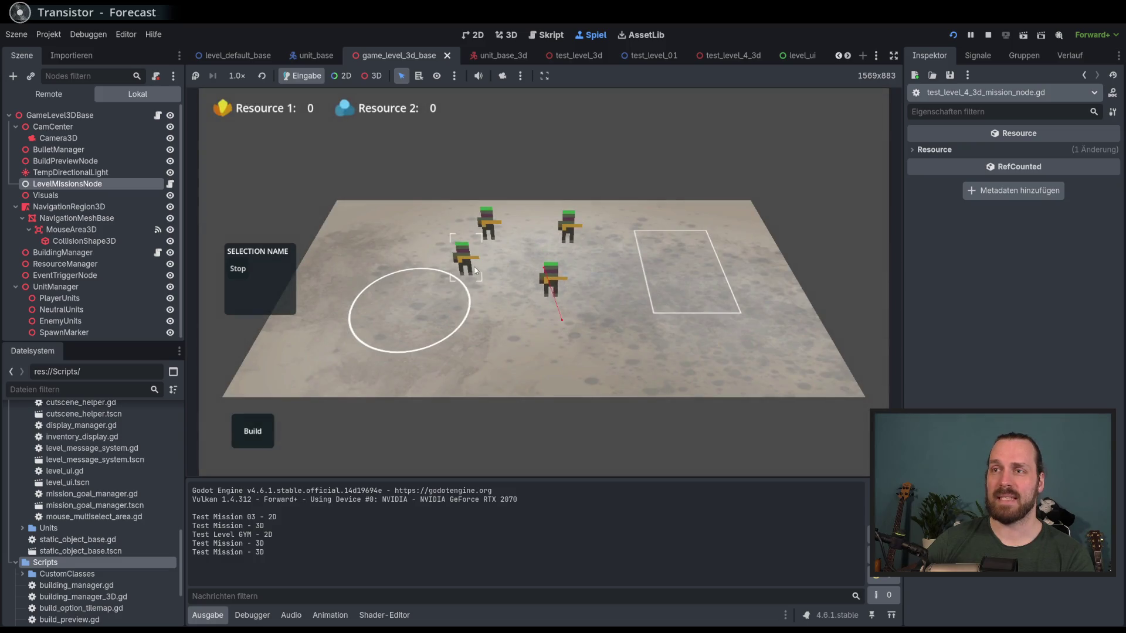
key("F8")
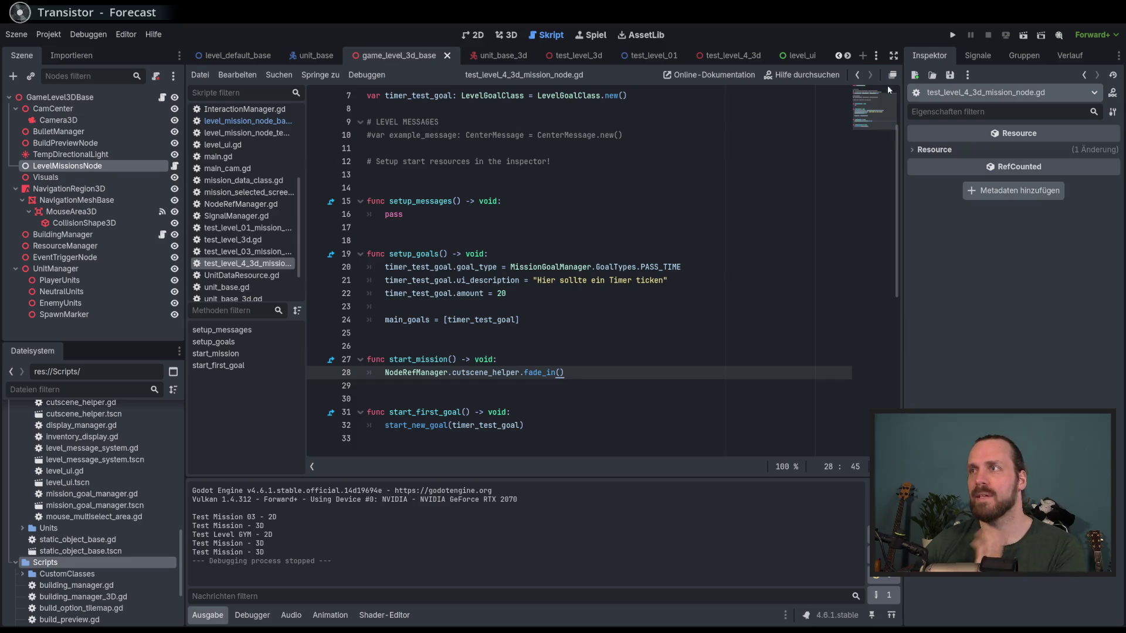
- Close the test_level_01, unit_base, unit_base_3d, test_level_3d, buy_menu_button and buy_option_node scene tabs
mouse_move(727, 57)
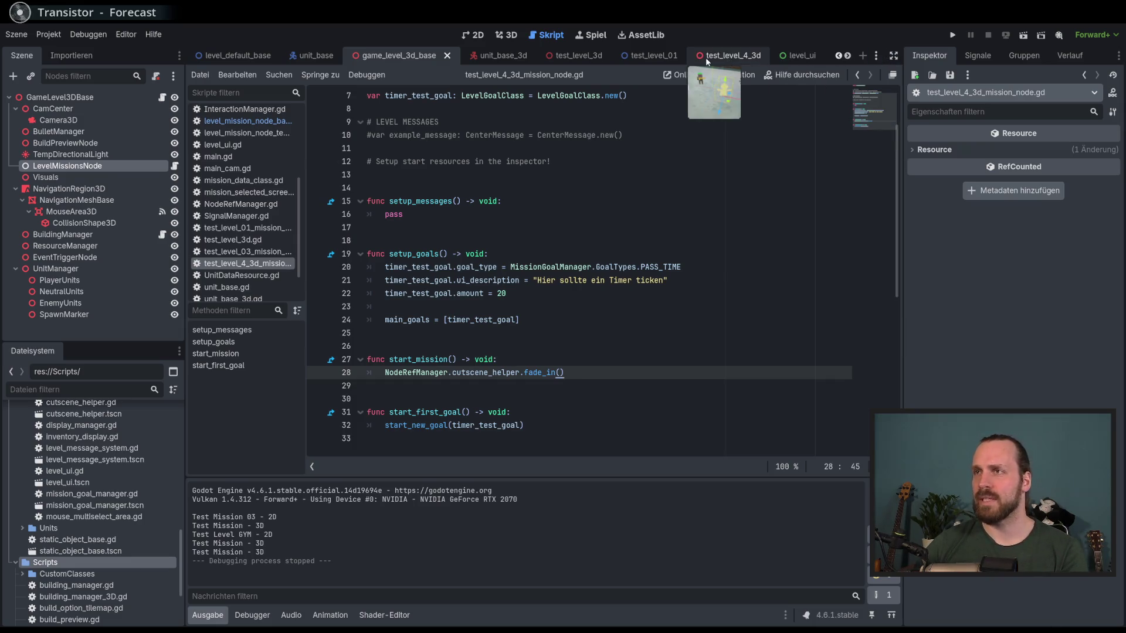
left_click(663, 58)
left_click(673, 56)
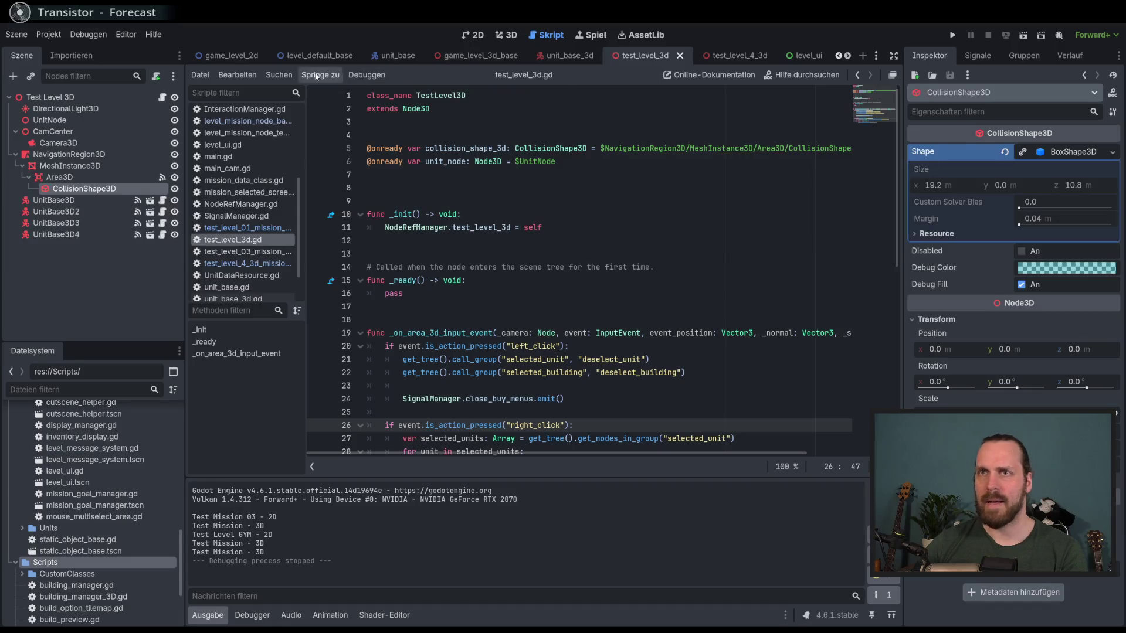
left_click(240, 58)
left_click(342, 59)
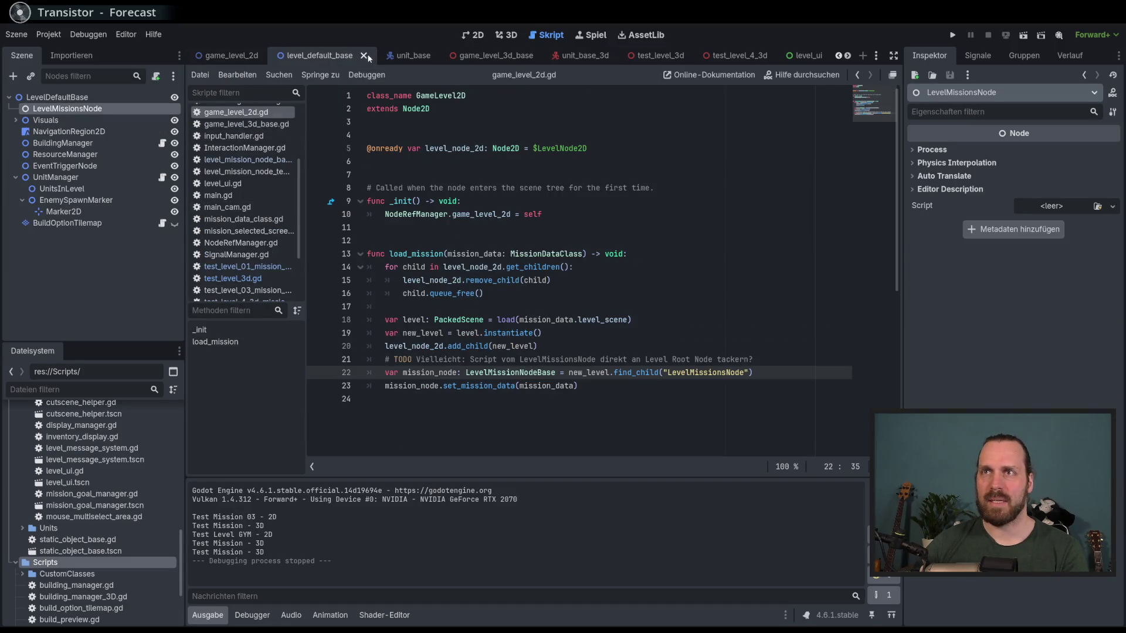
left_click(425, 57)
left_click(428, 56)
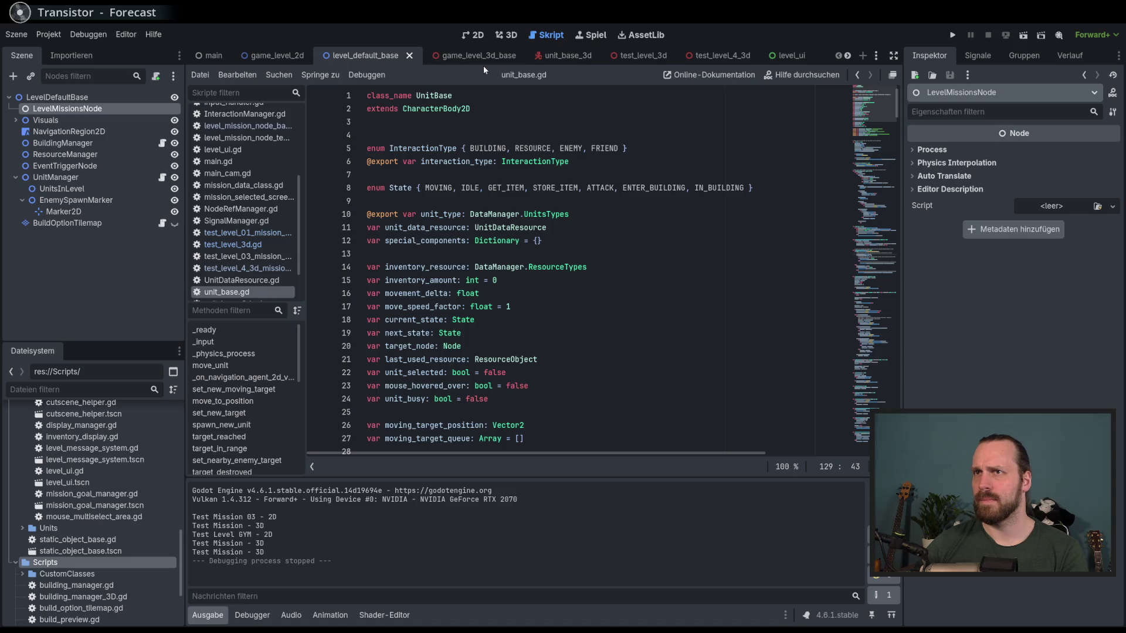
left_click(575, 59)
left_click(588, 55)
left_click(587, 55)
left_click(698, 55)
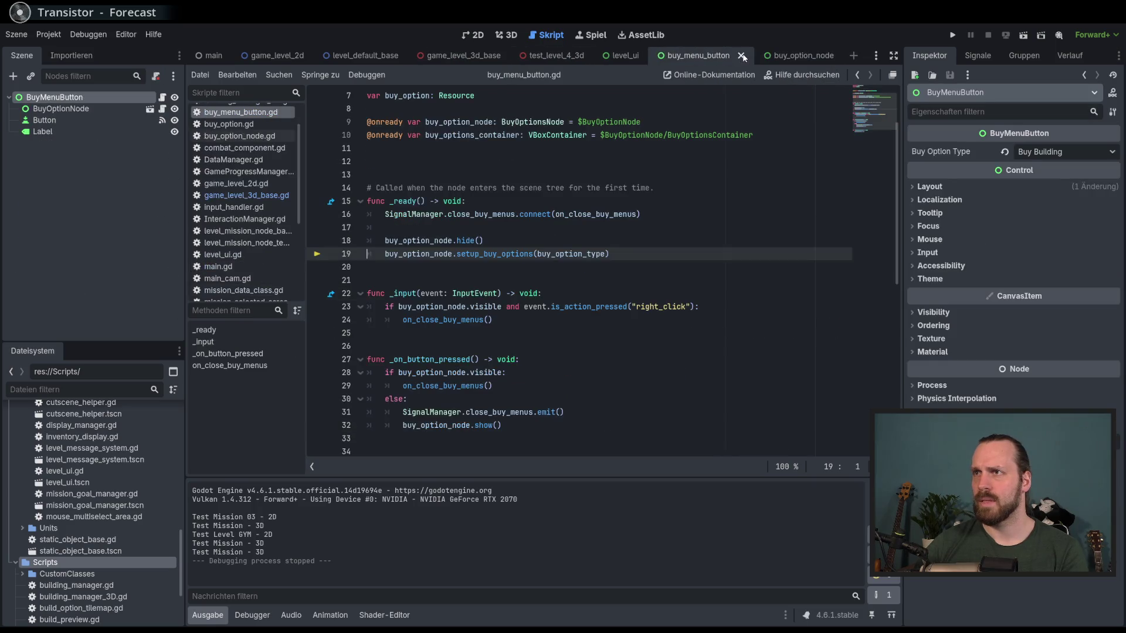
left_click(742, 55)
left_click(702, 59)
left_click(741, 58)
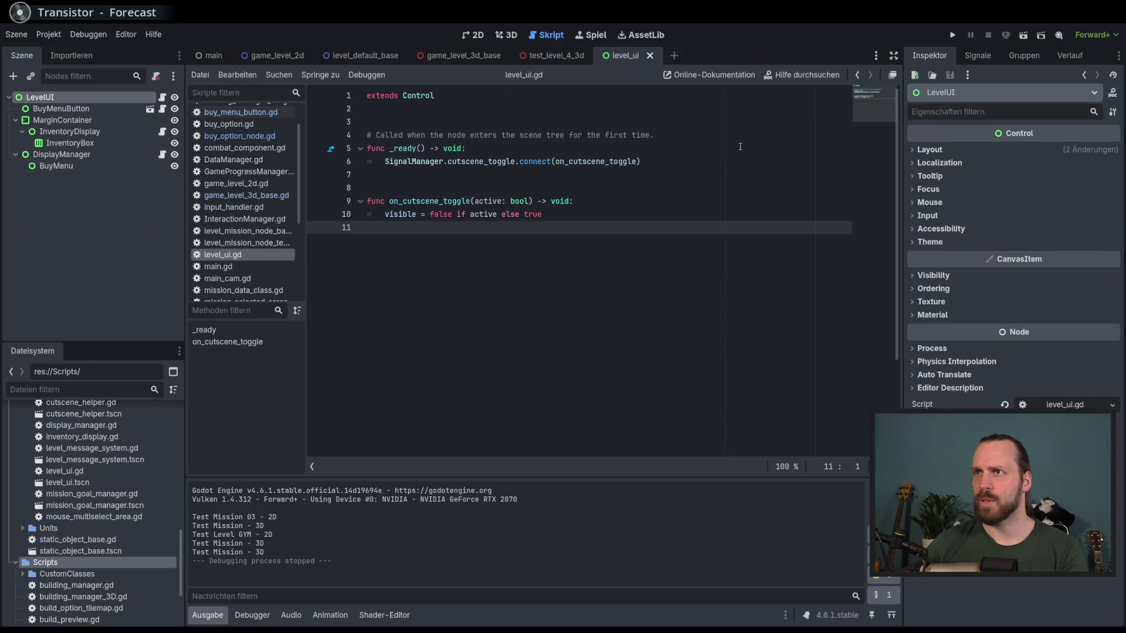
- Cut the commented await line from load_mission and open the MissionDataClass definition
left_click(643, 203)
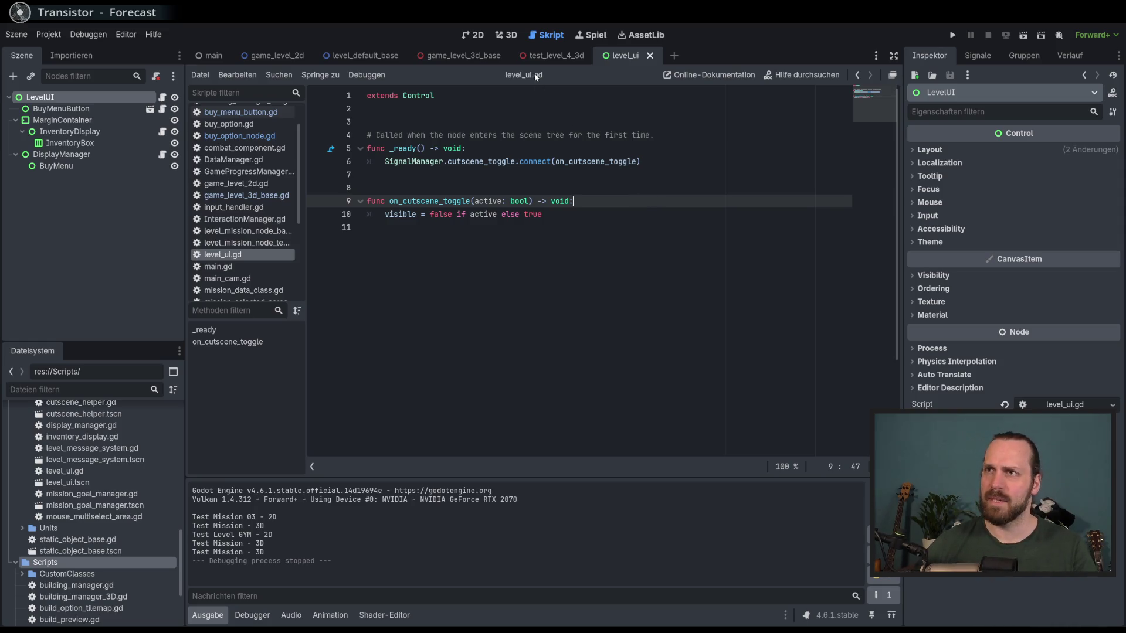
left_click(557, 56)
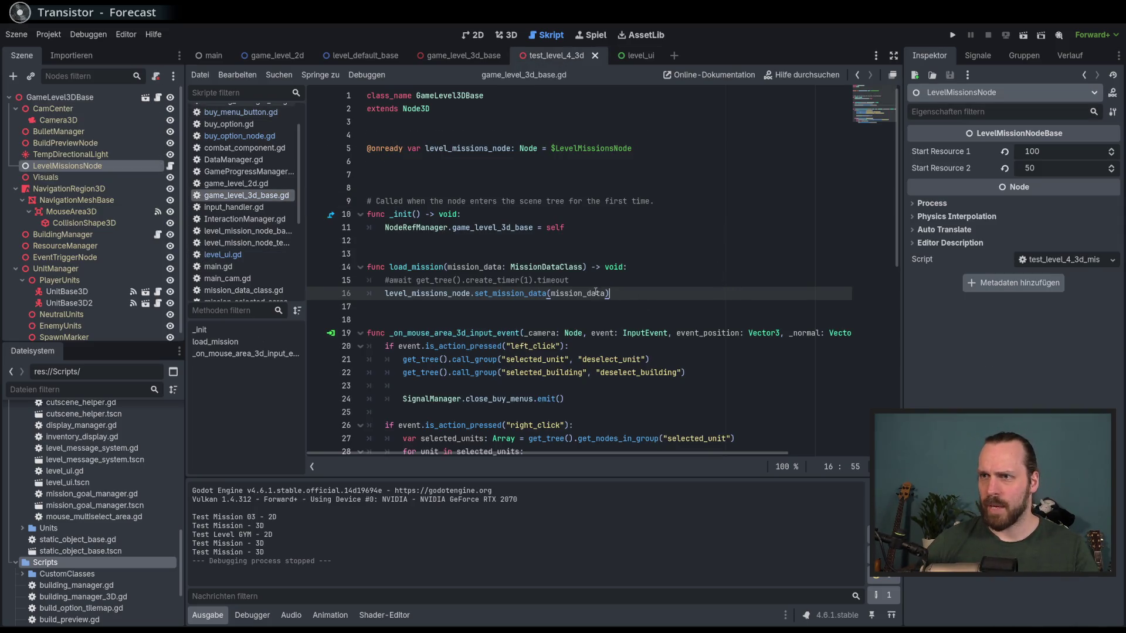
left_click(575, 282)
key("ctrl+x")
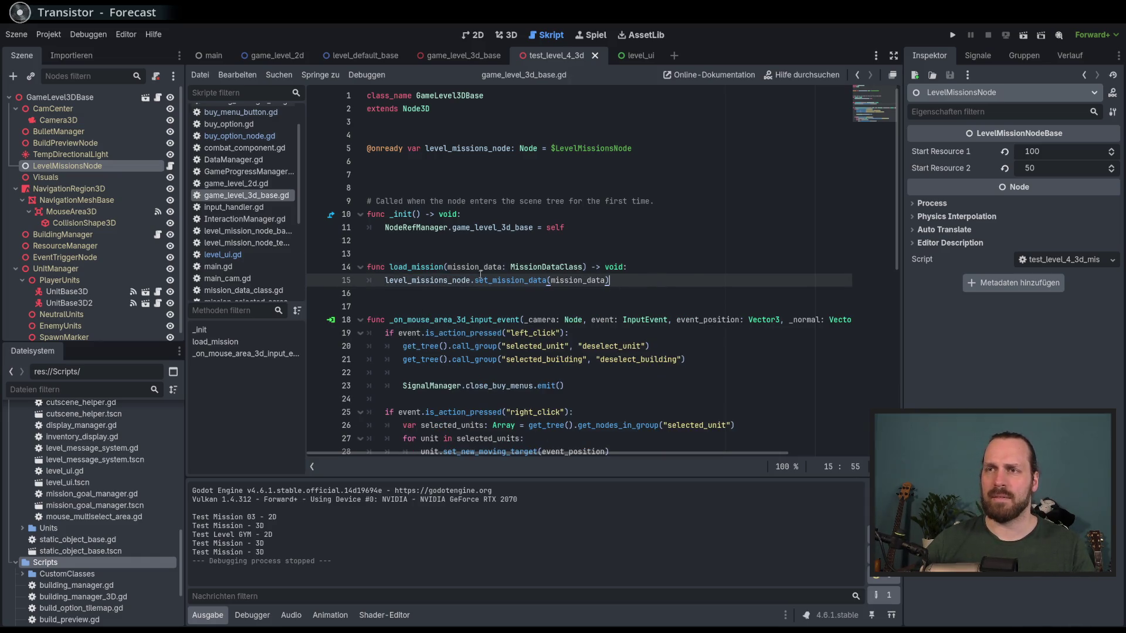
left_click(550, 266)
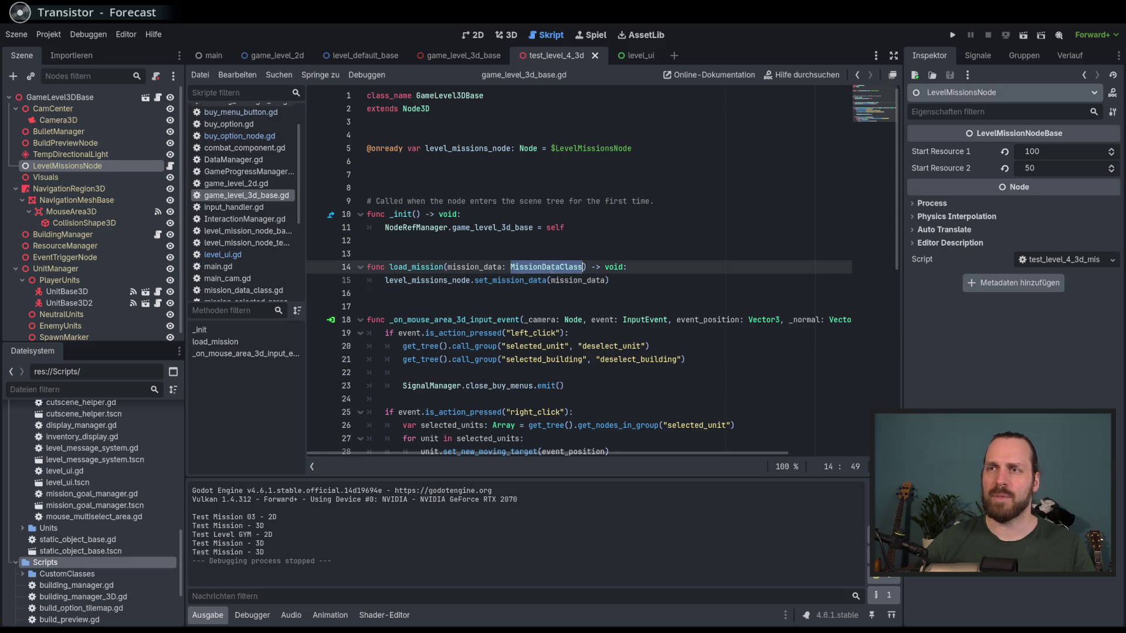
left_click(540, 268, "ctrl")
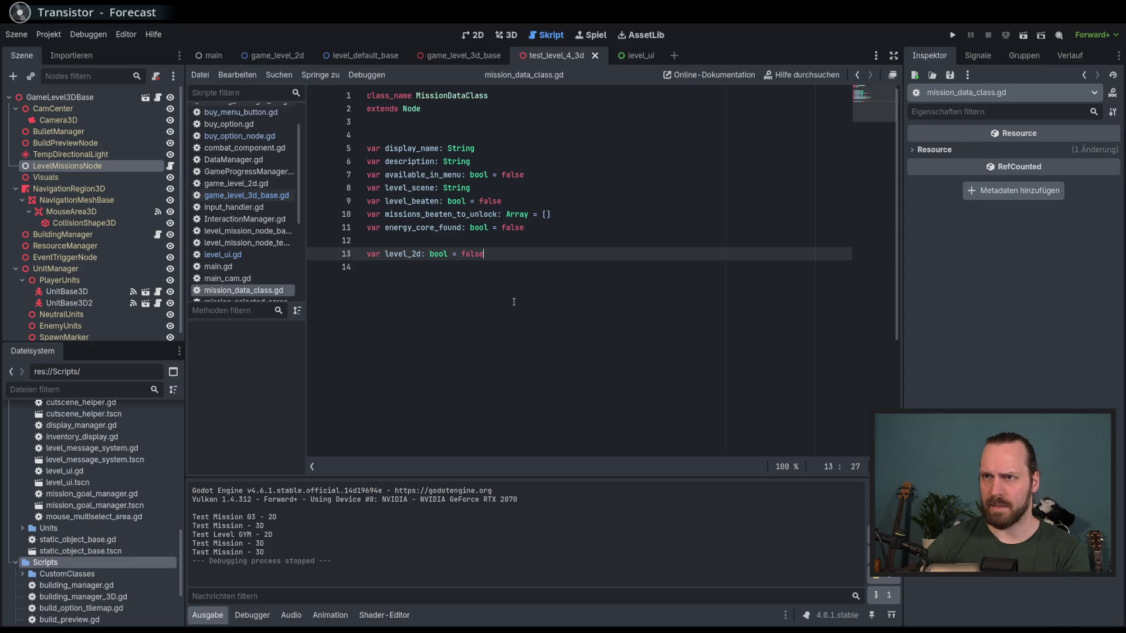
- Add 'var level_mission_script: Script' on line 12 above level_2d and save mission_data_class.gd
left_click(532, 243)
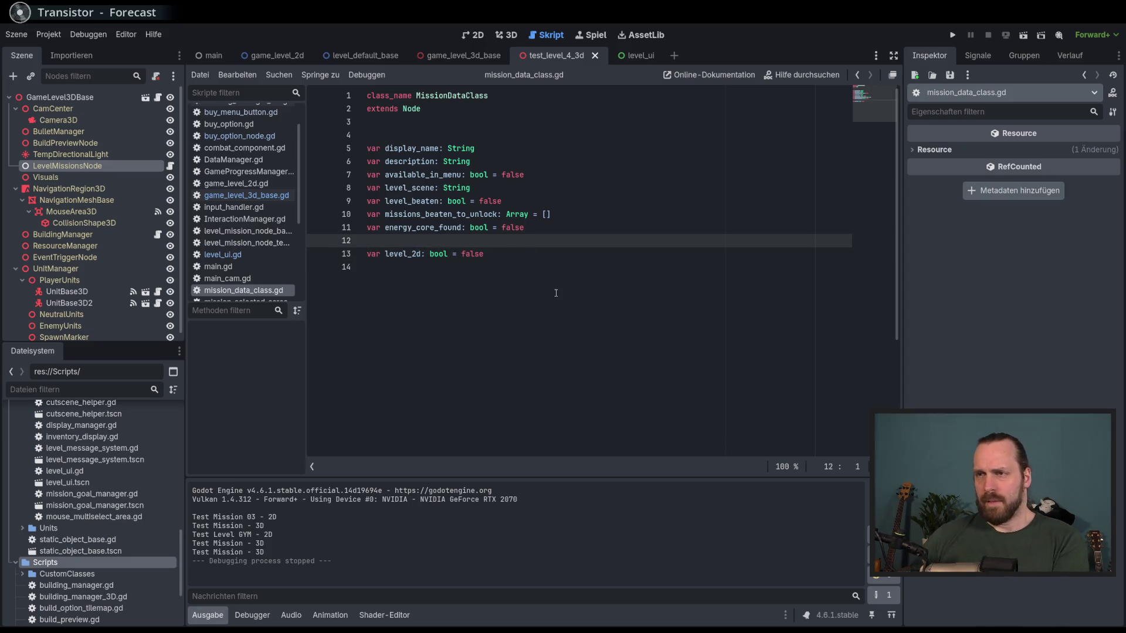
key("Return")
left_click(507, 239)
type("var level_mission_script:")
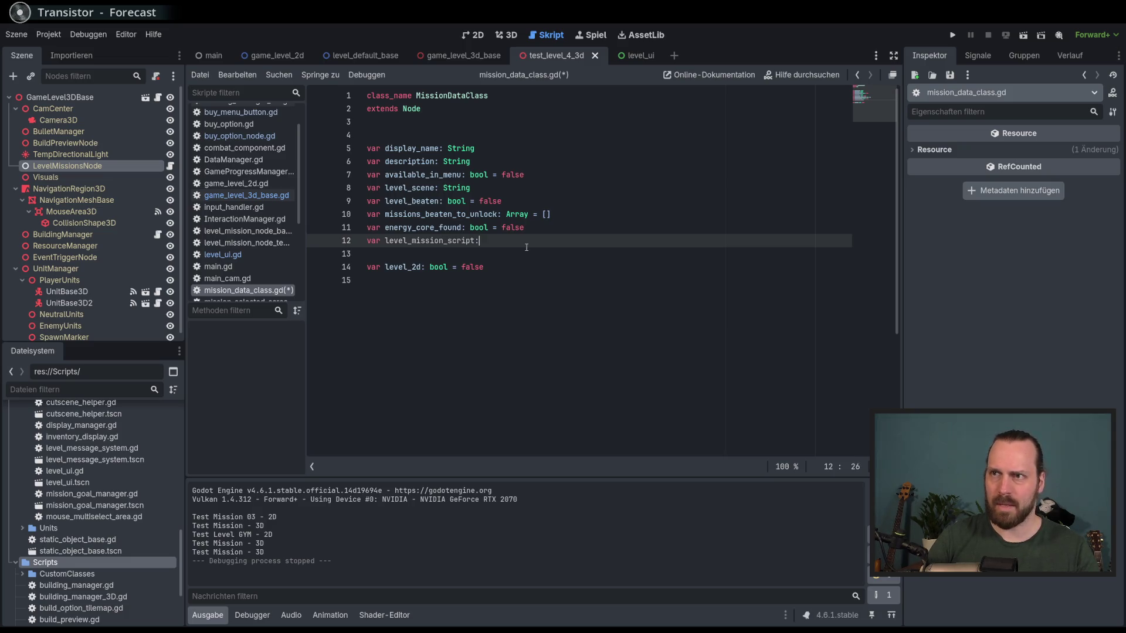
type(" Scr")
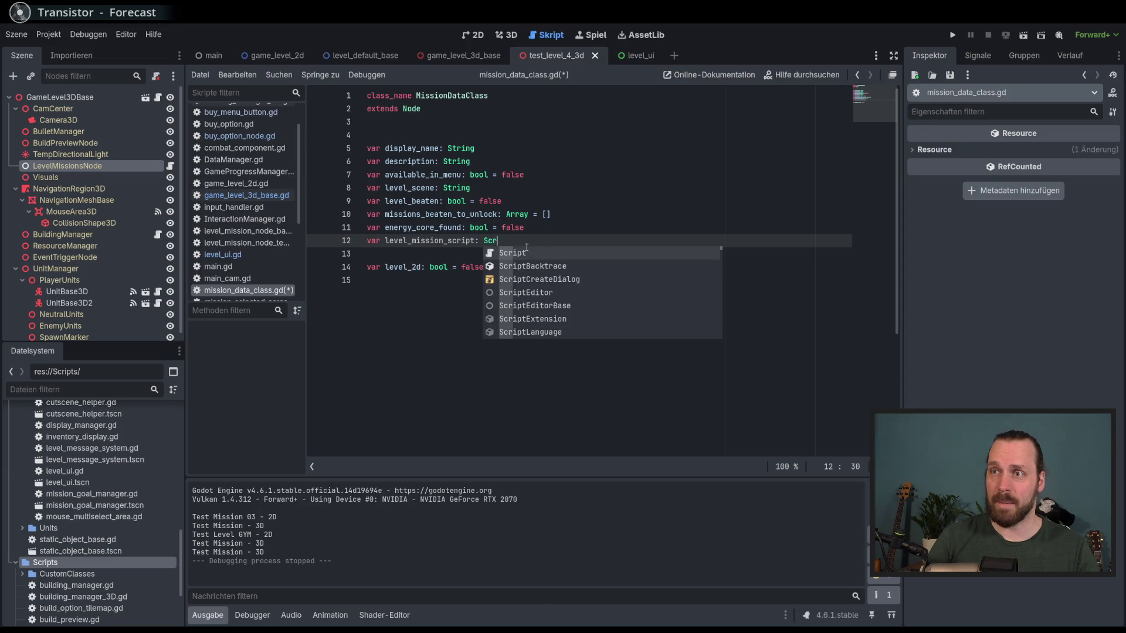
key("Return")
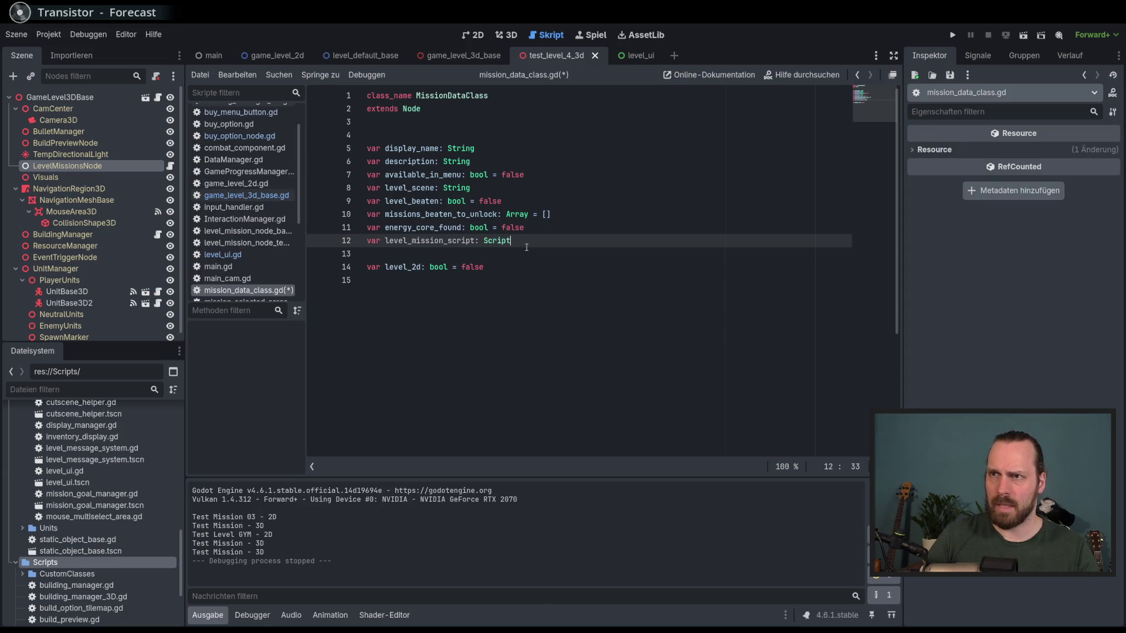
key("ctrl+s")
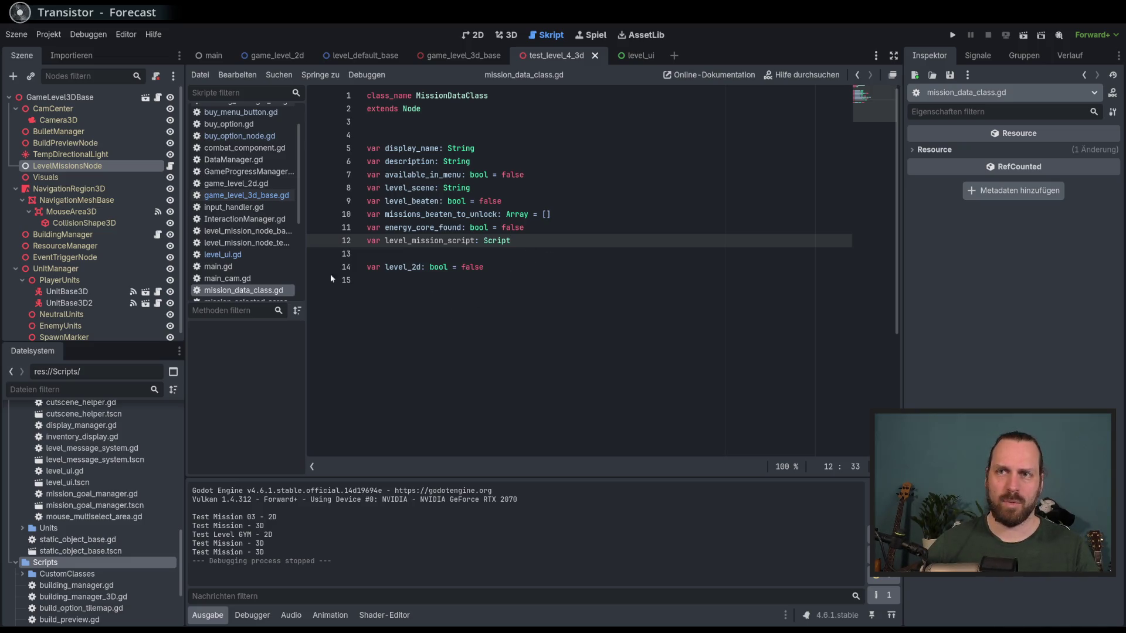
left_click_drag(300, 203, 300, 182)
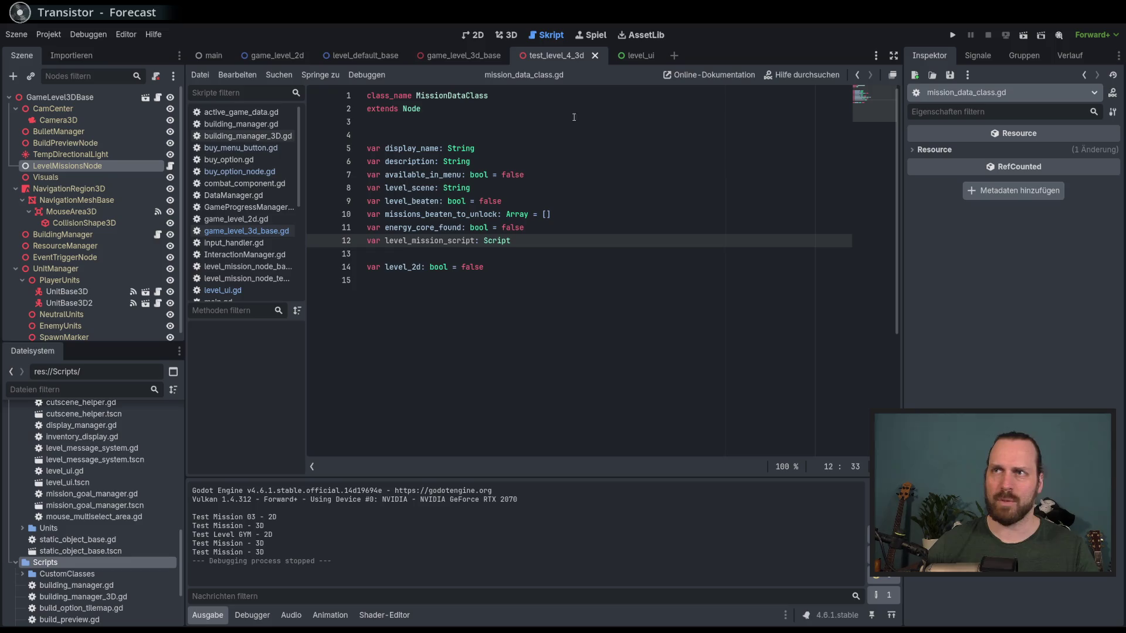
- From the game_level_3d_base tab, open GameProgressManager.gd from the FileSystem Globals folder
left_click(464, 56)
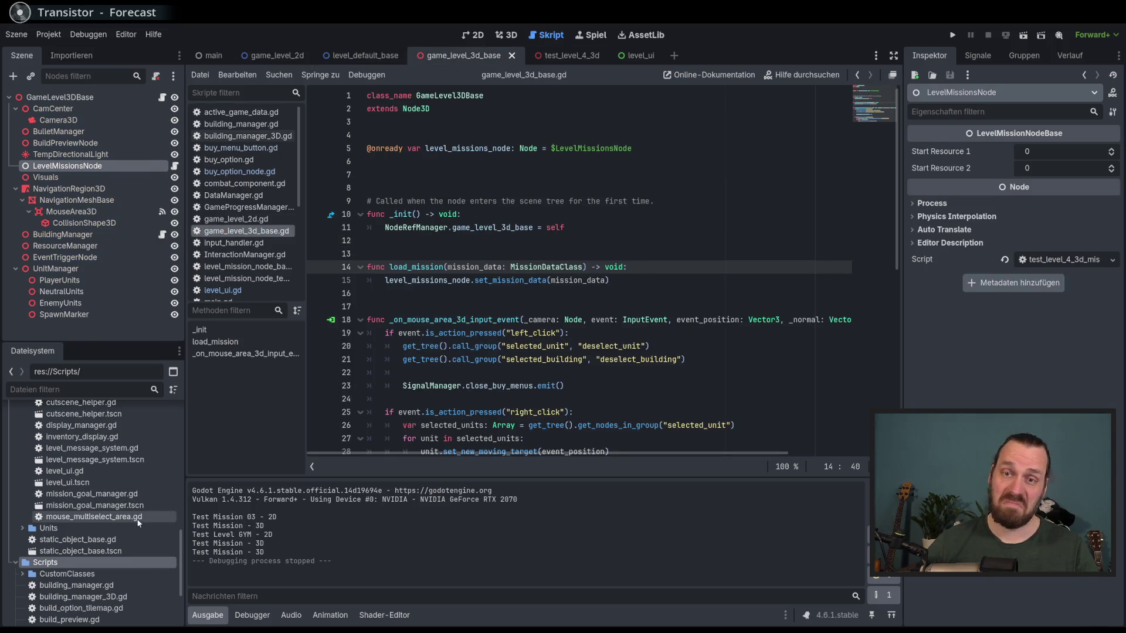
scroll(137, 519, "up", 3)
scroll(144, 539, "down", 3)
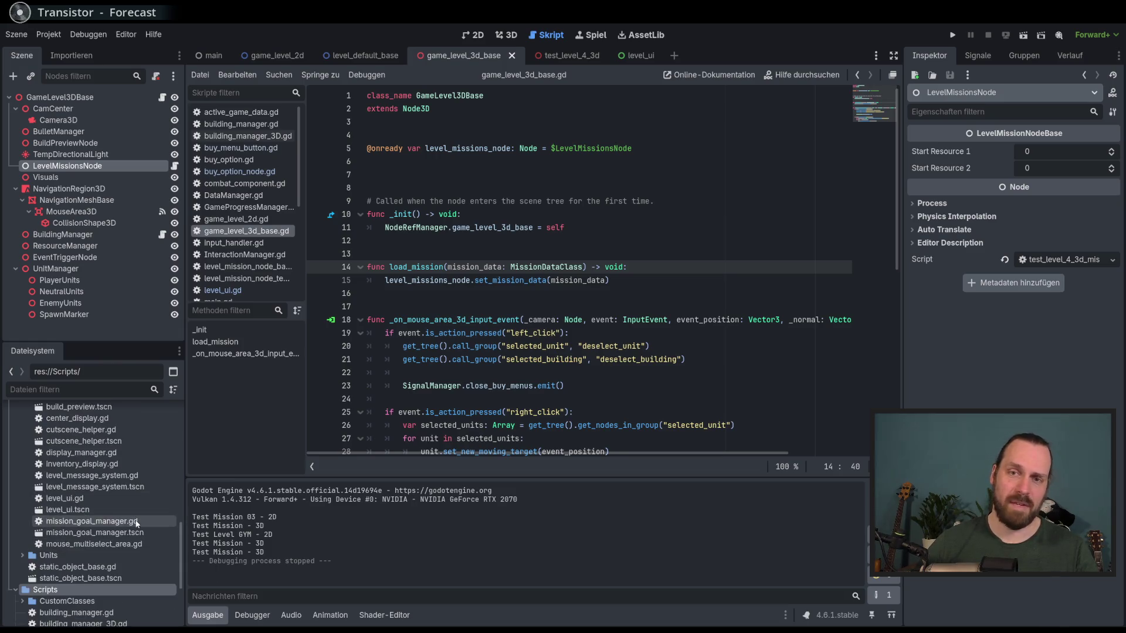
scroll(134, 546, "down", 3)
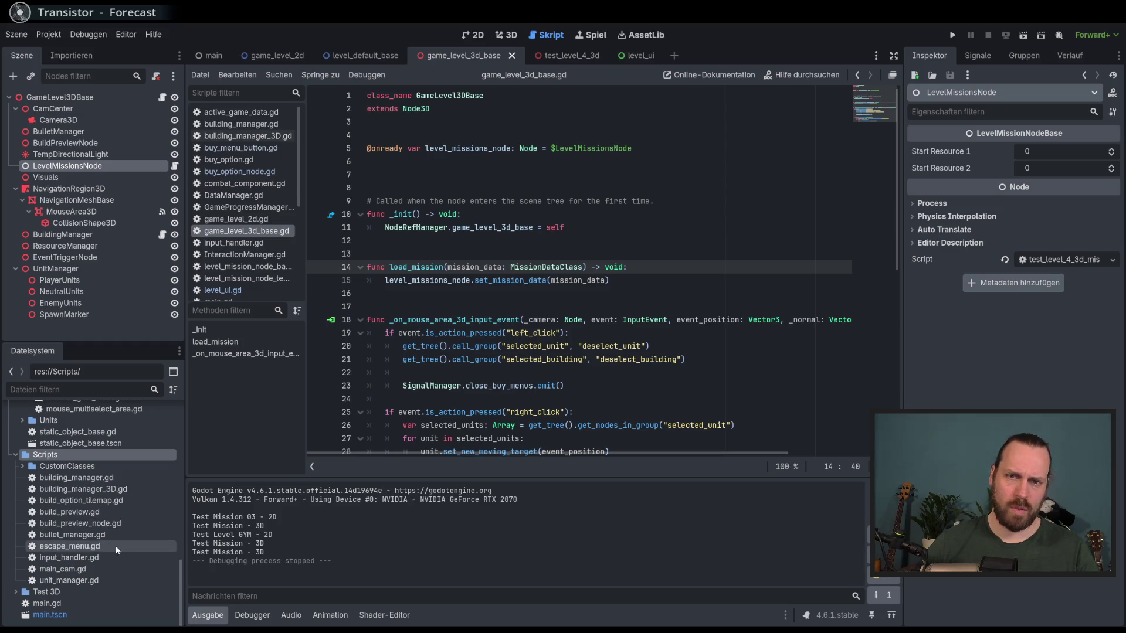
scroll(114, 544, "up", 3)
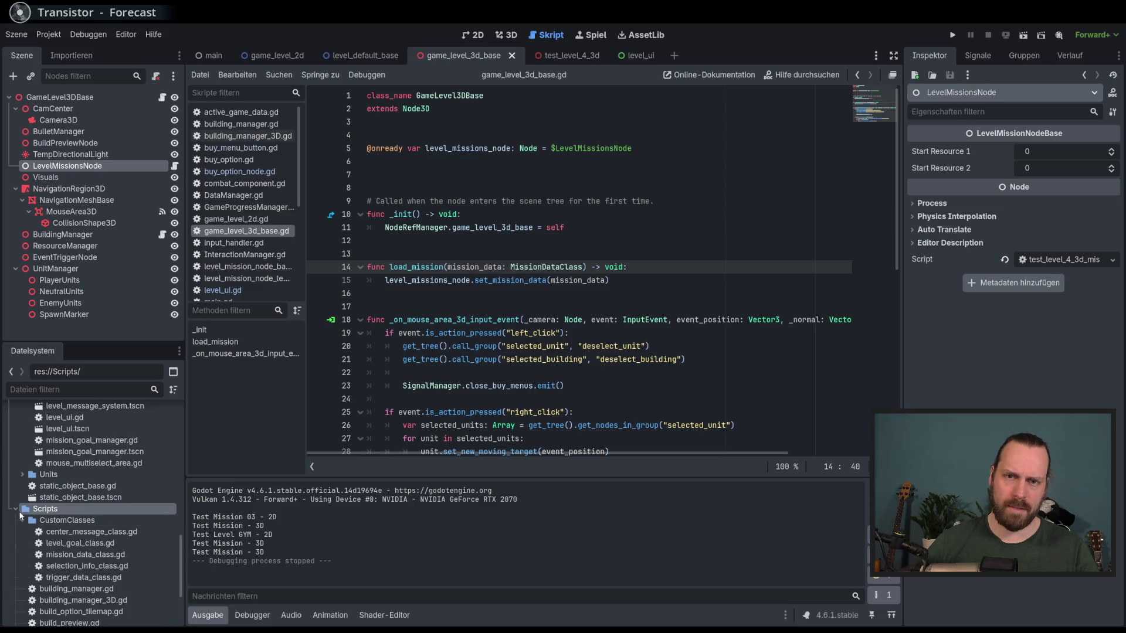
scroll(24, 516, "up", 6)
scroll(135, 529, "up", 3)
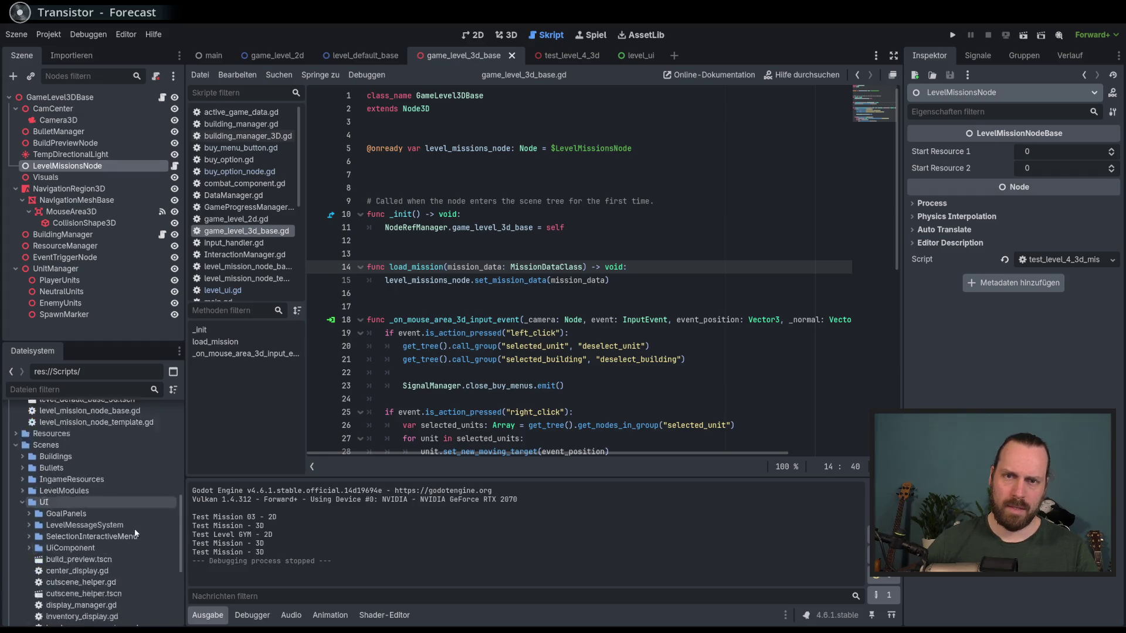
left_click(25, 478)
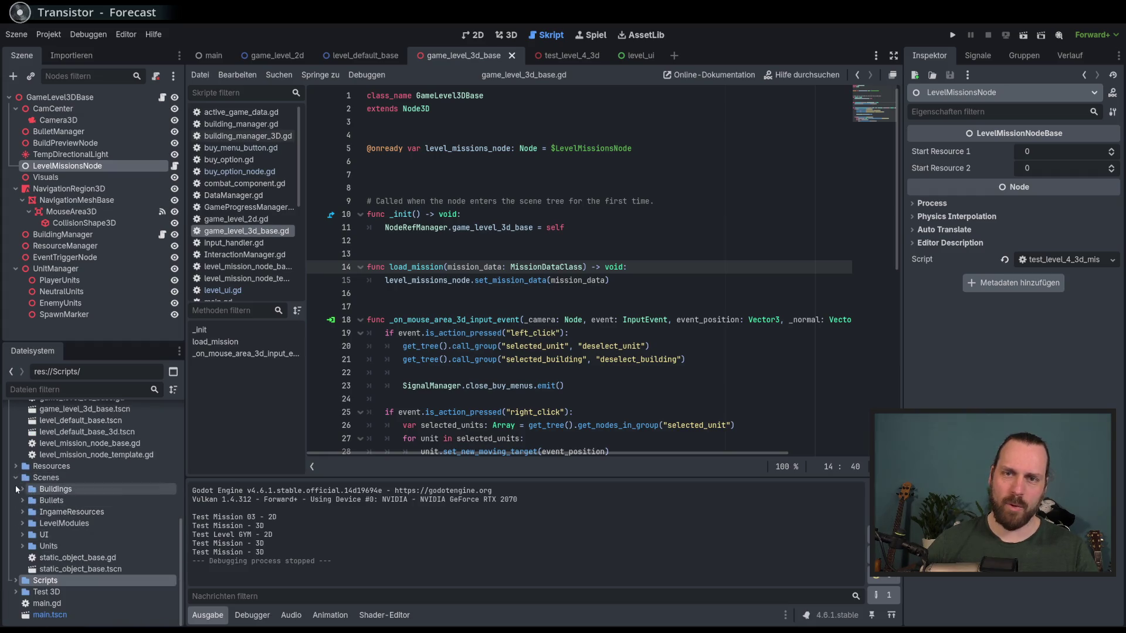
scroll(71, 504, "down", 3)
scroll(103, 530, "up", 7)
scroll(103, 529, "up", 5)
left_click(16, 468)
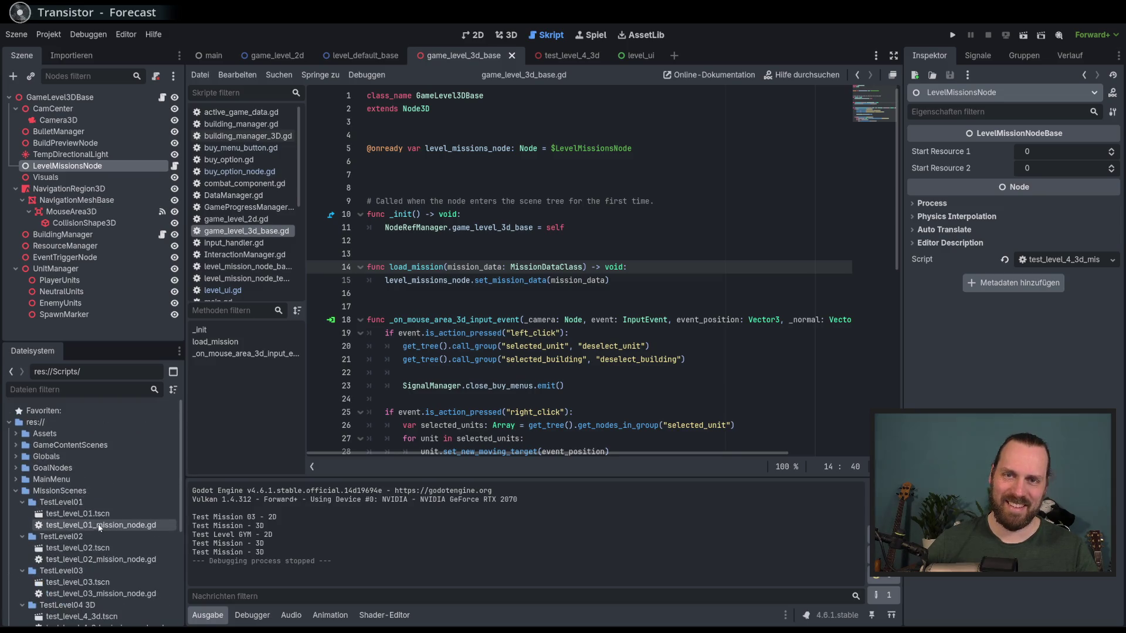
left_click(16, 468)
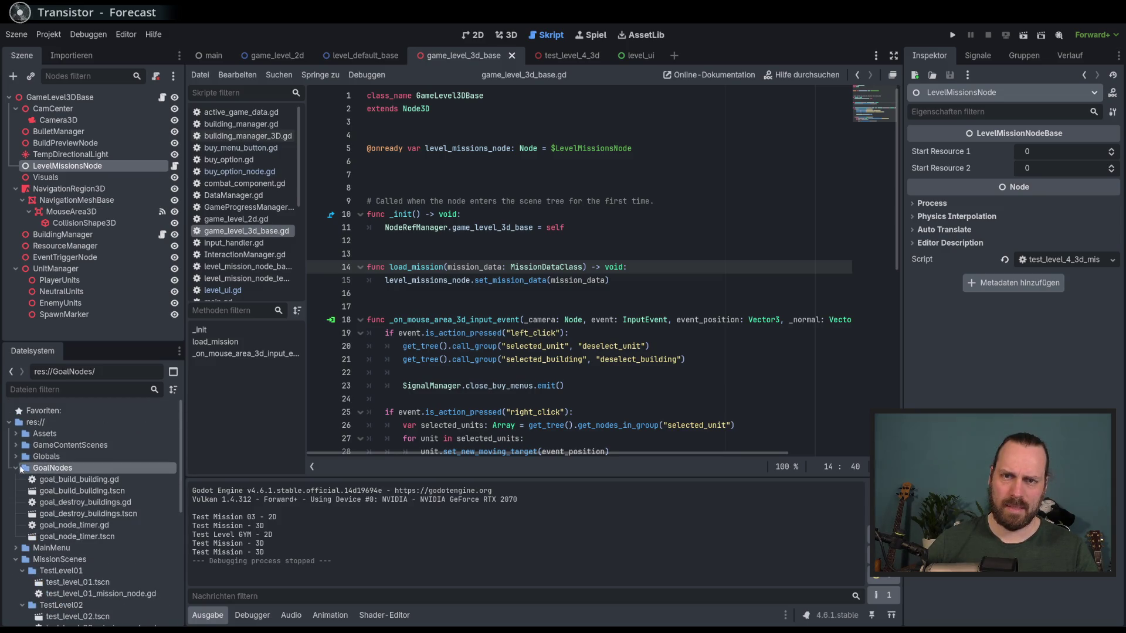
left_click(18, 457)
left_click(16, 457)
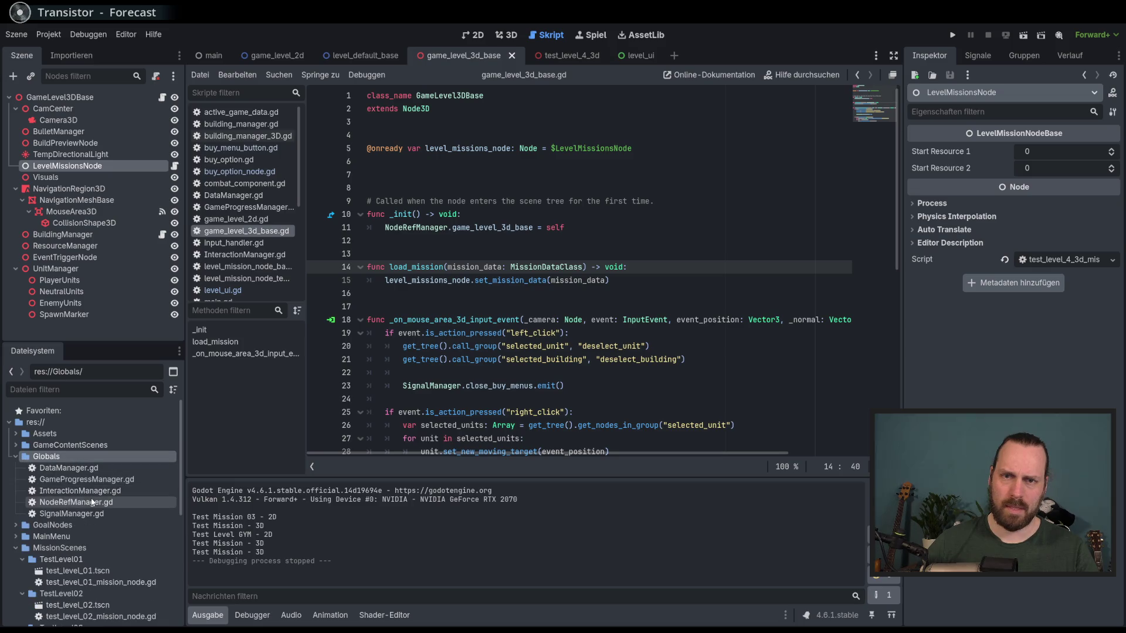
double_click(88, 480)
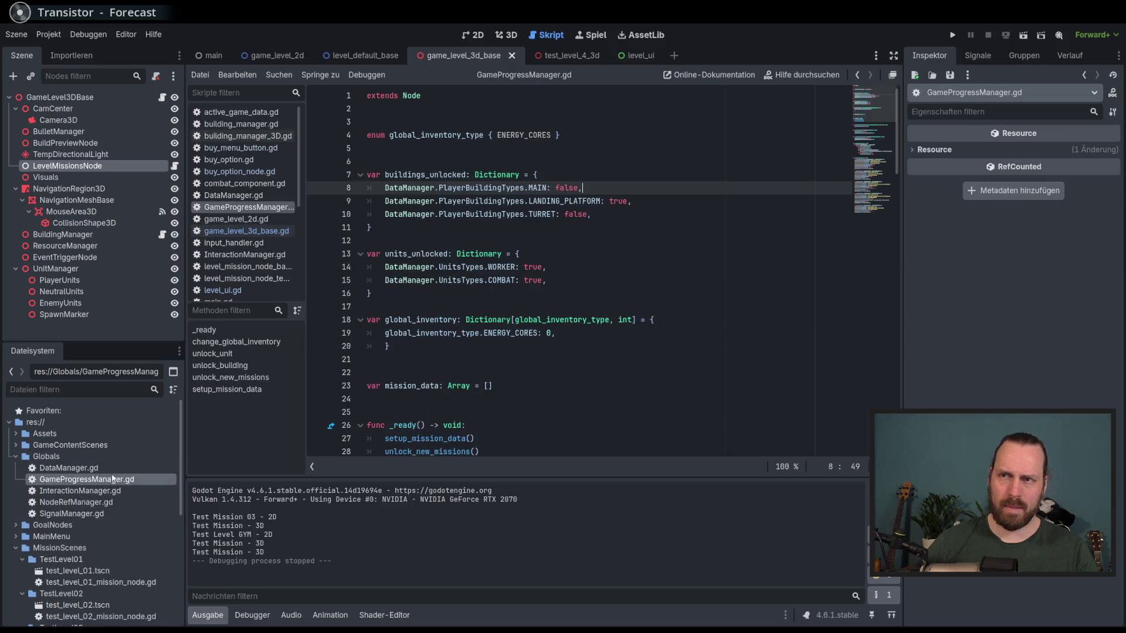
- Start line 97 with test_mission_04.level_mission_script using autocomplete
scroll(525, 370, "down", 20)
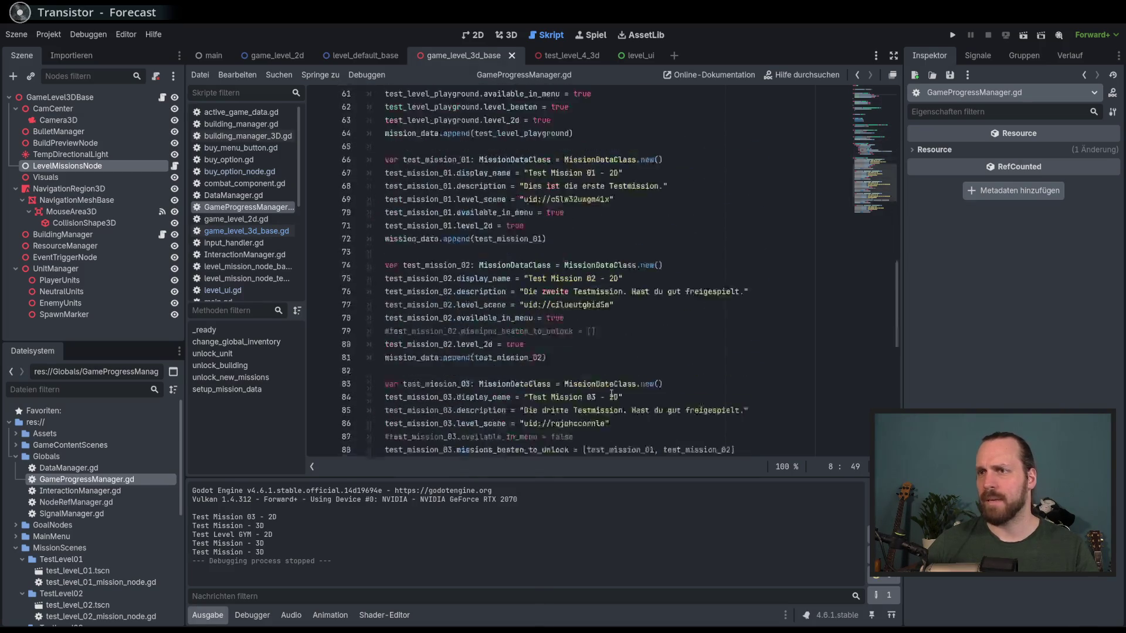
left_click(610, 320)
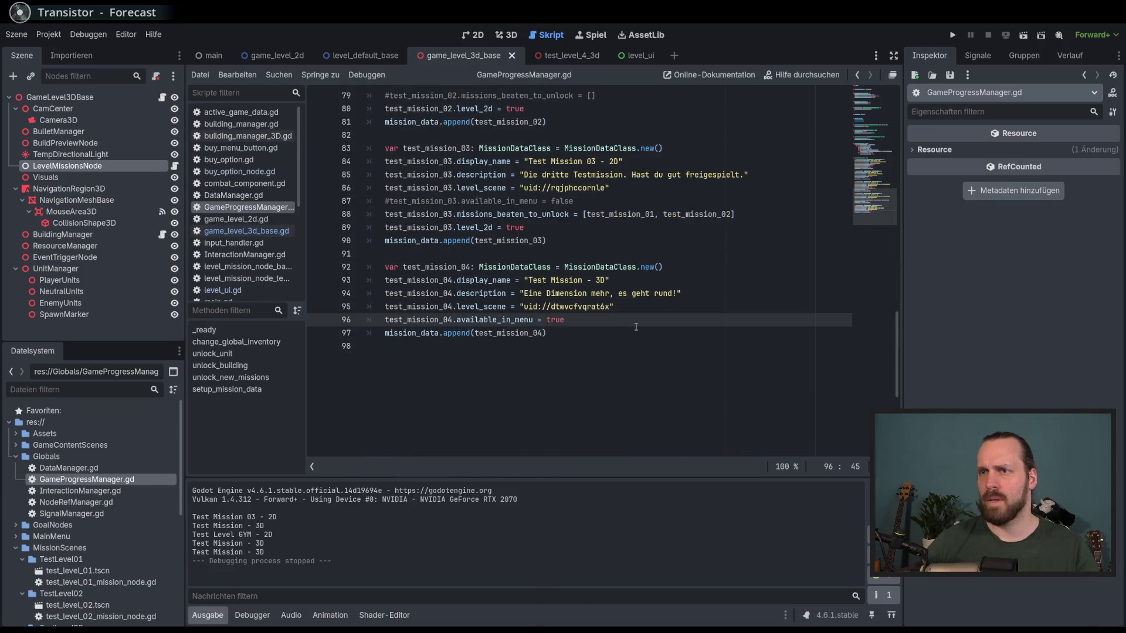
key("Return")
type("_")
key("Down")
key("Down")
key("Down")
key("Return")
type("sc")
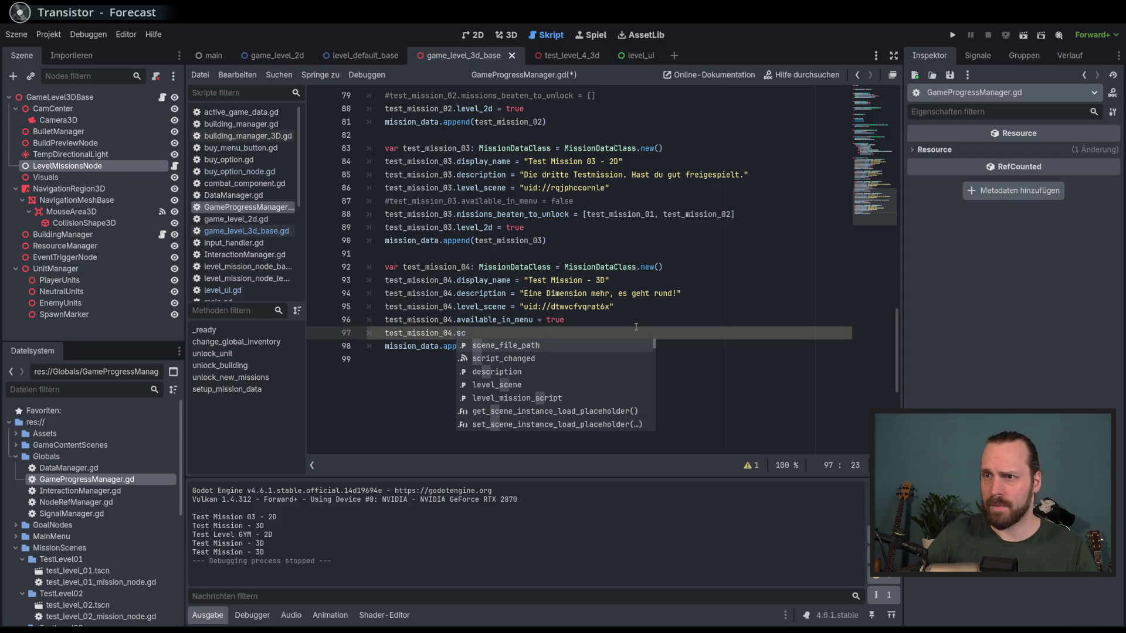
key("Down")
key("Down")
key("Down")
key("Return")
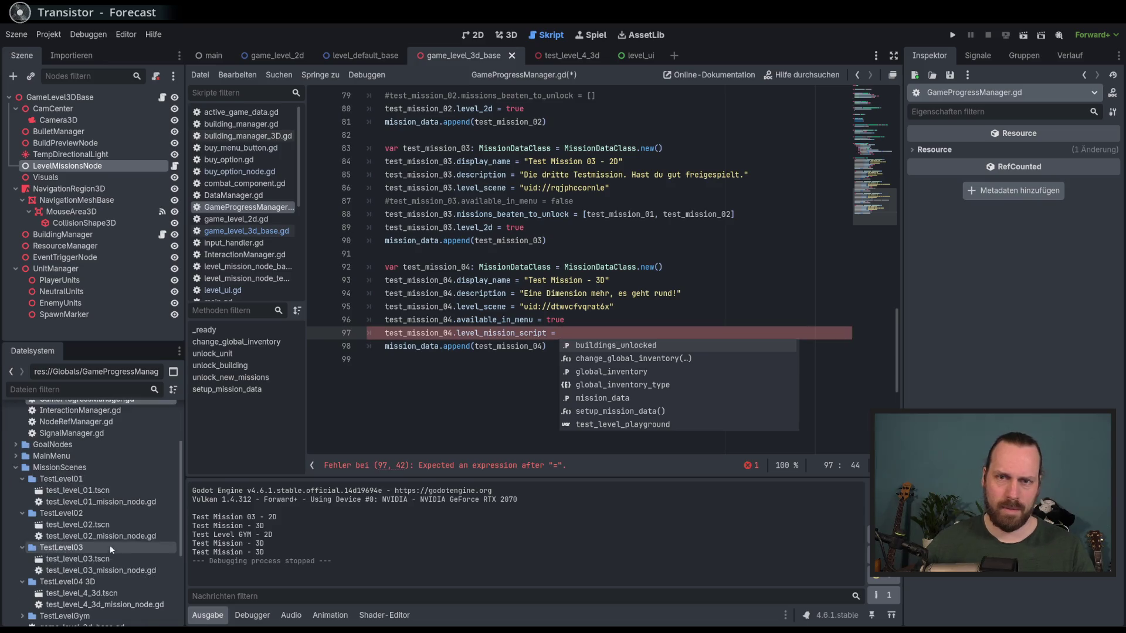
type("=")
- Assign test_level_4_3d_mission_node.gd's copied UID as a string, save, and open the field's declaration
scroll(107, 546, "down", 5)
left_click(110, 540)
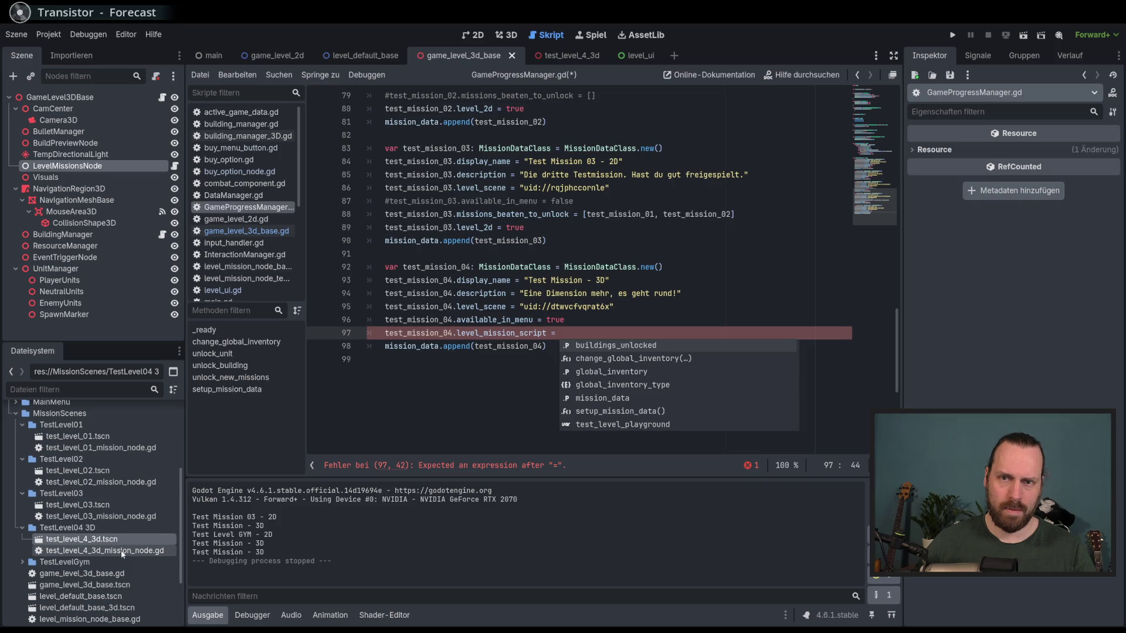
left_click(111, 551)
right_click(107, 553)
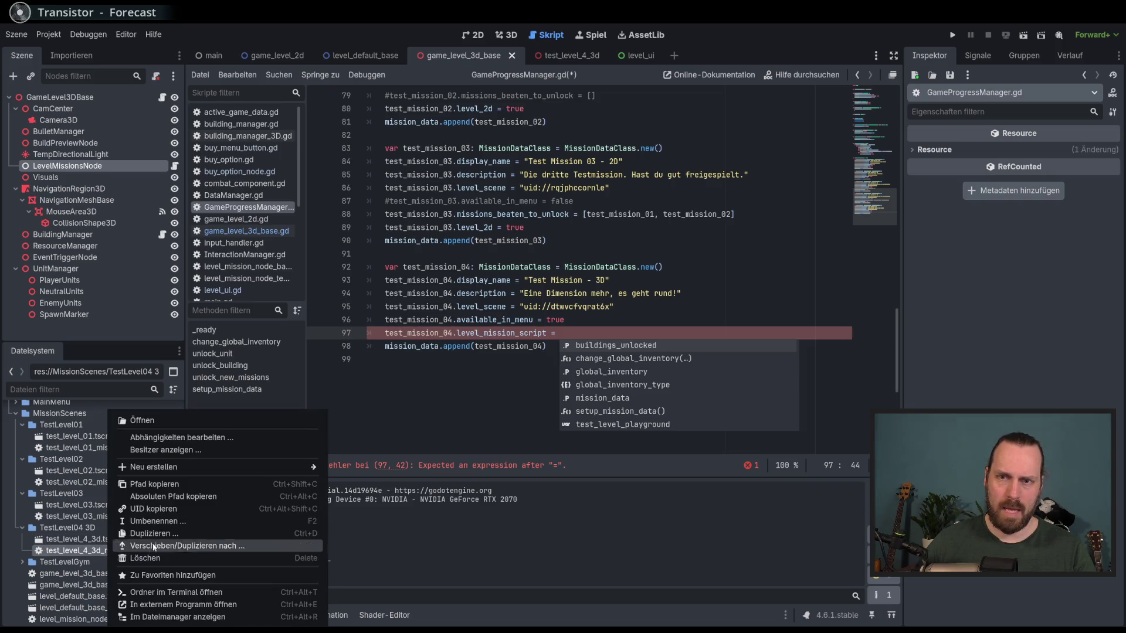
left_click(154, 508)
key("Escape")
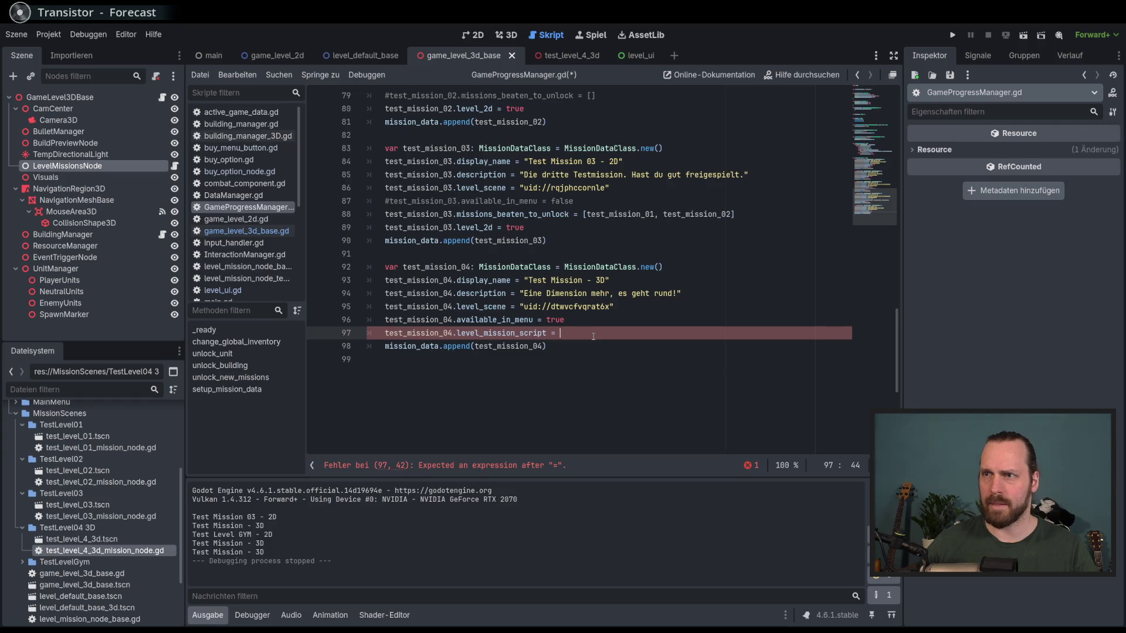
type("\"")
type("uid://bkshu0wlkvbpy")
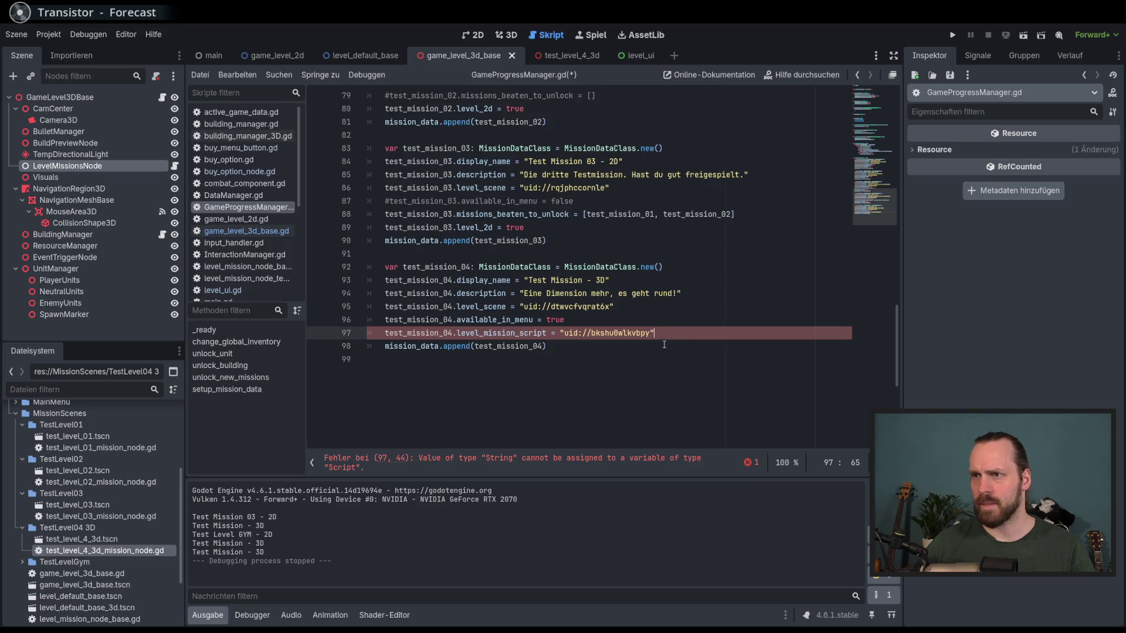
key("ctrl+s")
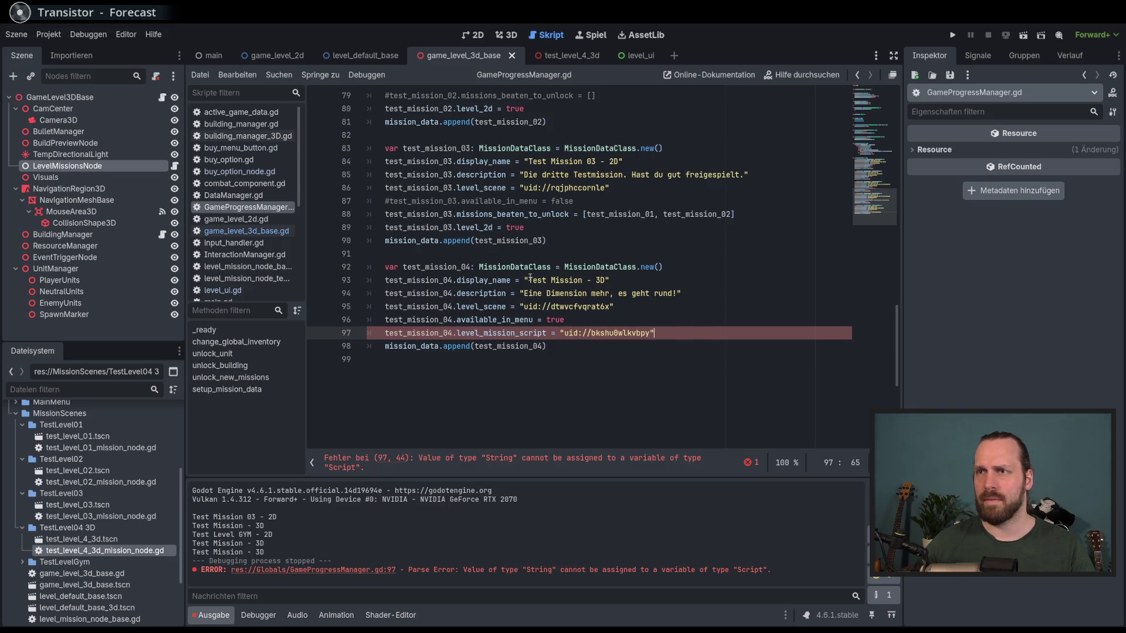
left_click(497, 332, "ctrl")
double_click(498, 240)
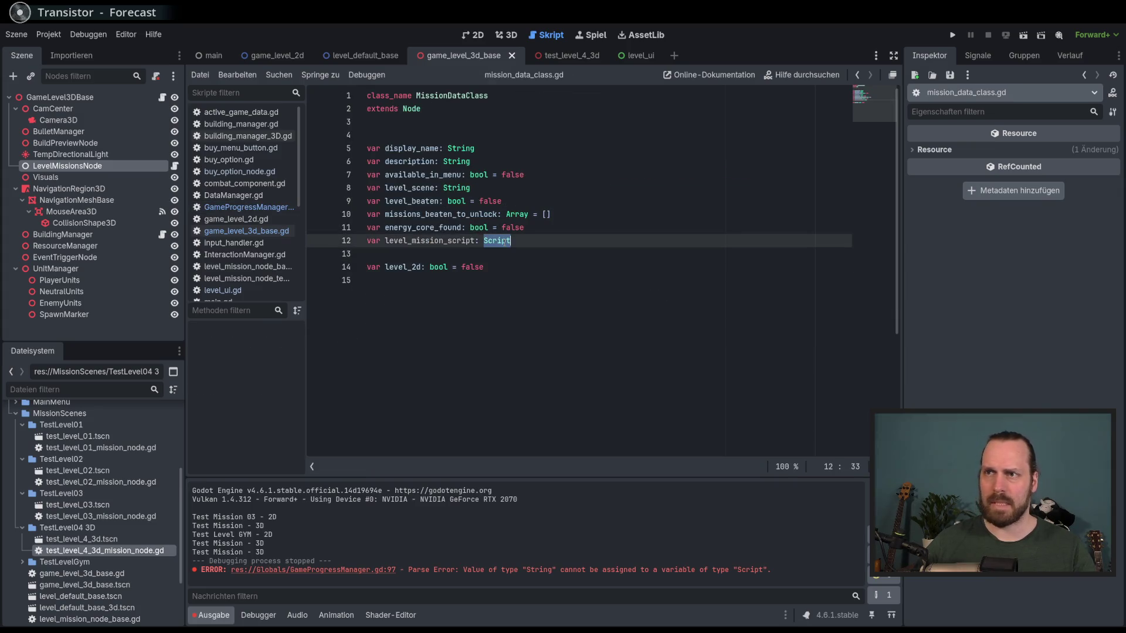
- Retype level_mission_script from Script to String, then open game_level_3d_base.gd
mouse_move(508, 241)
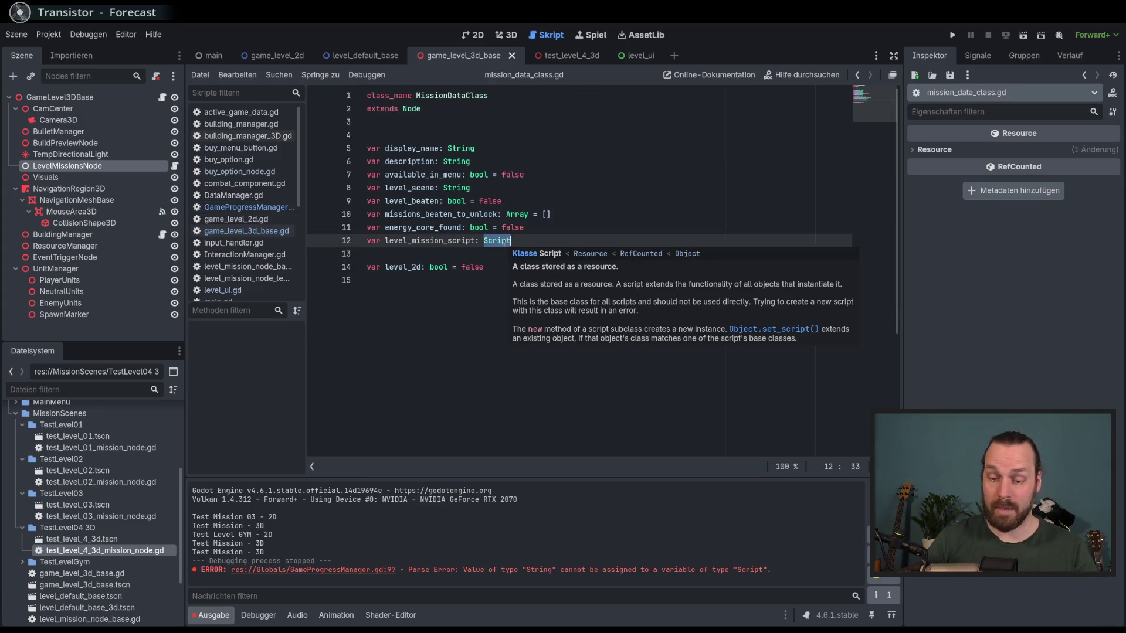
type("String")
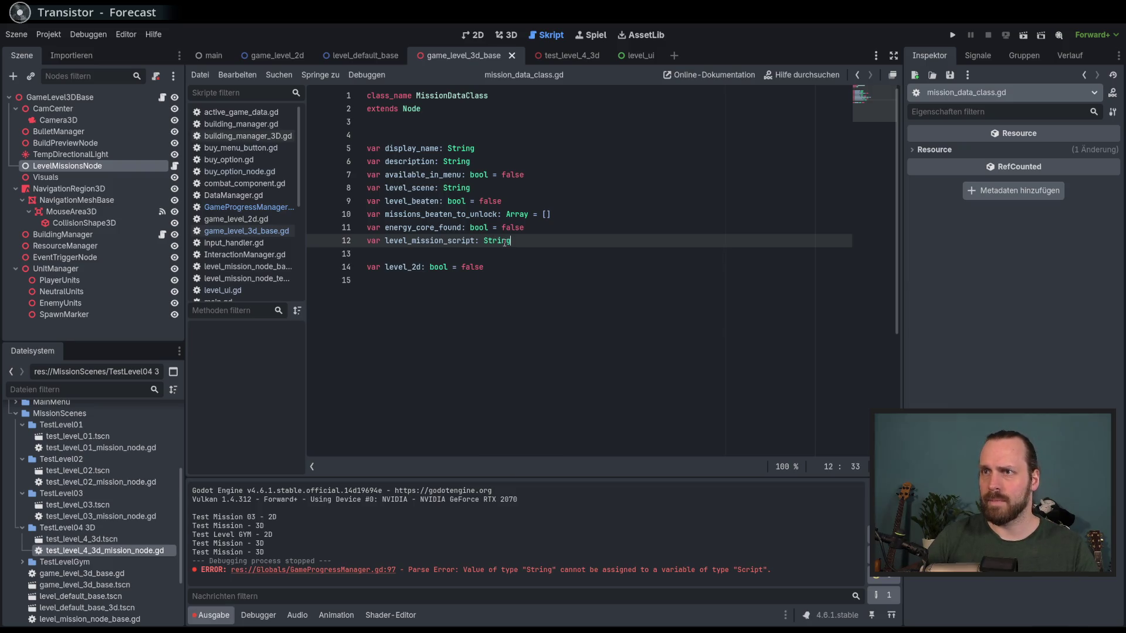
key("alt+Left")
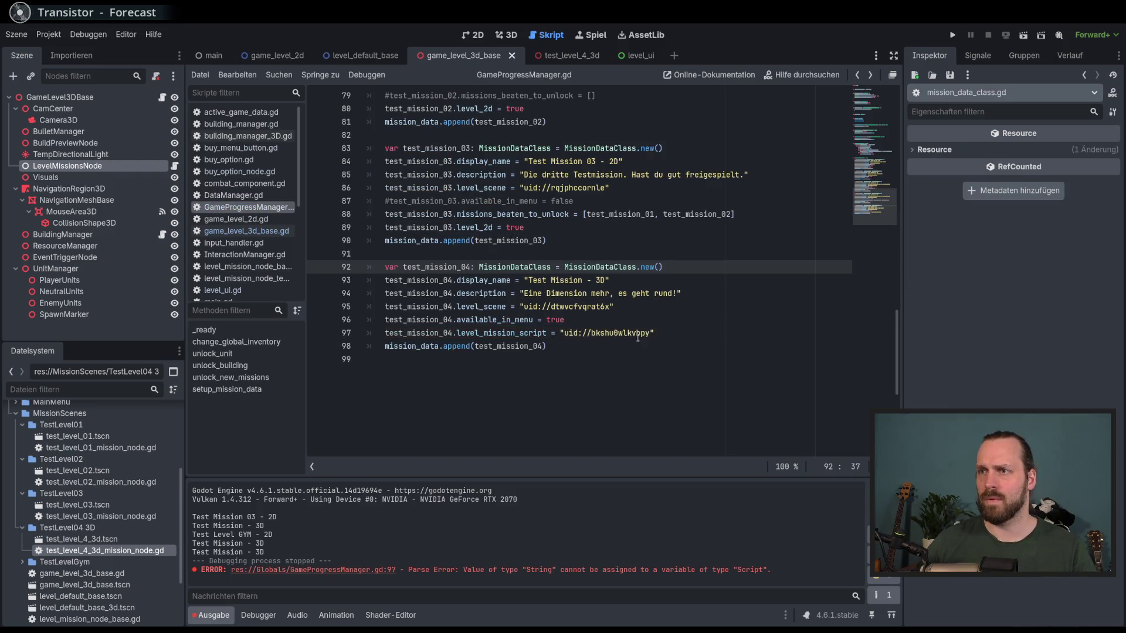
left_click(665, 331)
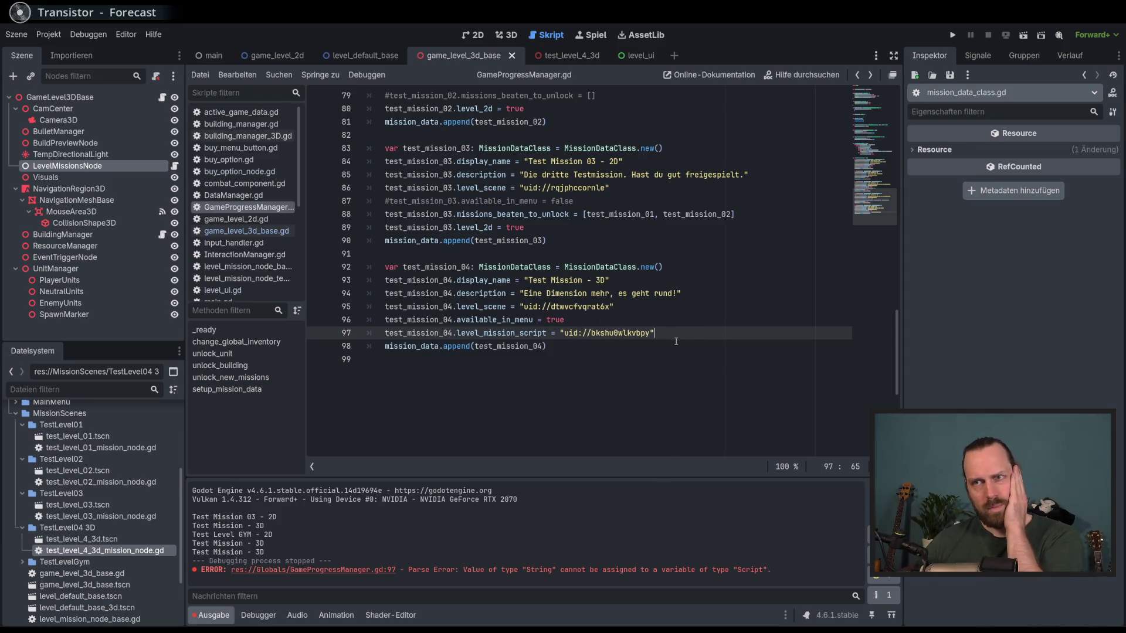
left_click(254, 232)
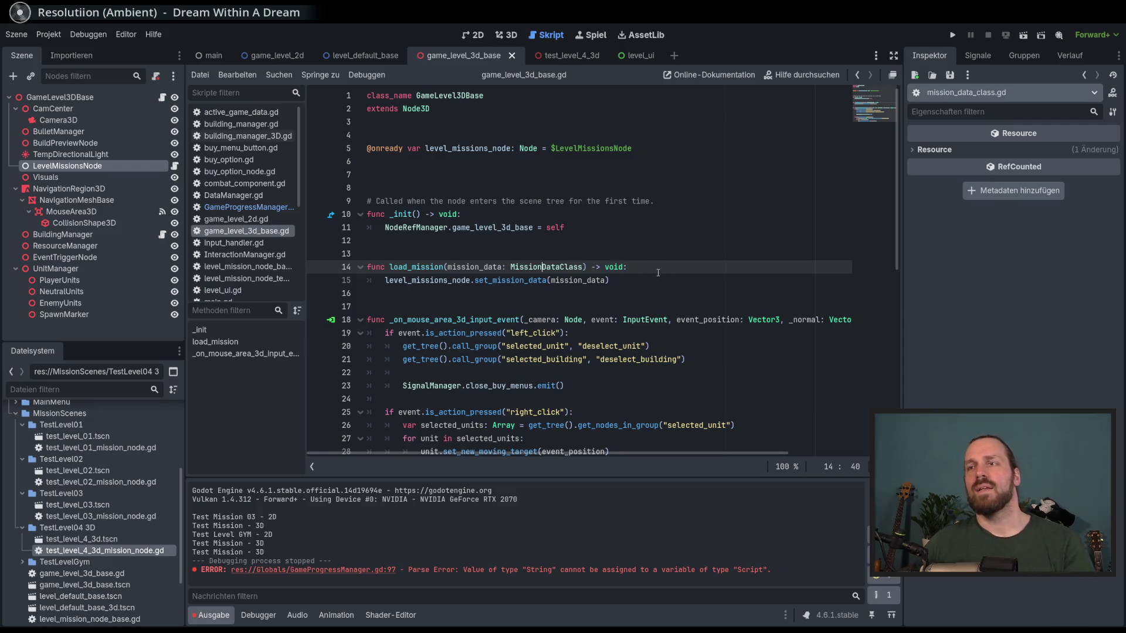
- Insert a new line 15 before set_mission_data in load_mission
left_click(600, 279)
left_click(669, 268)
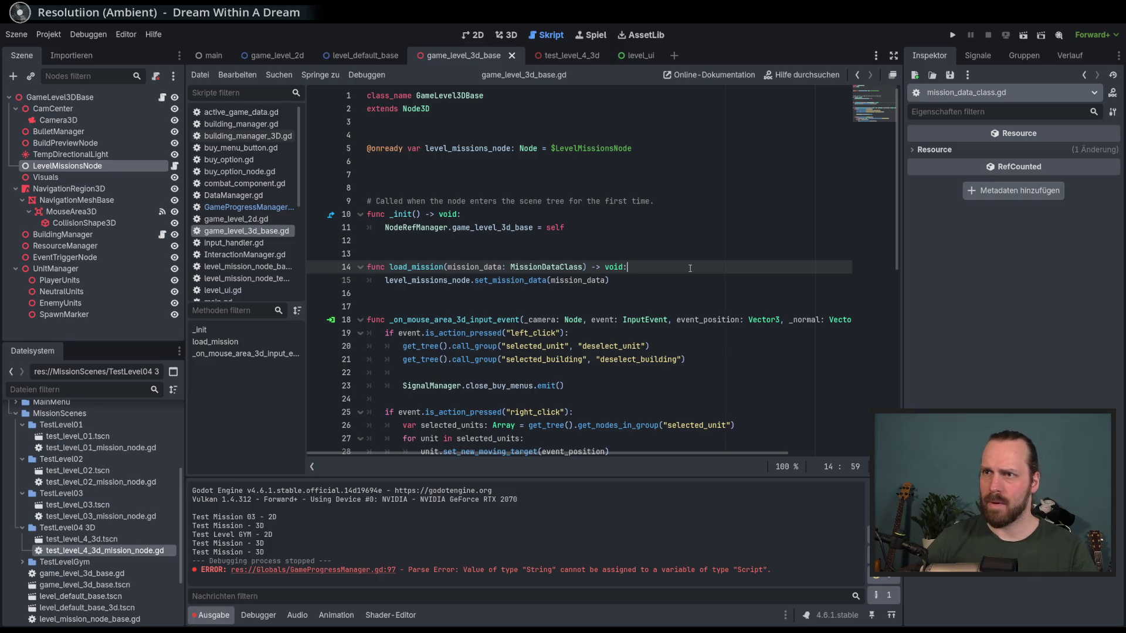
left_click(530, 287)
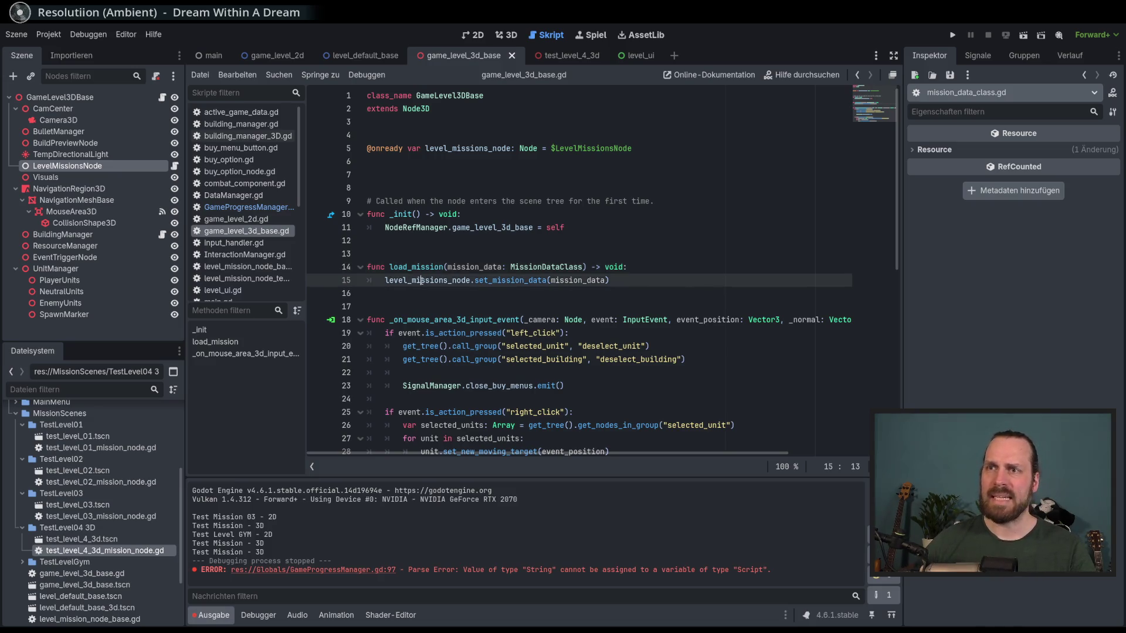
double_click(530, 280)
left_click(583, 280)
double_click(443, 280)
left_click(492, 281)
double_click(428, 280)
left_click(691, 297)
left_click(691, 268)
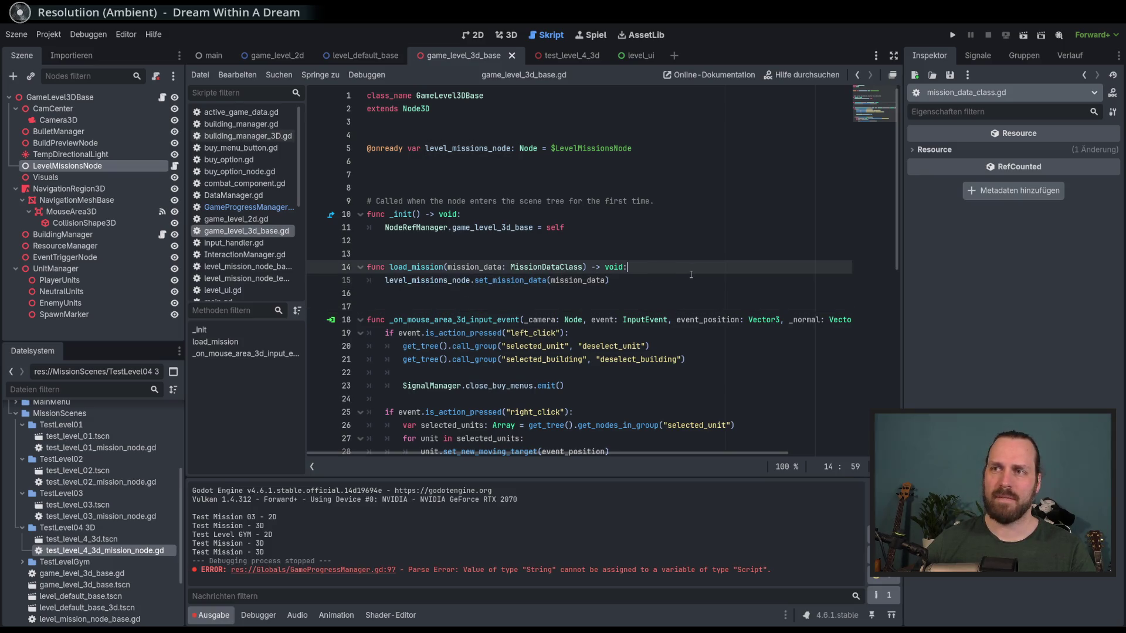
key("Return")
- Write level_missions_node.set_script() via autocomplete and view set_script's Object documentation
type("level")
key("Return")
type(".sc")
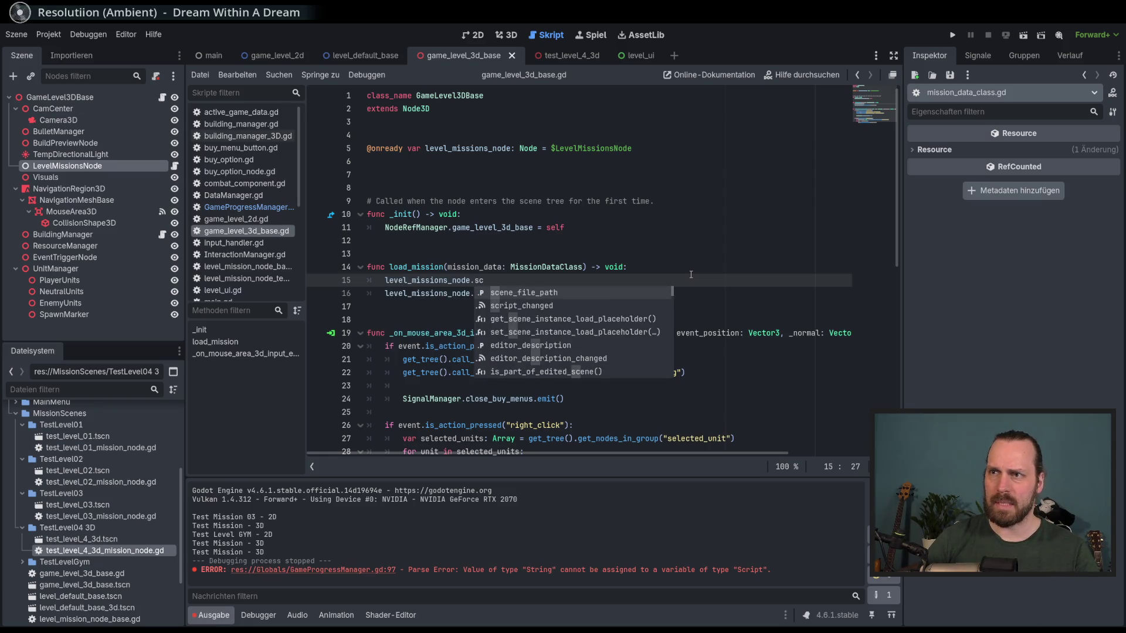
key("BackSpace")
key("BackSpace")
type("chan")
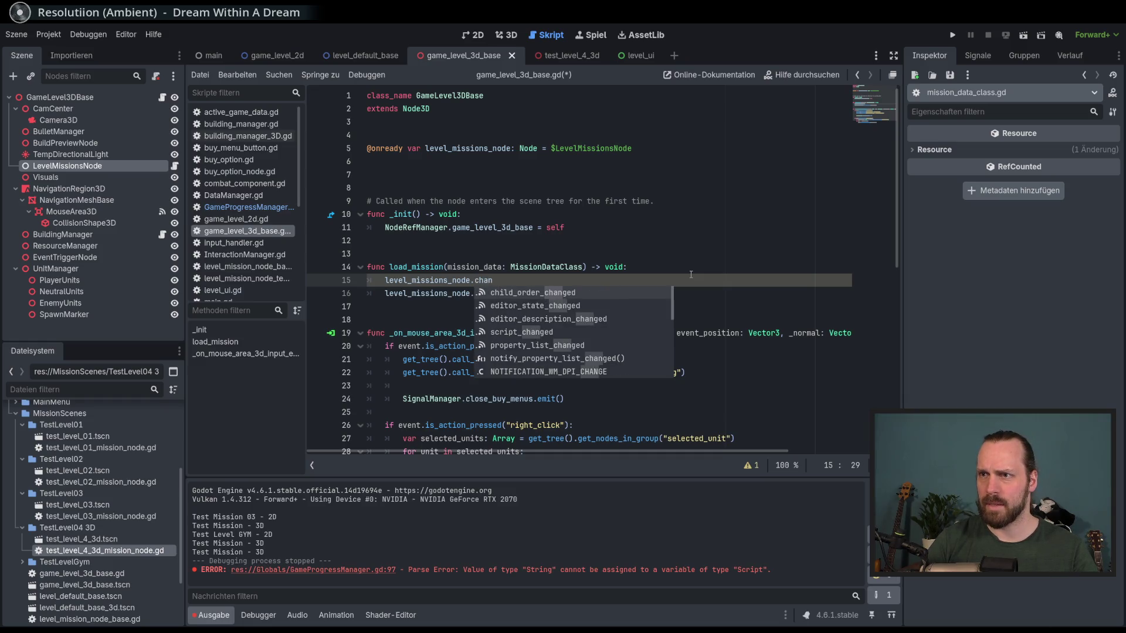
key("BackSpace")
key("BackSpace")
key("BackSpace")
key("BackSpace")
type("scr")
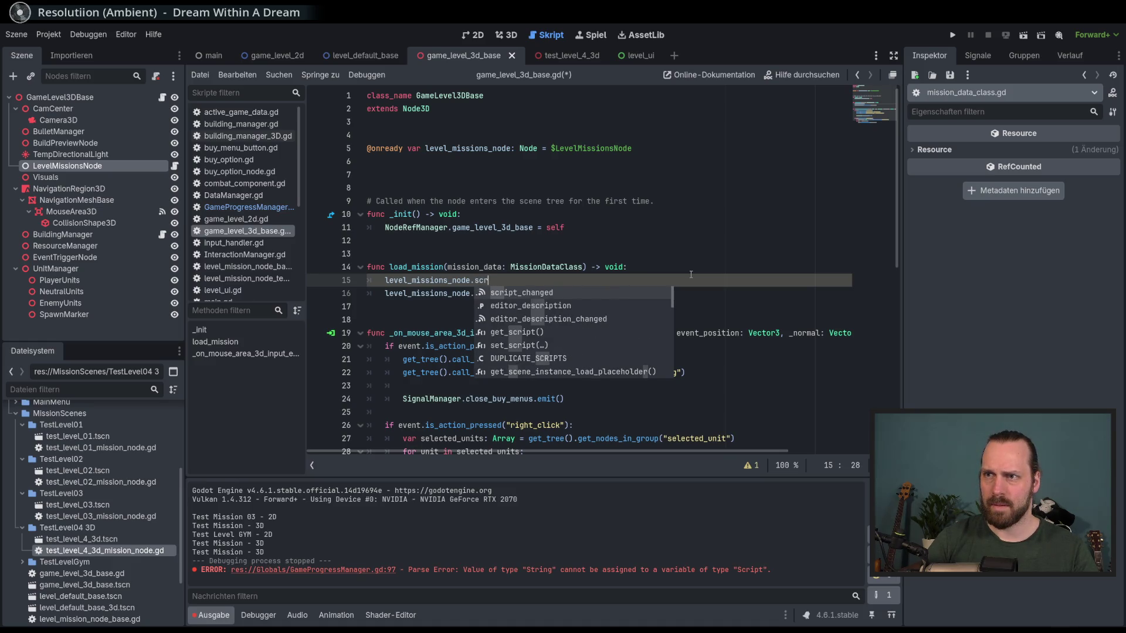
key("Down")
key("Down")
key("Down")
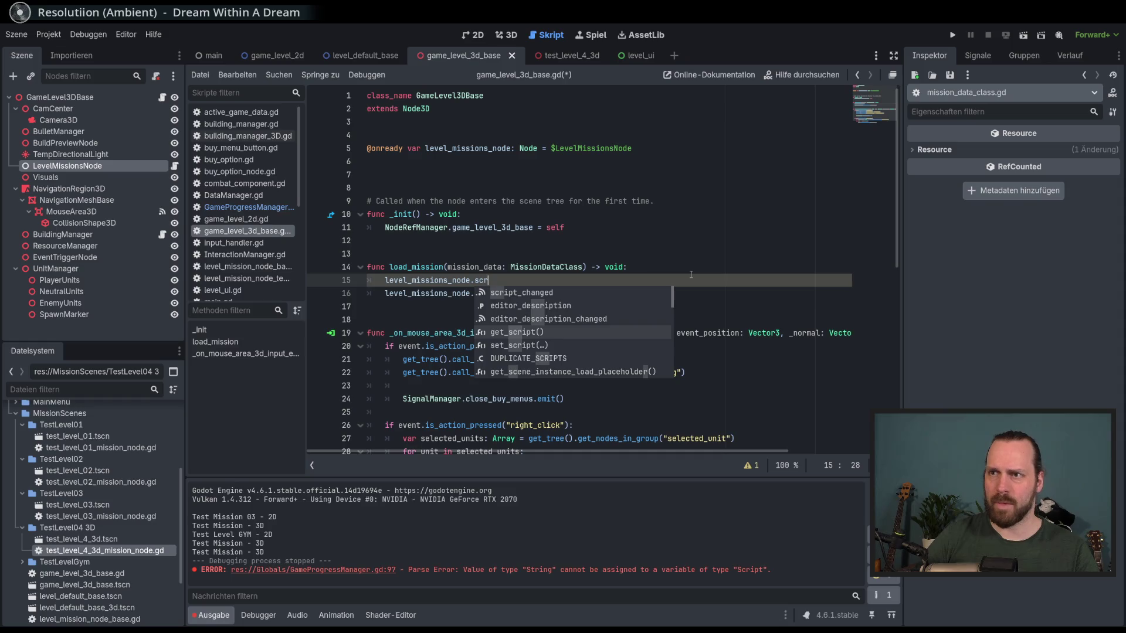
key("Return")
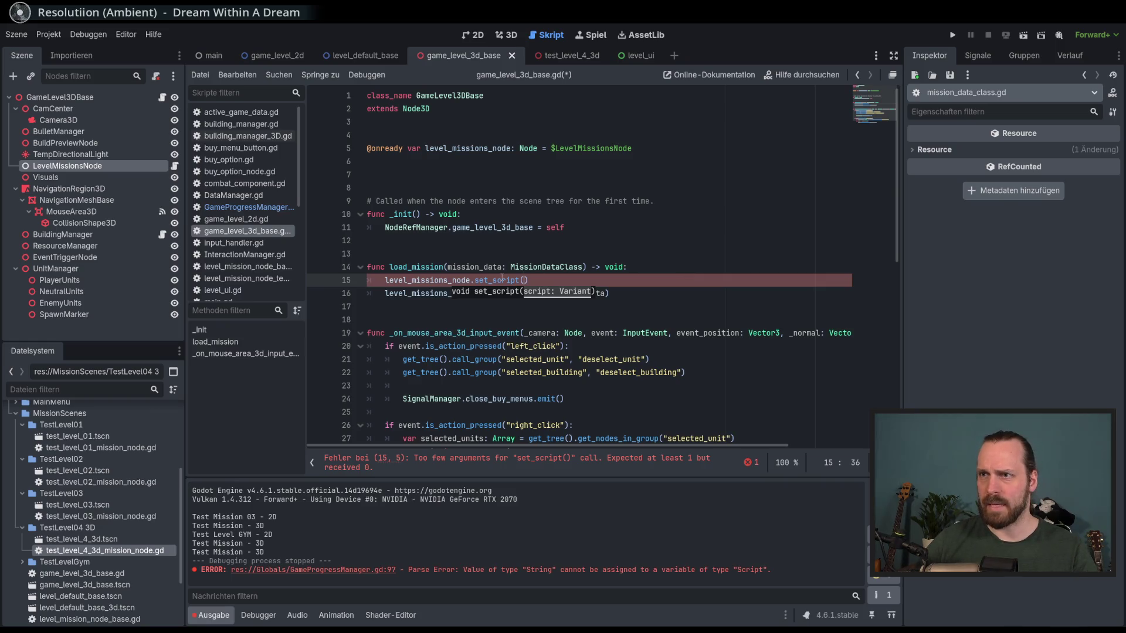
left_click(621, 276, "ctrl")
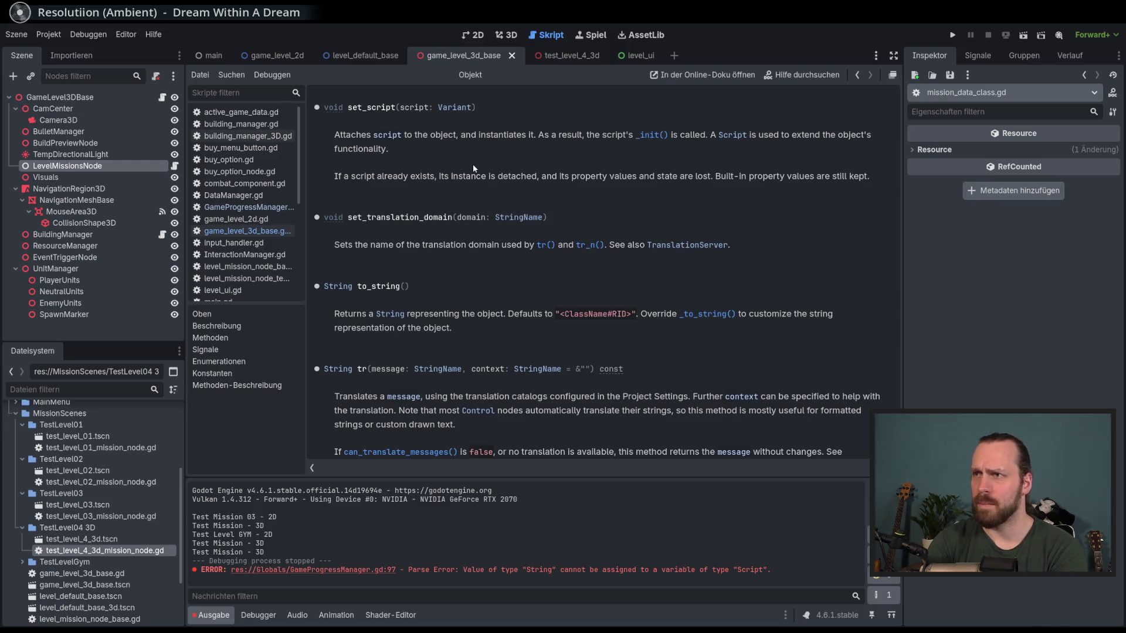
- Pass mission_data.level_mission_script to set_script, save game_level_3d_base.gd, and select LevelMissionsNode
left_click(246, 232)
left_click(526, 280)
type("missions_node.set_script(miss")
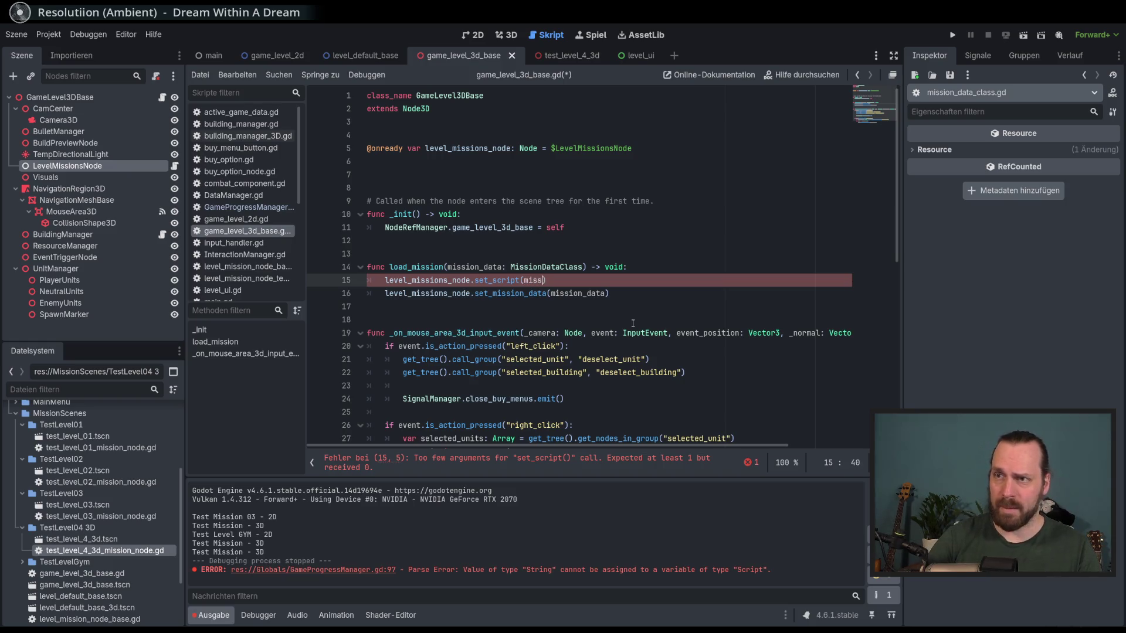
type("ion_data.sc")
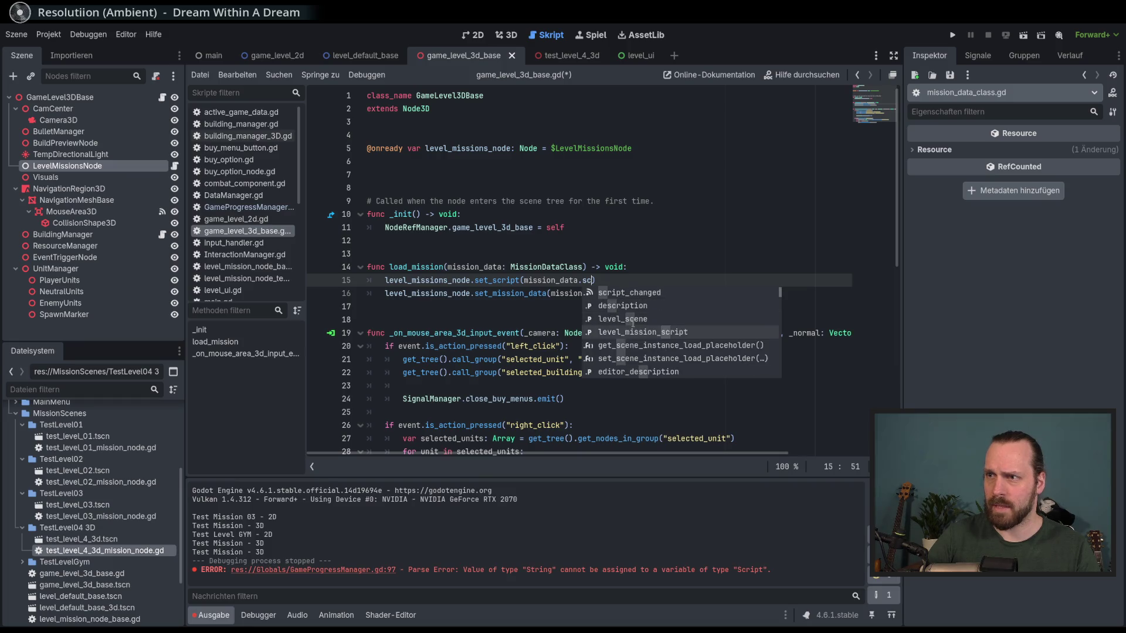
key("Return")
type(")")
key("ctrl+s")
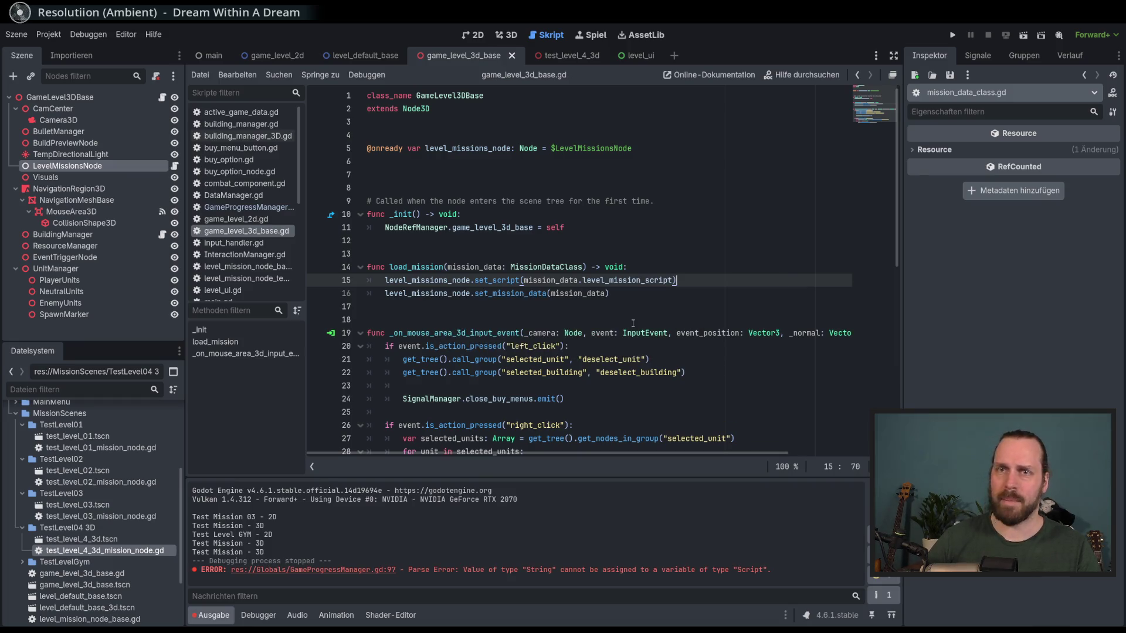
left_click(128, 99)
- Detach the script from LevelMissionsNode, then run the game and start Test Mission - 3D
left_click(70, 166)
left_click(157, 79)
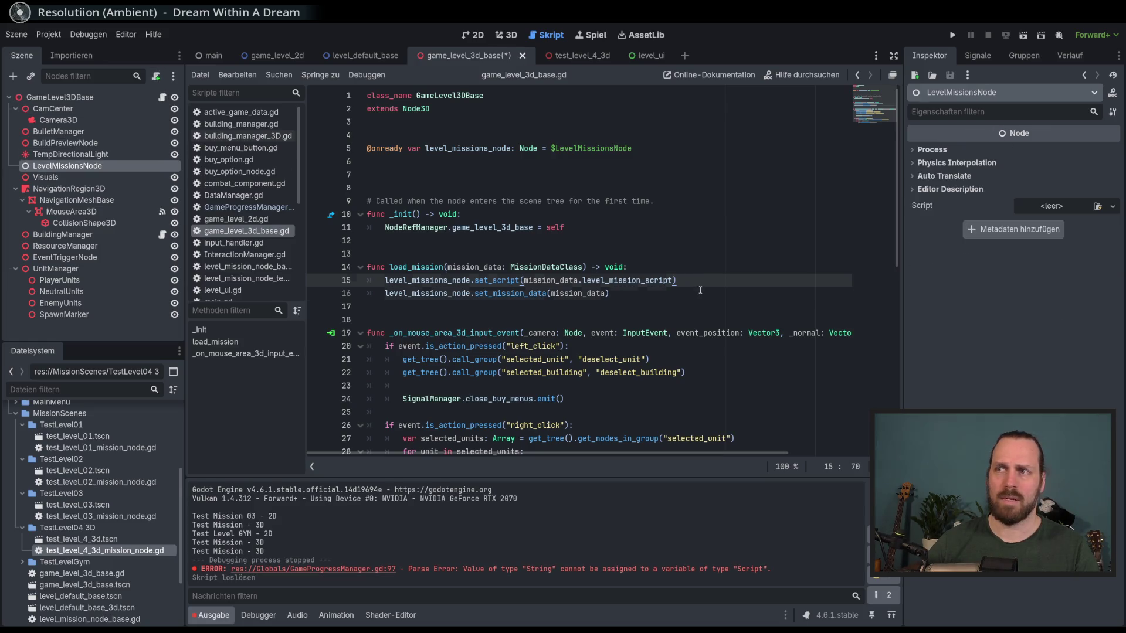
key("F5")
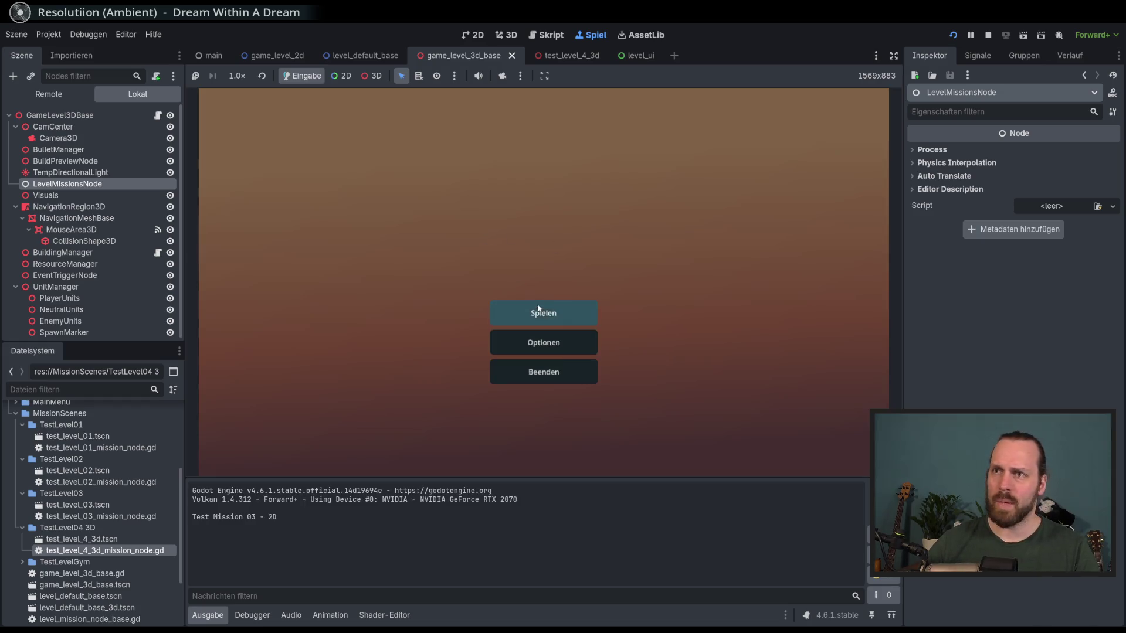
left_click(539, 309)
left_click(351, 244)
left_click(645, 419)
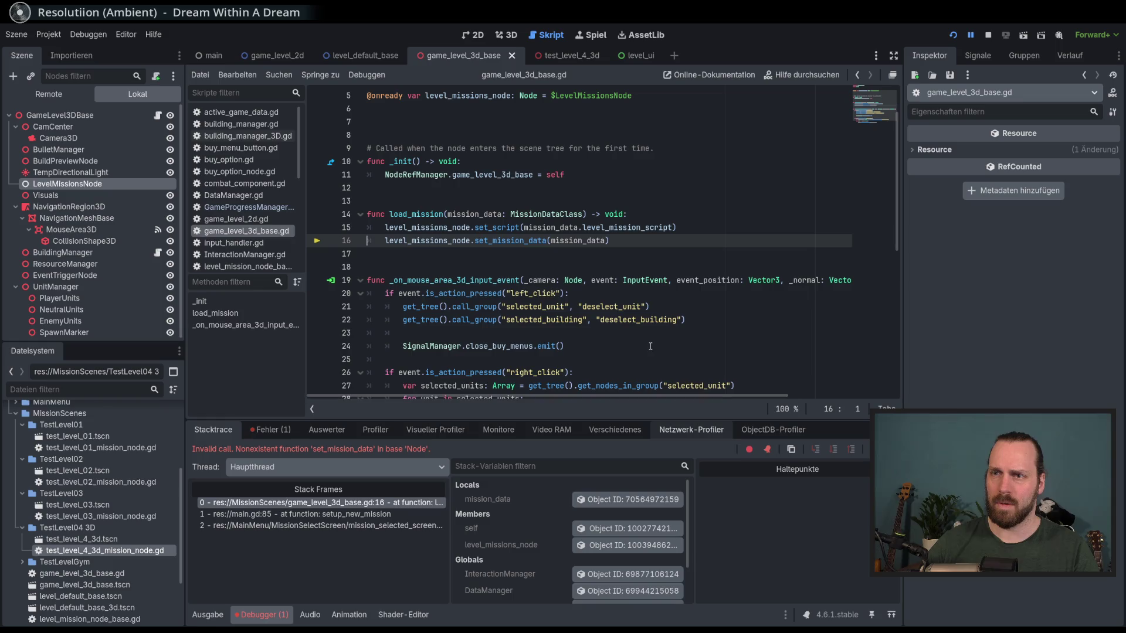
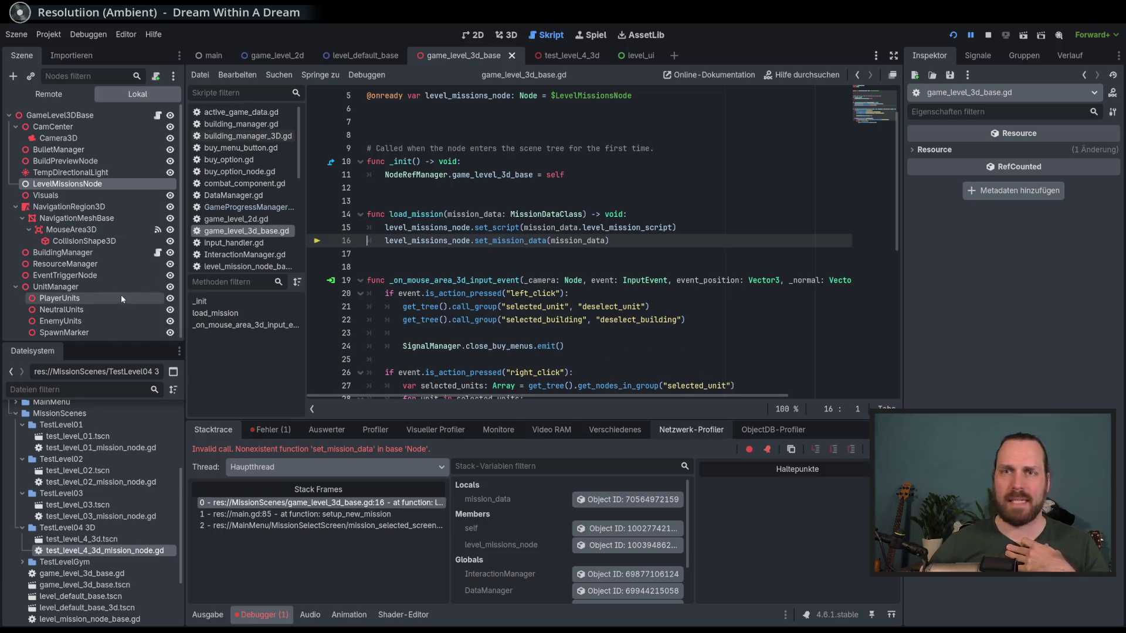
- Inspect the live LevelMissionsNode under LevelLayer3D > GameLevel3DBase in the Remote scene tree
left_click(62, 91)
left_click(29, 218)
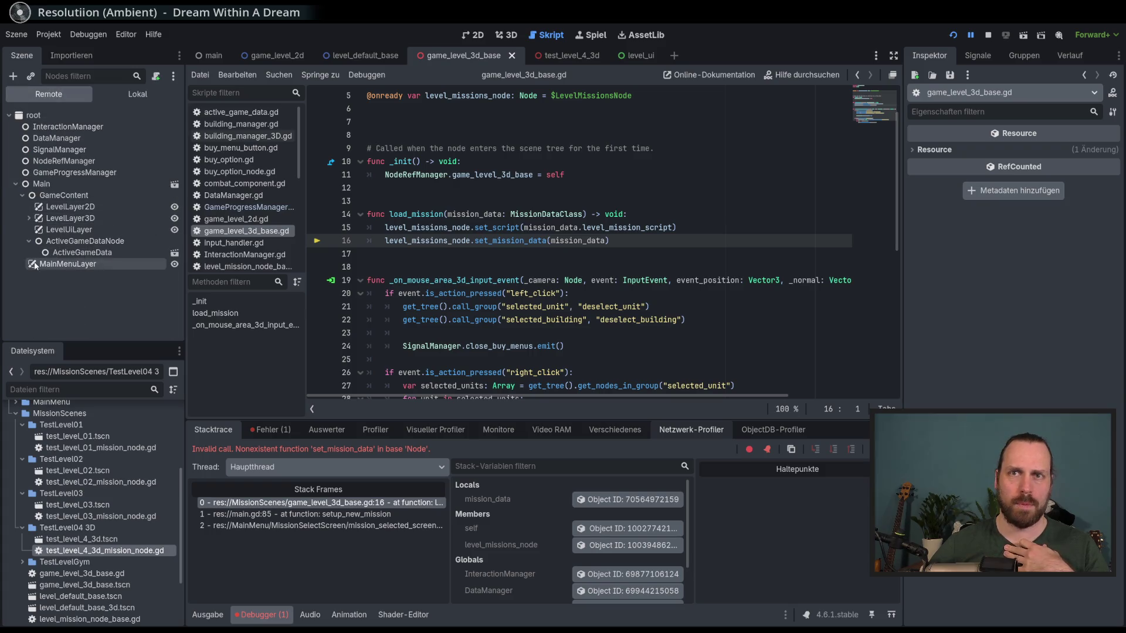
left_click(36, 229)
left_click(88, 287)
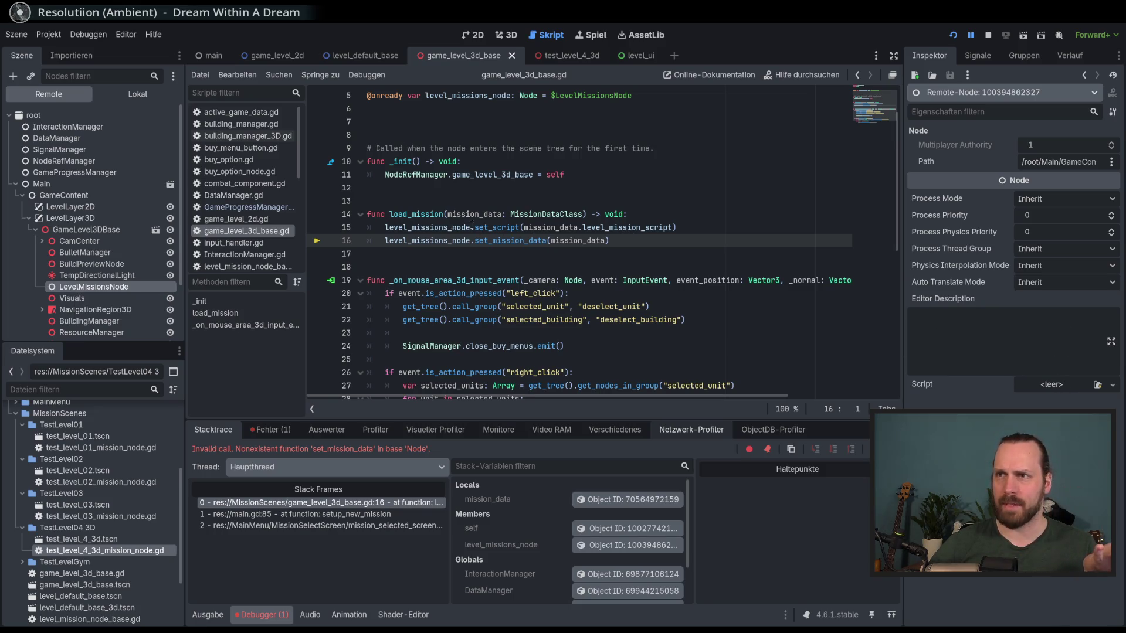
- Toggle a breakpoint on line 15 and stop the crashed game with F8
mouse_move(501, 229)
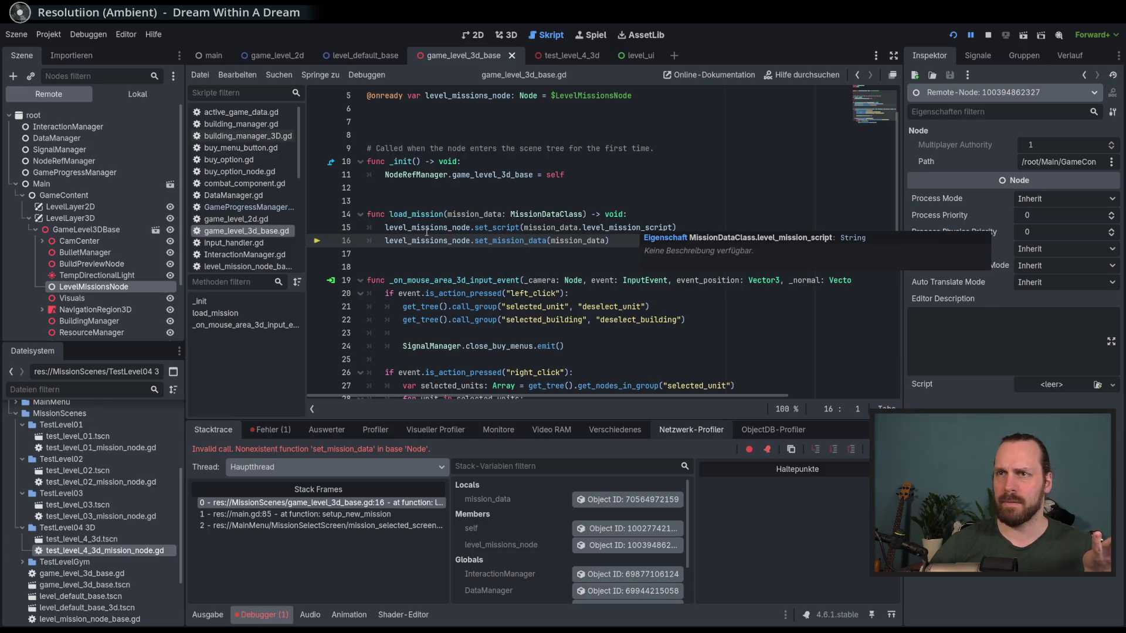
left_click(317, 228)
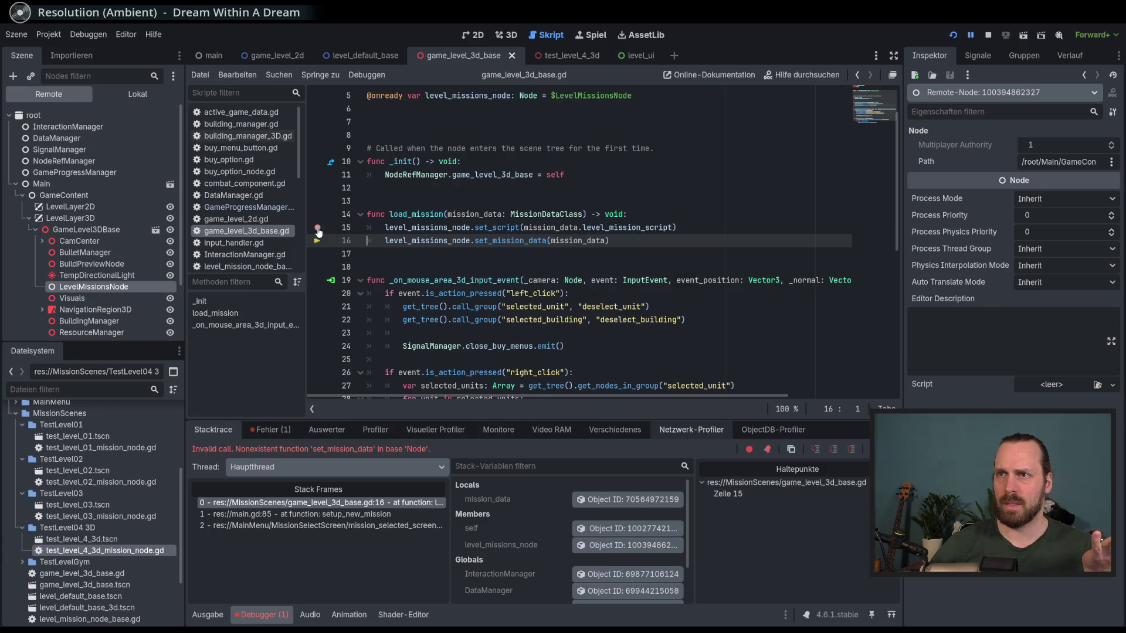
left_click(686, 229)
key("F8")
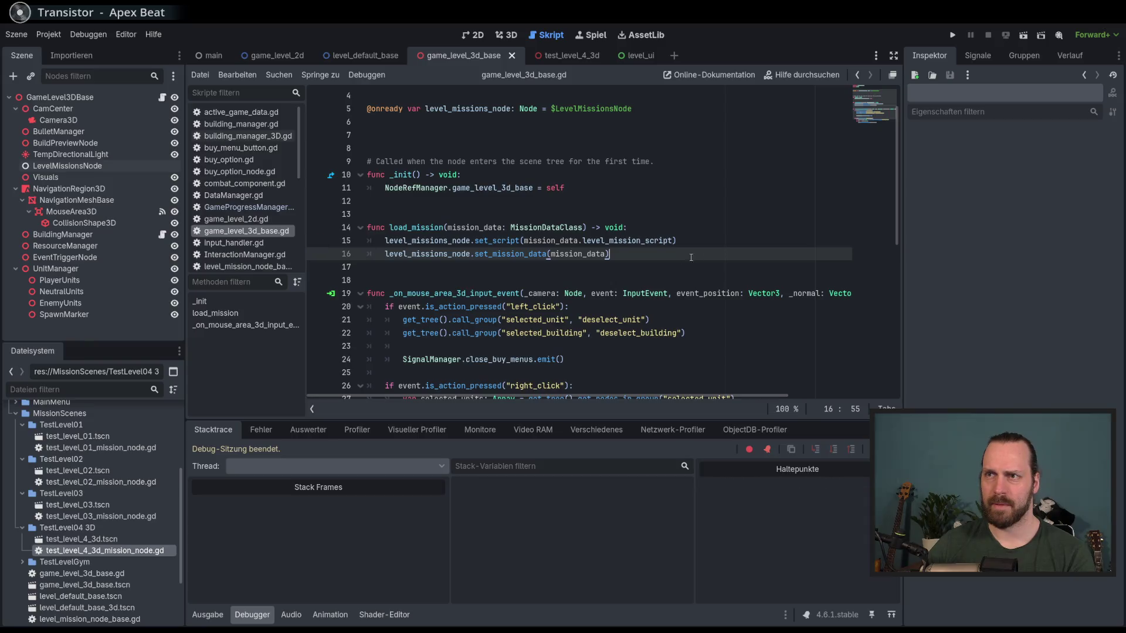
- Open test_level_4_3d and attach test_level_4_3d_mission_node.gd to its LevelMissionsNode
left_click_drag(543, 419, 544, 463)
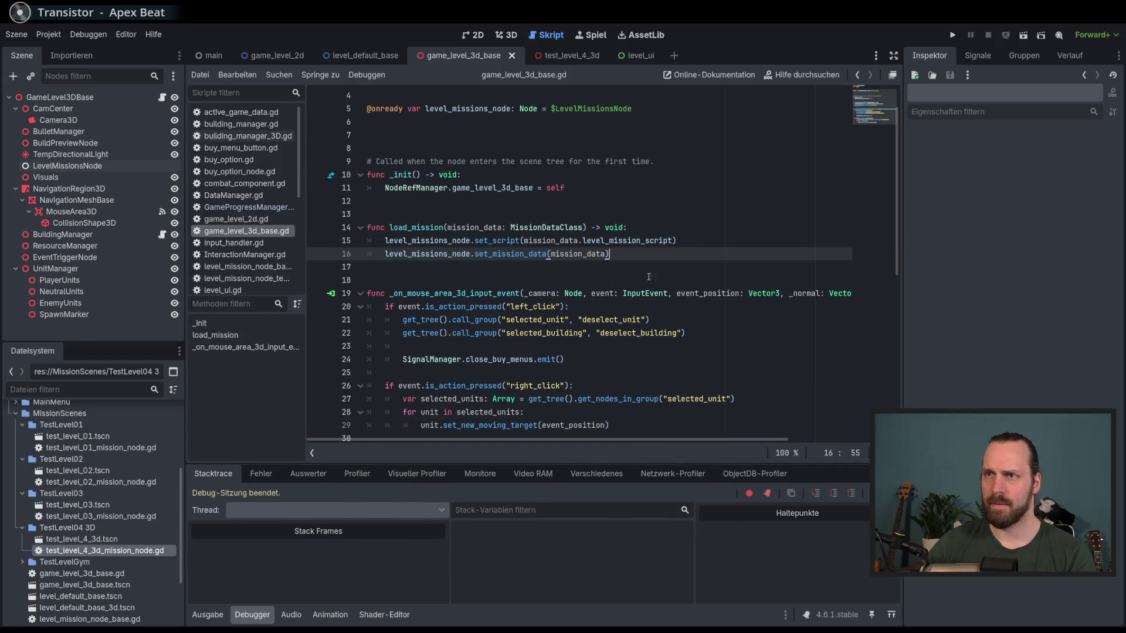
left_click(667, 240)
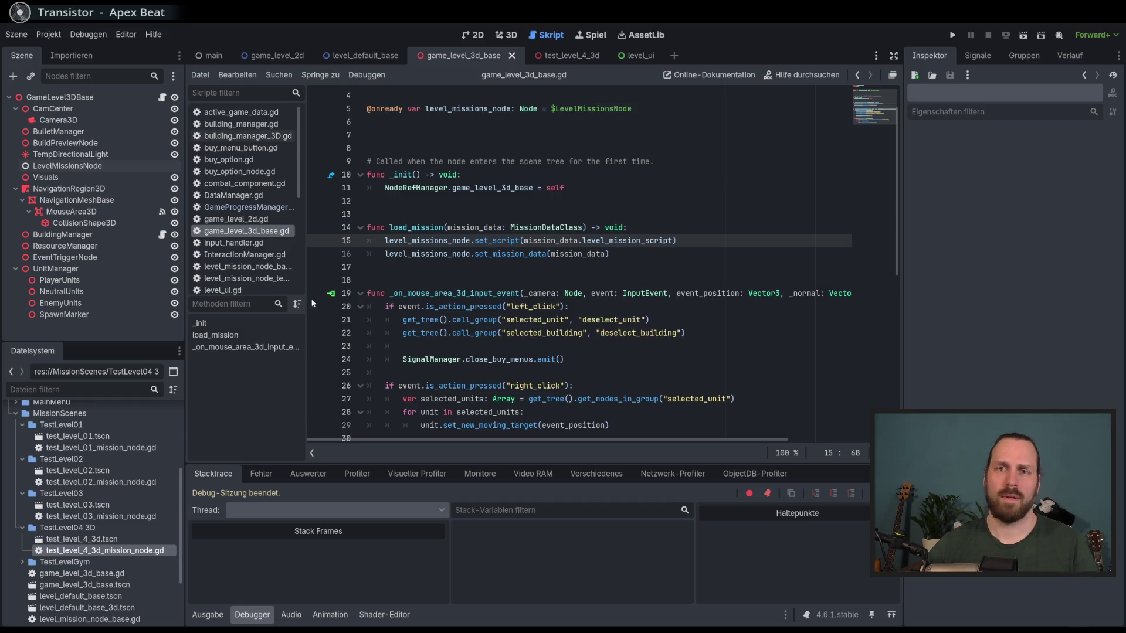
double_click(106, 539)
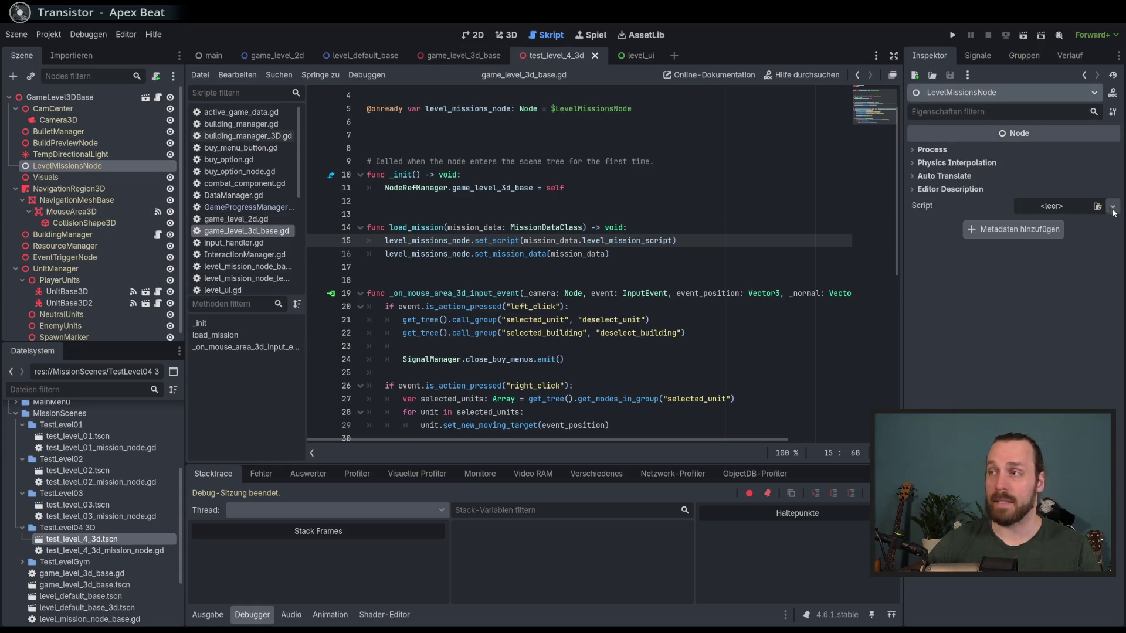
left_click_drag(106, 550, 95, 163)
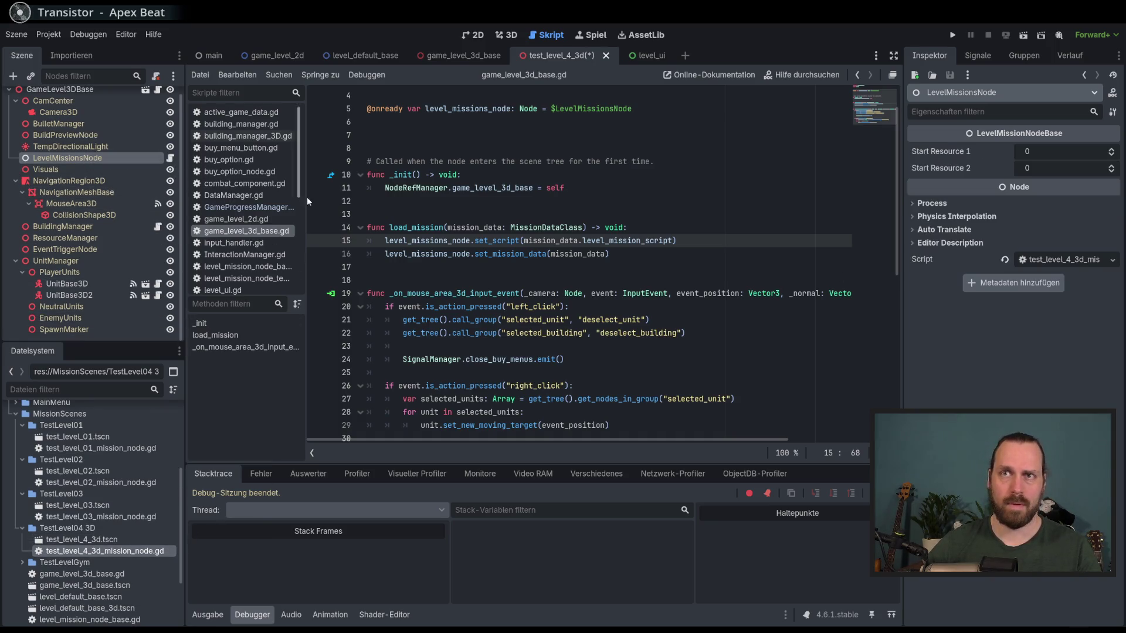
- Set Start Resource 1 to 100 and Start Resource 2 to 60, then save the scene
left_click(1050, 150)
type("10")
key("Tab")
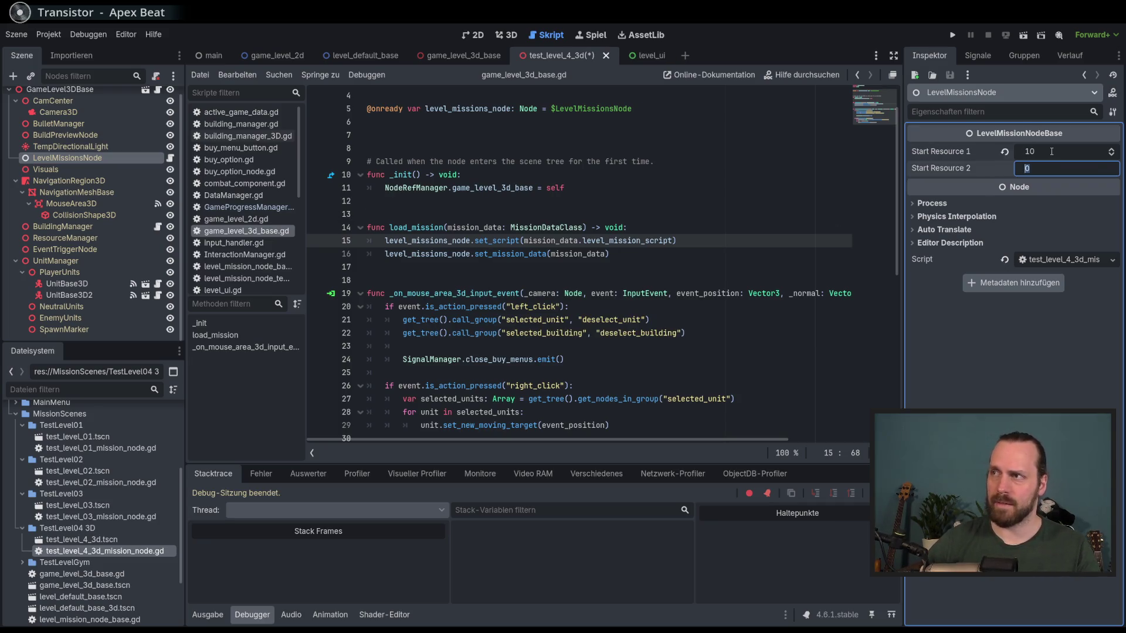
left_click(1052, 151)
type("100")
key("Tab")
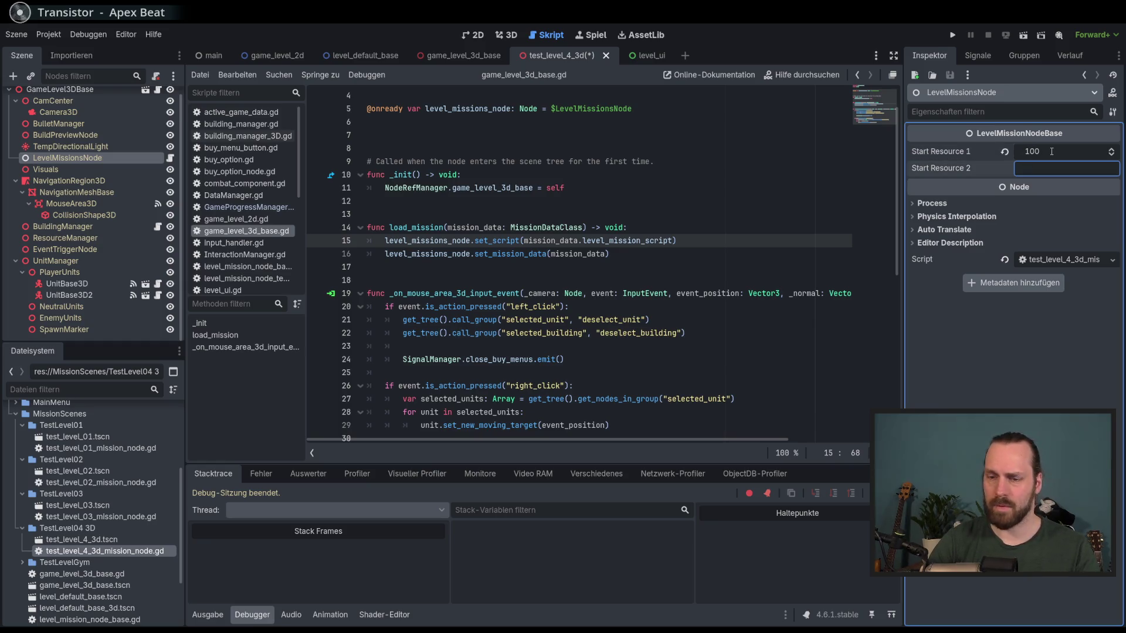
type("60")
key("Return")
key("ctrl+s")
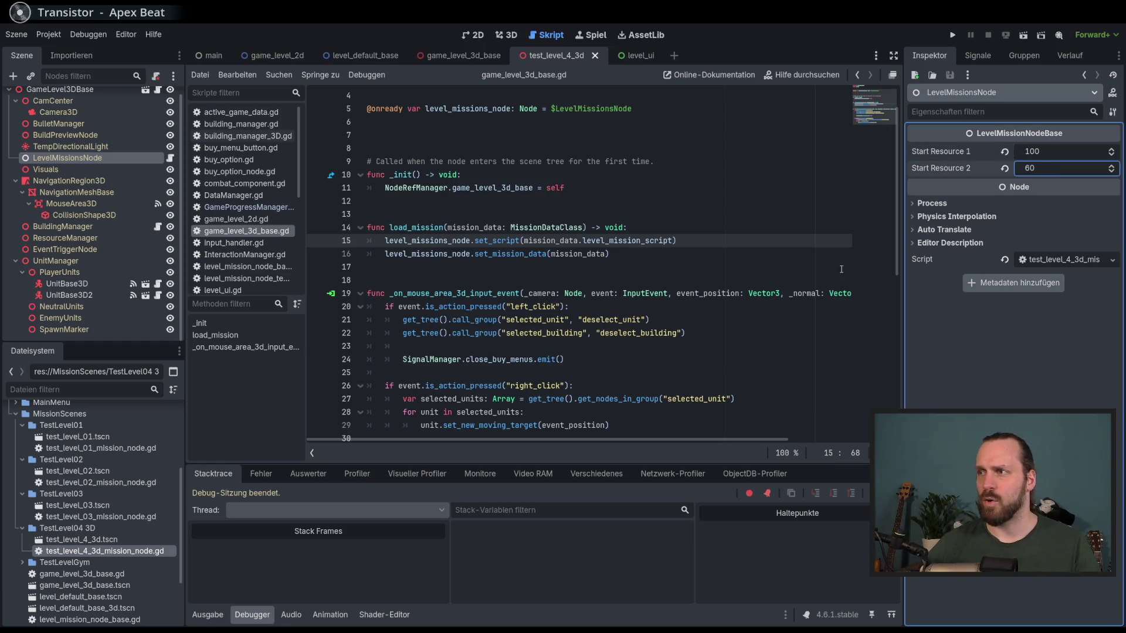
- Select set_mission_data on line 16 and run the project with F5
left_click(652, 251)
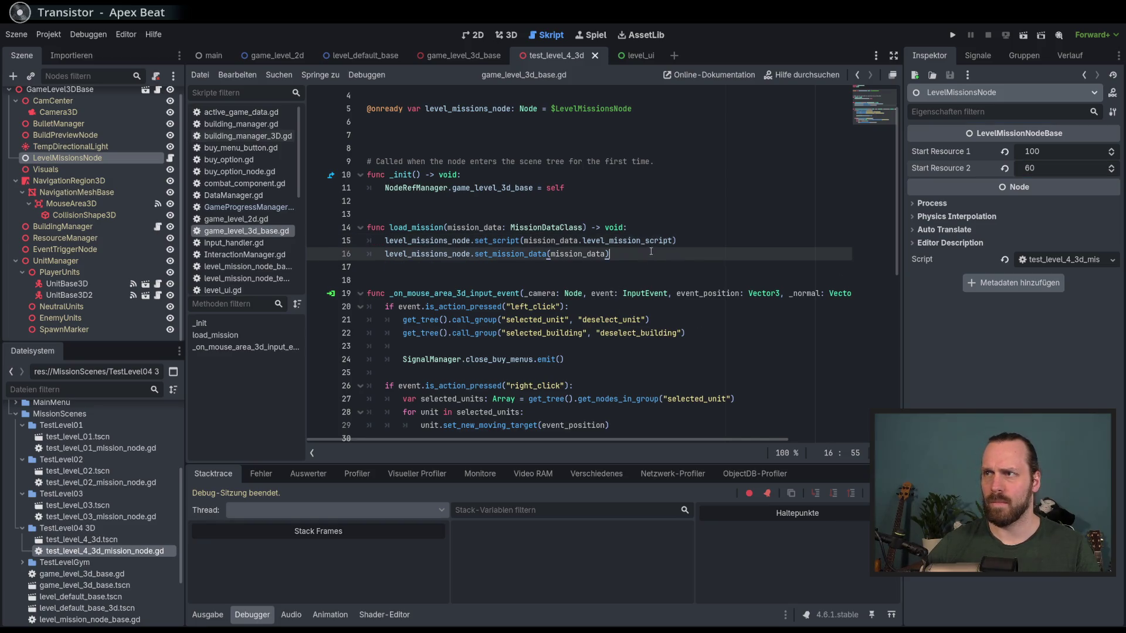
double_click(509, 254)
left_click(684, 254)
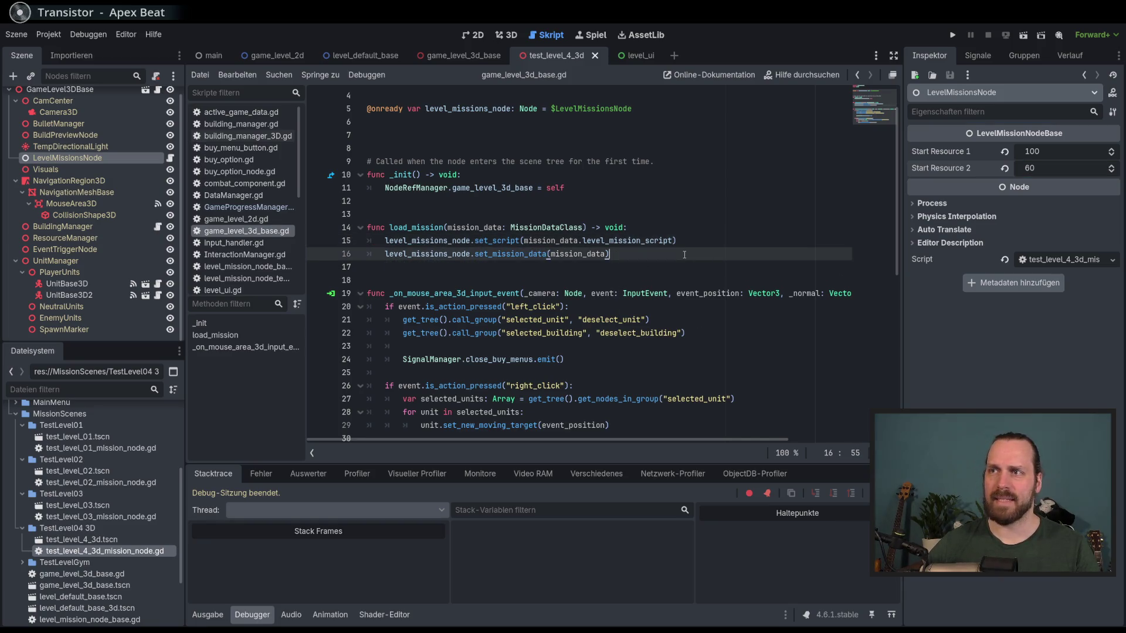
key("F5")
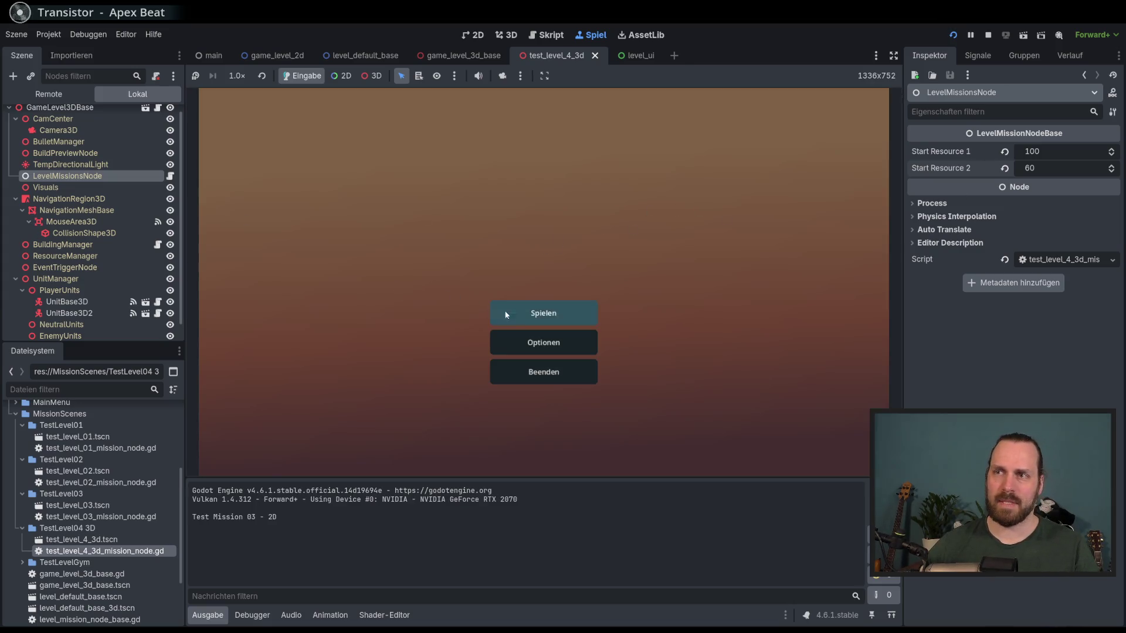
- Launch Test Mission - 3D via Spielen and Starte Mission, then stop the crashed game
left_click(497, 311)
left_click(353, 246)
left_click(639, 422)
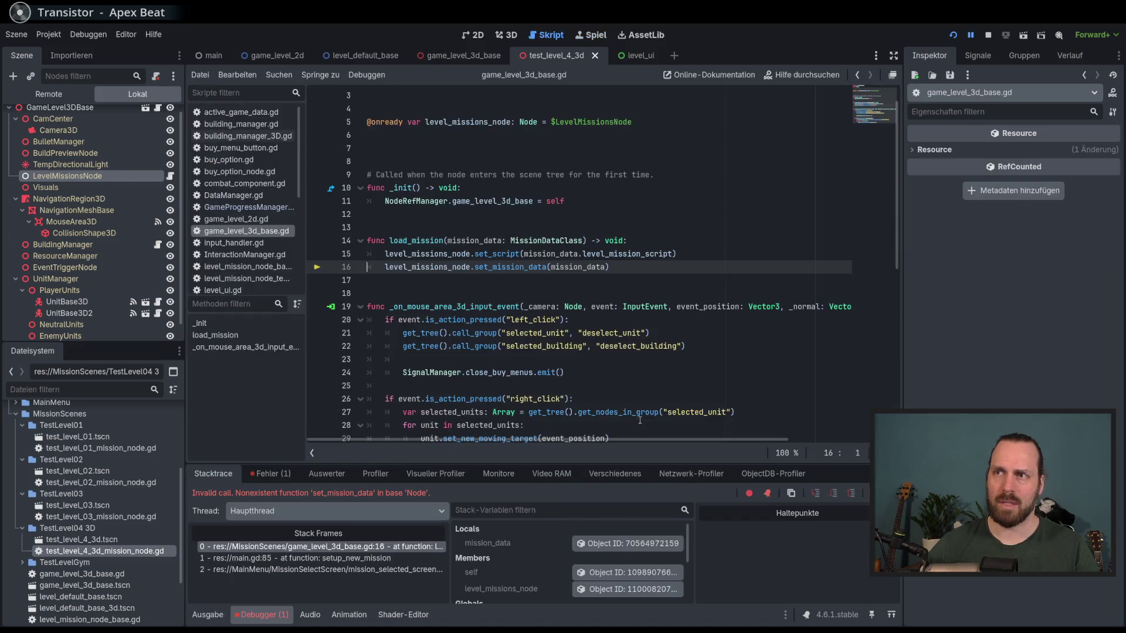
key("F8")
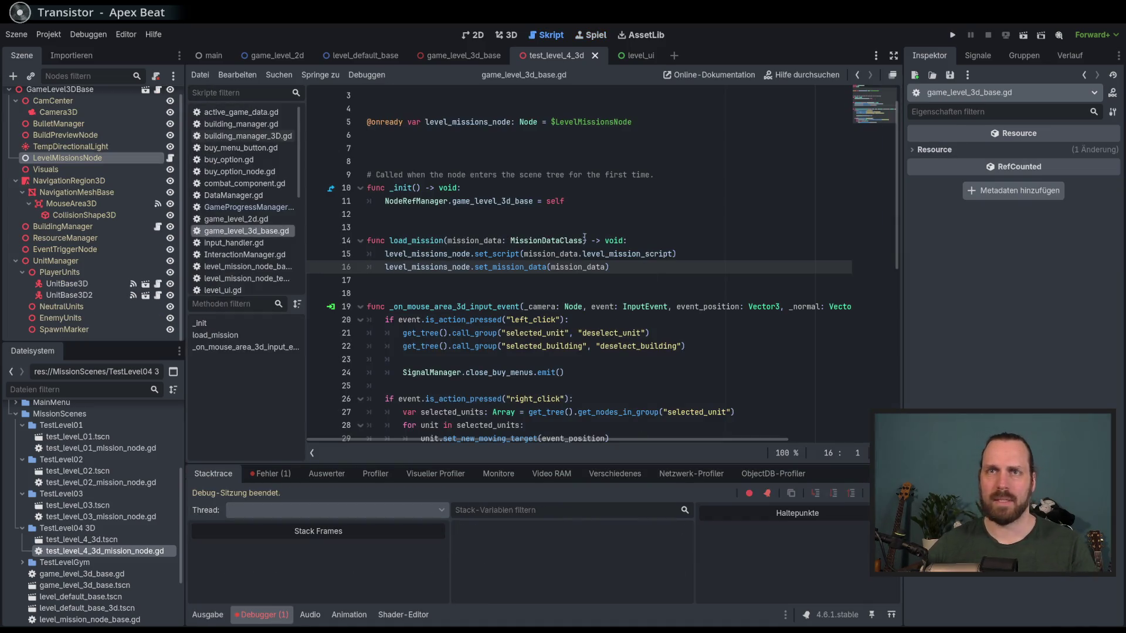
- In game_level_3d_base, select LevelMissionsNode and try dragging the mission script onto it
left_click(462, 55)
left_click(68, 166)
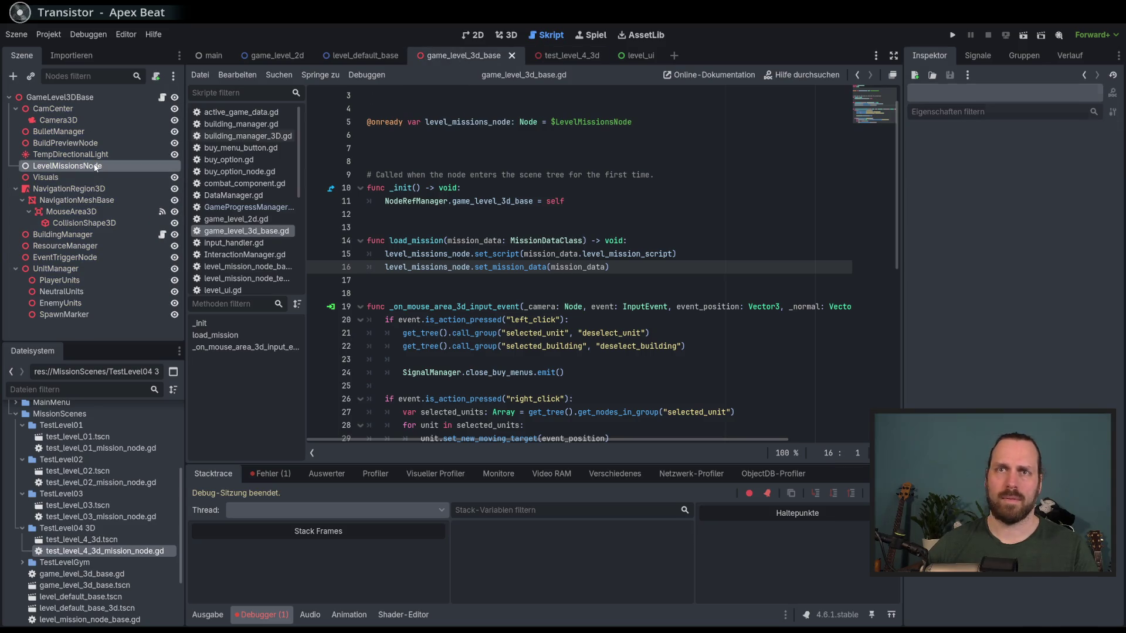
left_click_drag(122, 551, 93, 170)
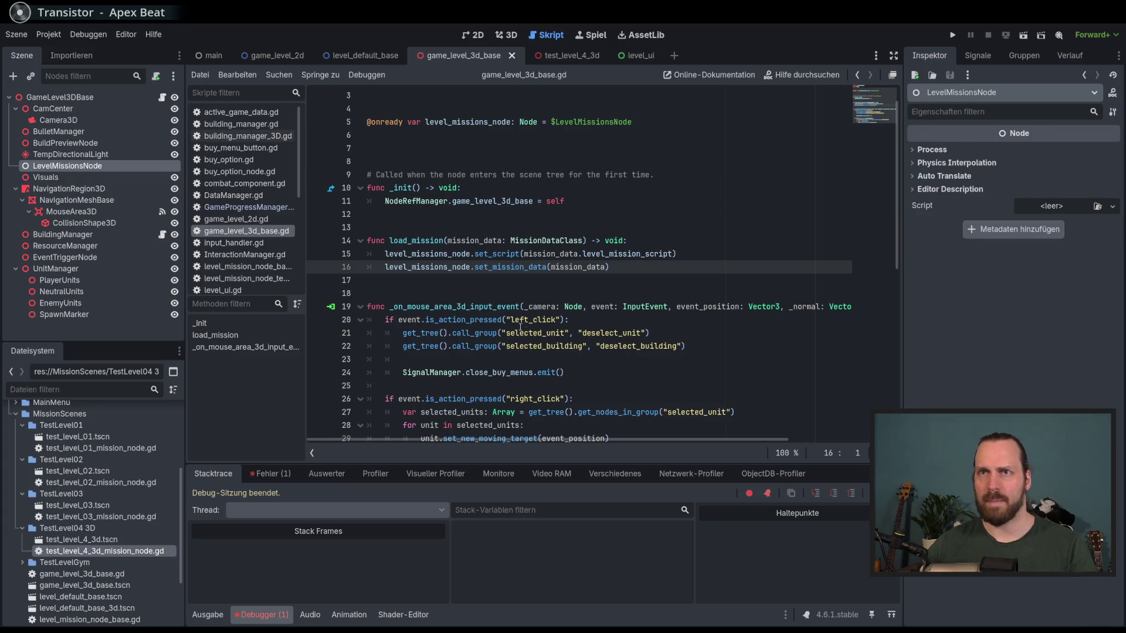
- Insert 'await get_tree().create_timer(0.5).timeout' after set_script on line 16, then run the project
left_click(711, 257)
key("Return")
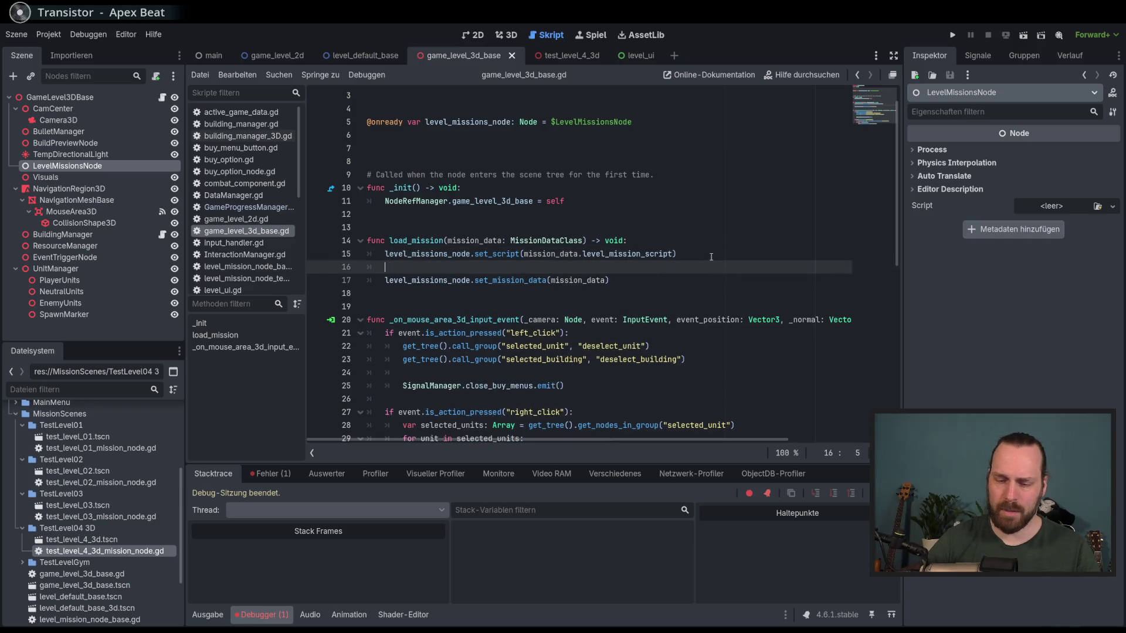
type("await ")
type("get_tre")
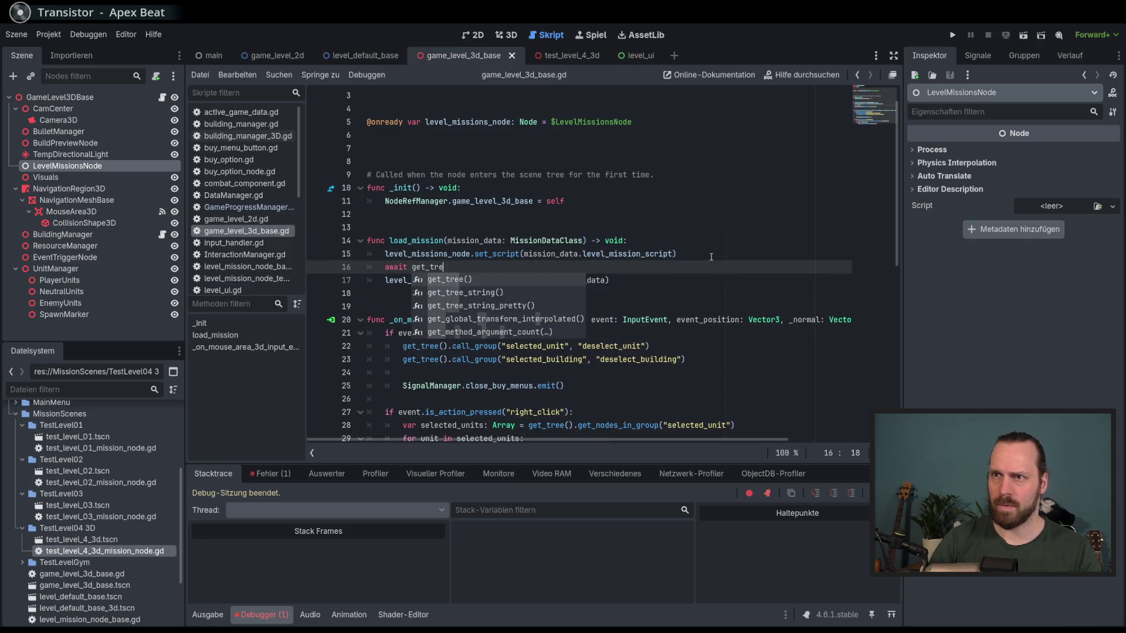
key("Return")
type(".cre")
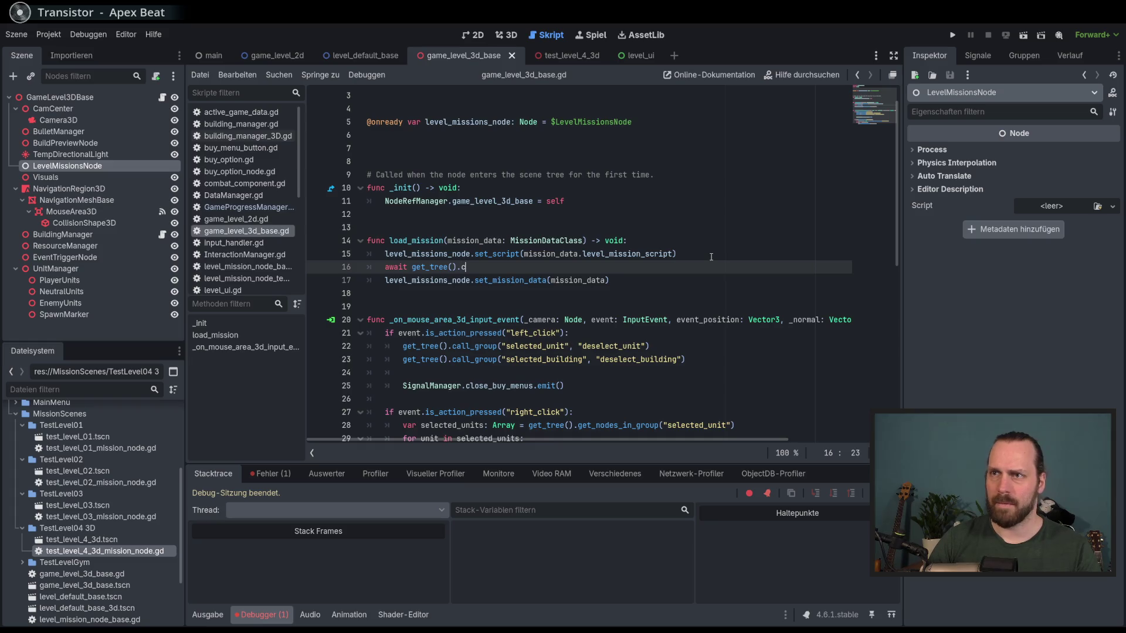
key("Return")
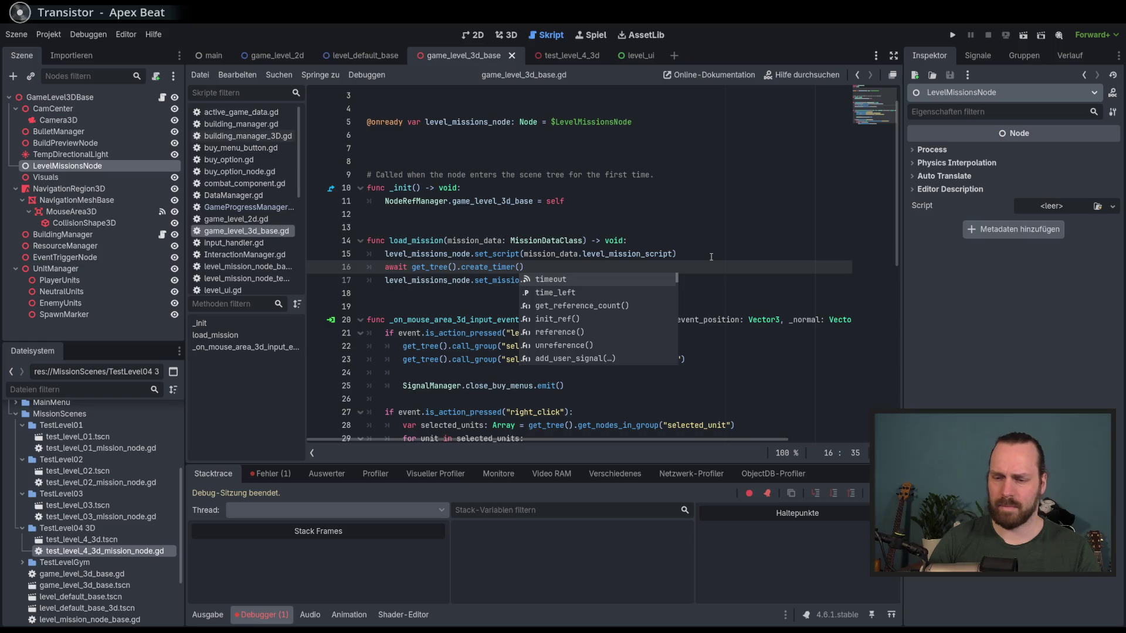
type("0.5)")
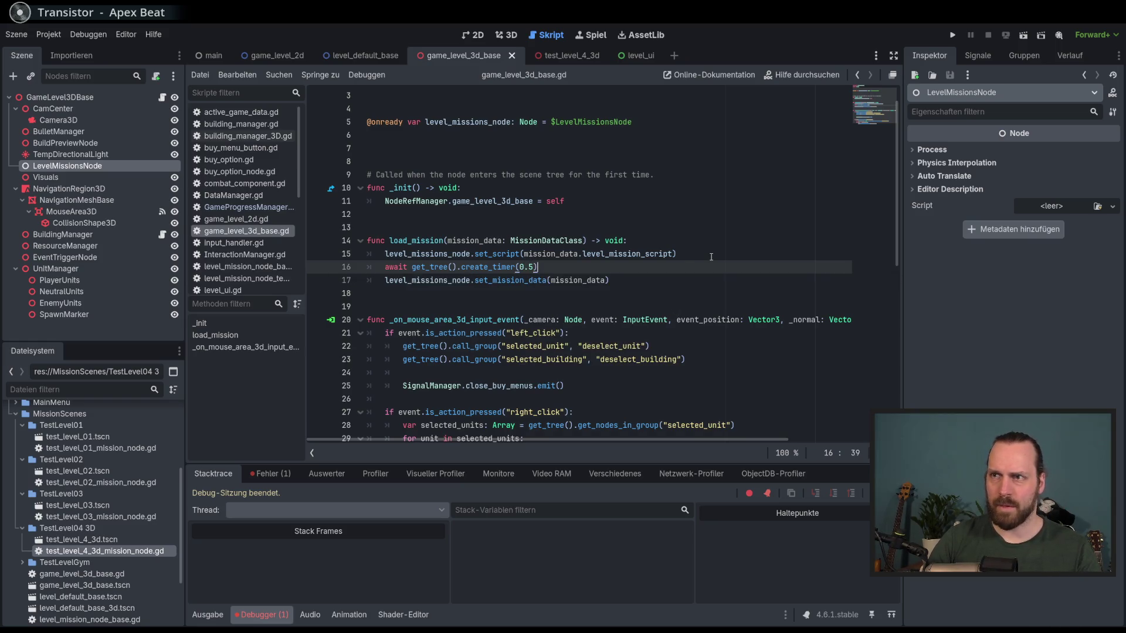
type(".timeout")
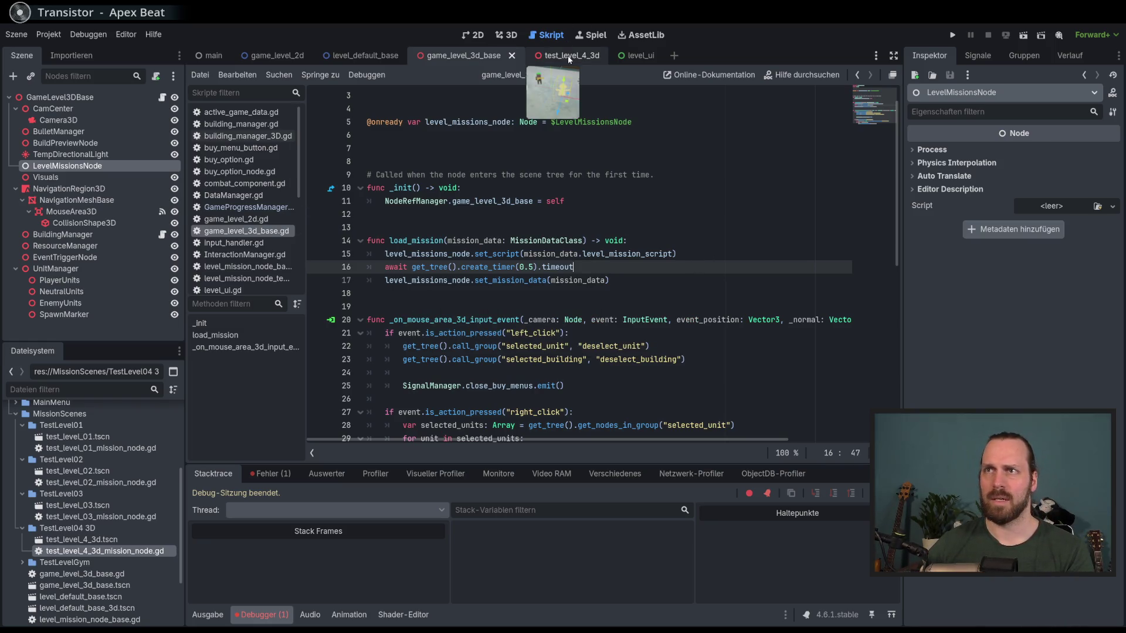
key("F5")
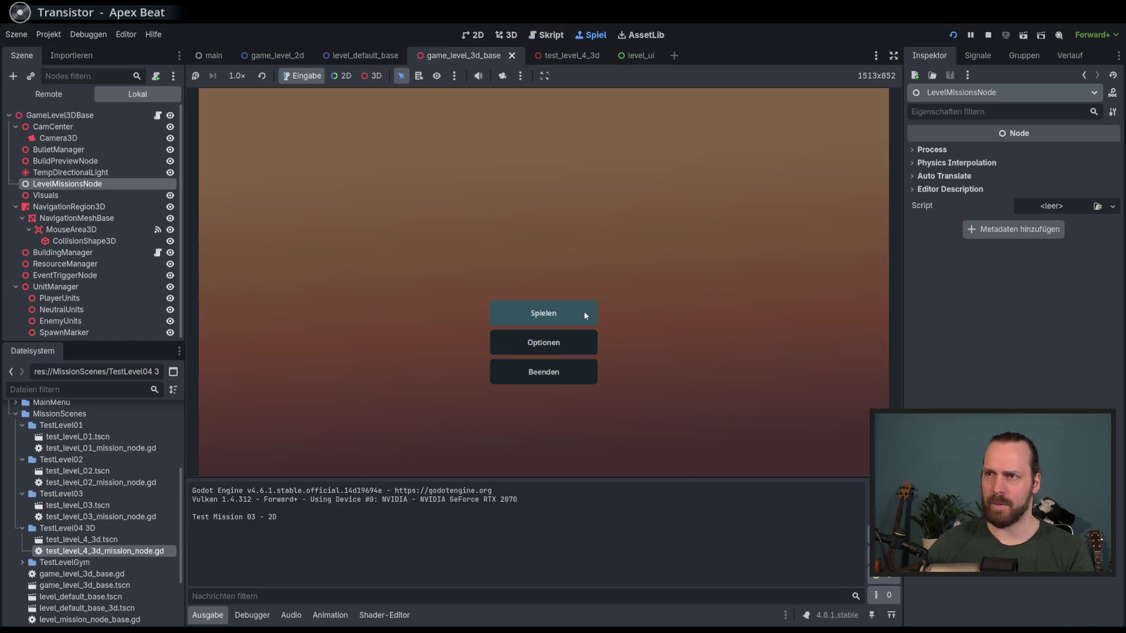
- Play Test Mission - 3D from Spielen, then stop the game after the line 17 error
left_click(563, 312)
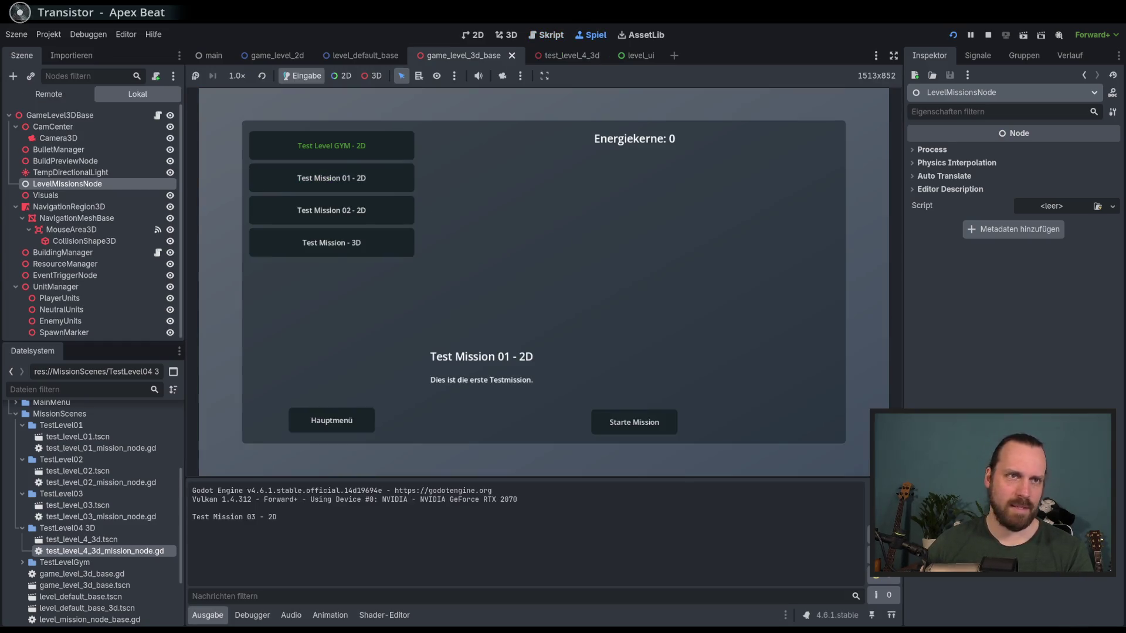
left_click(375, 242)
left_click(627, 427)
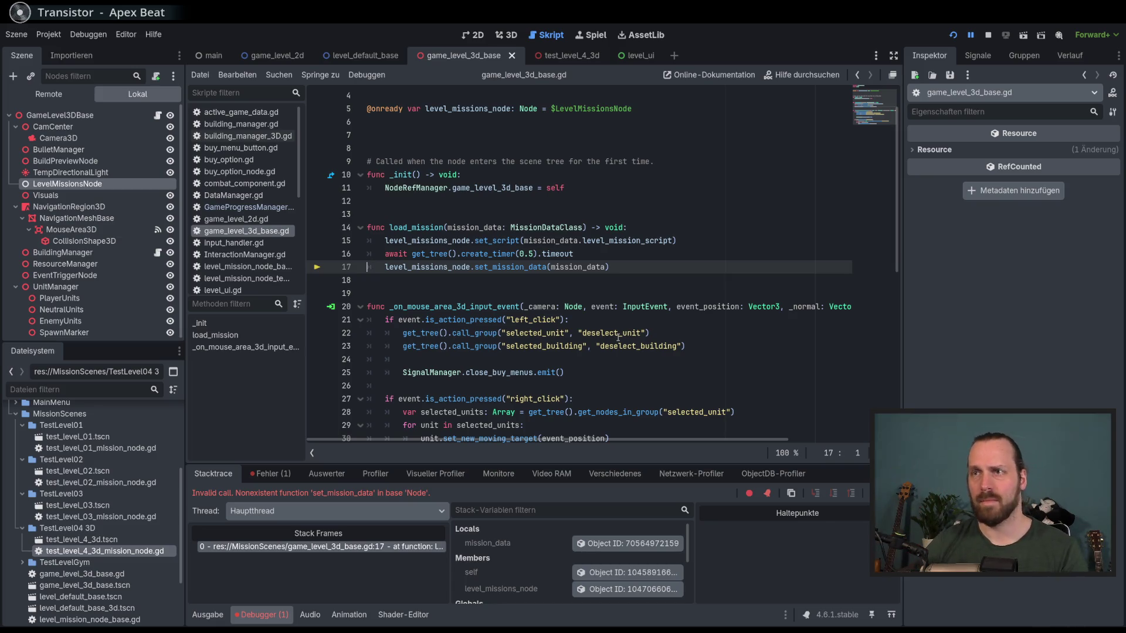
key("F8")
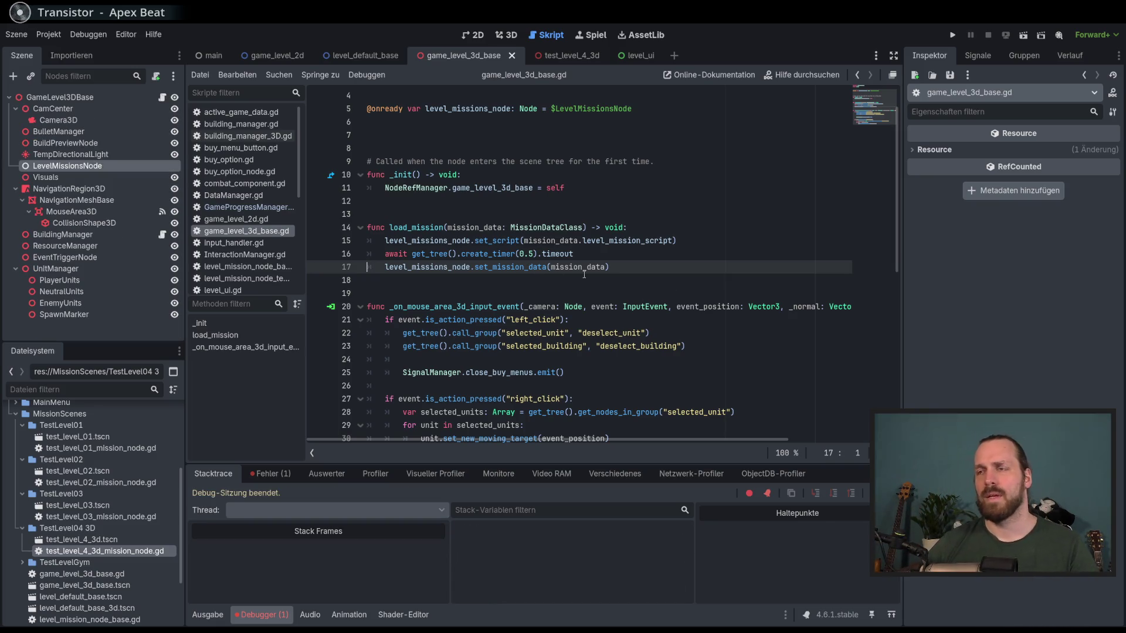
scroll(586, 246, "up", 1)
left_click(462, 148)
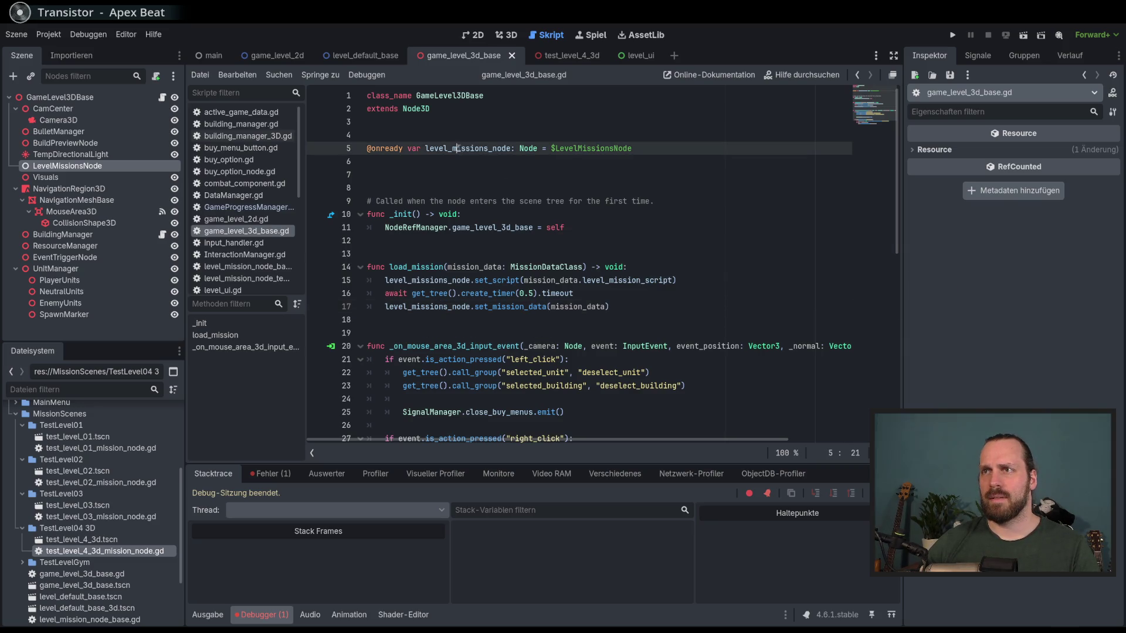
left_click(468, 174)
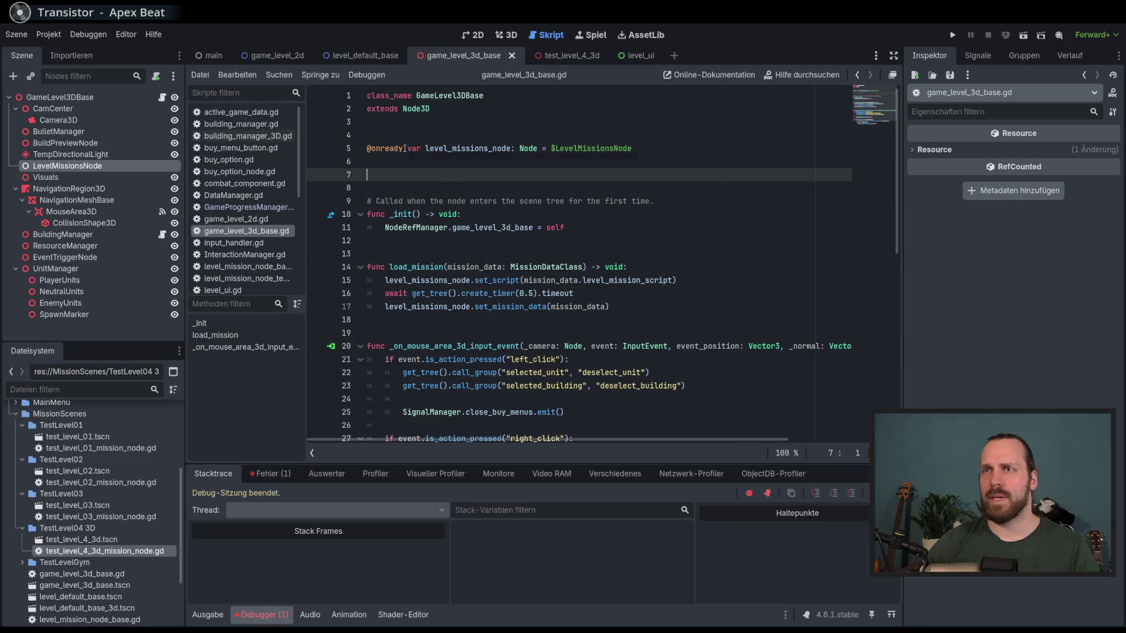
mouse_move(404, 148)
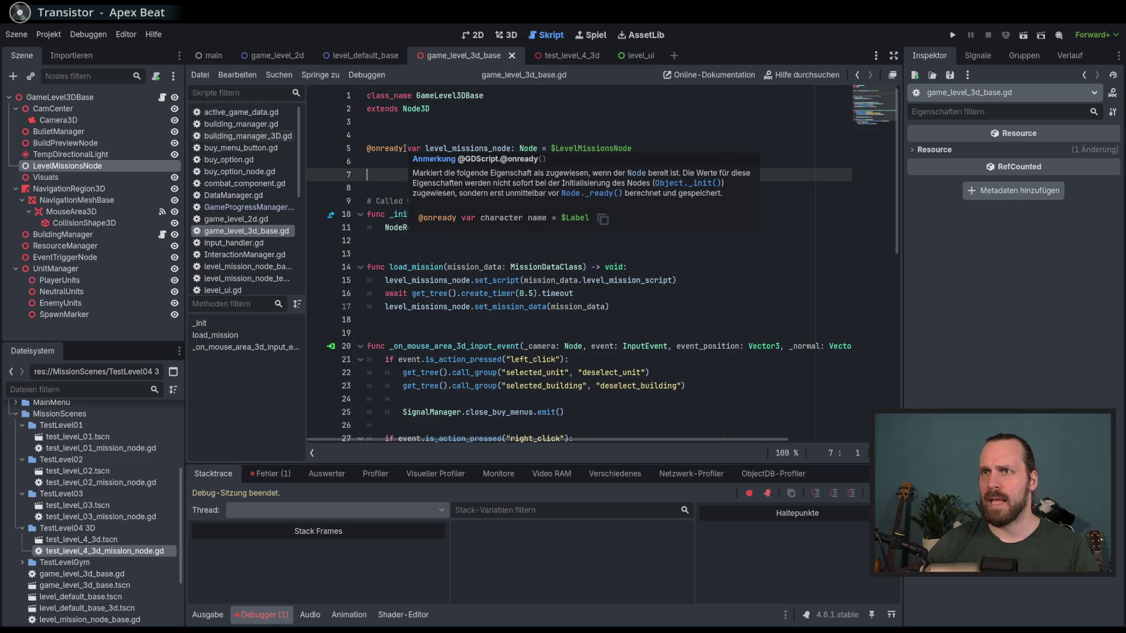
left_click(405, 148)
left_click(436, 188)
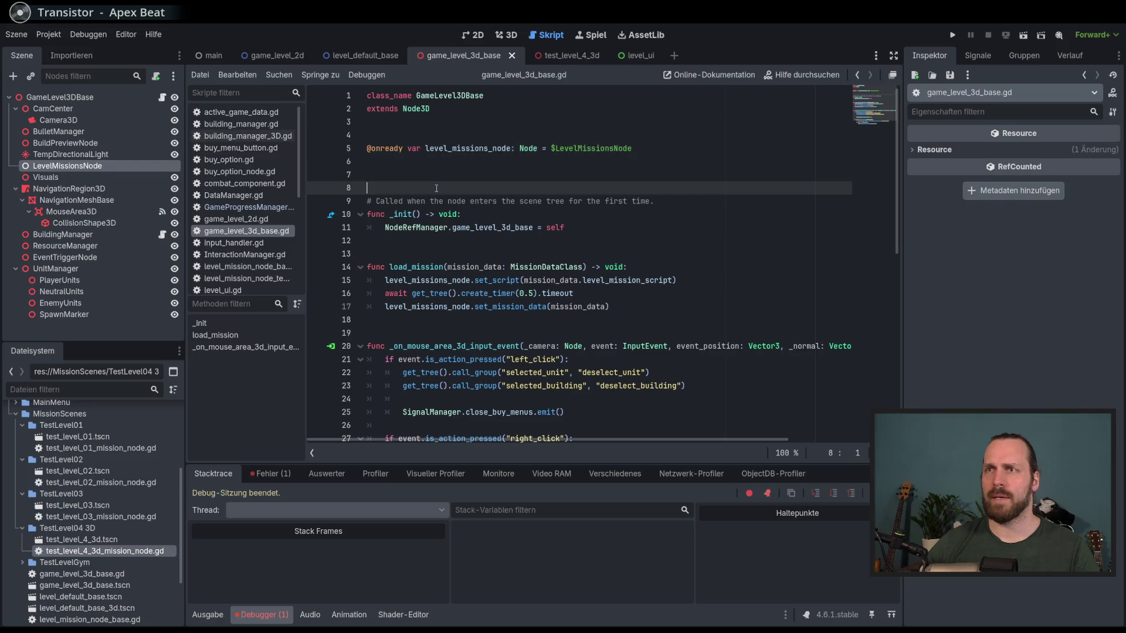
double_click(462, 148)
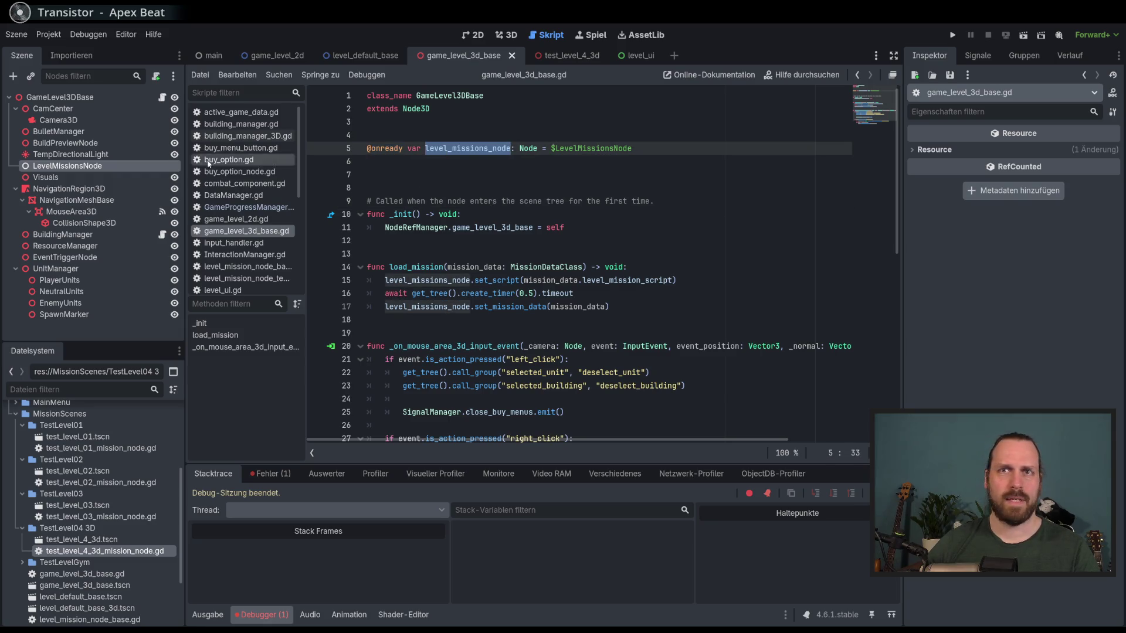
- Drag LevelMissionsNode into the script, undo the duplicate reference, and save game_level_3d_base.gd
left_click_drag(68, 166, 528, 176)
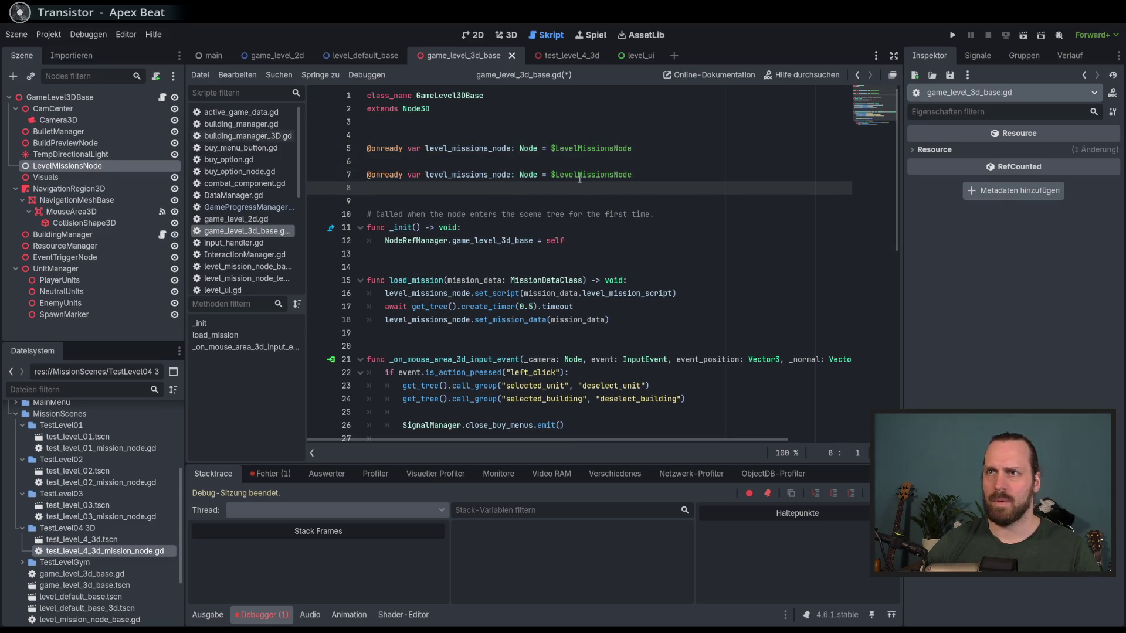
key("ctrl+z")
key("ctrl+z")
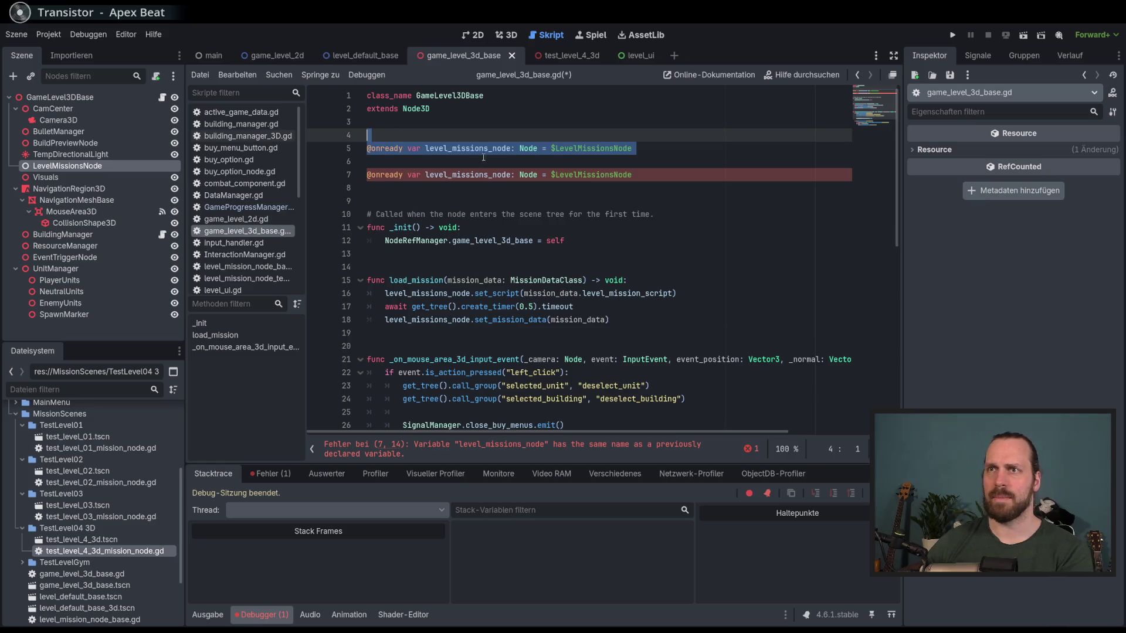
key("Return")
left_click(620, 190)
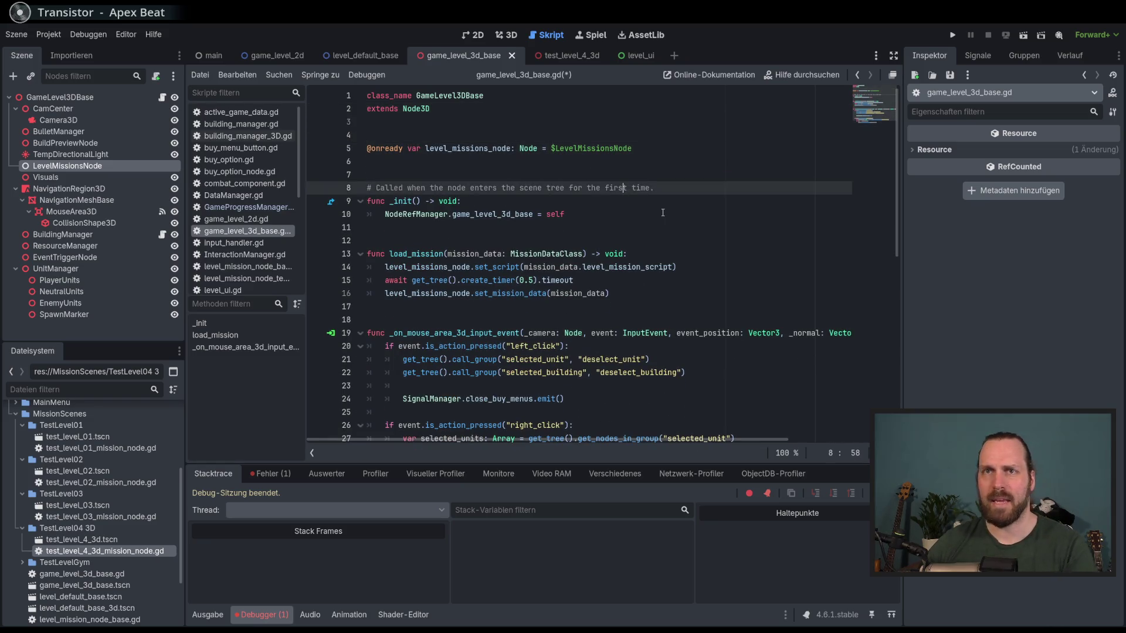
key("ctrl+s")
- Select LevelMissionsNode in the scene tree and open test_level_4_3d_mission_node.gd
left_click(115, 156)
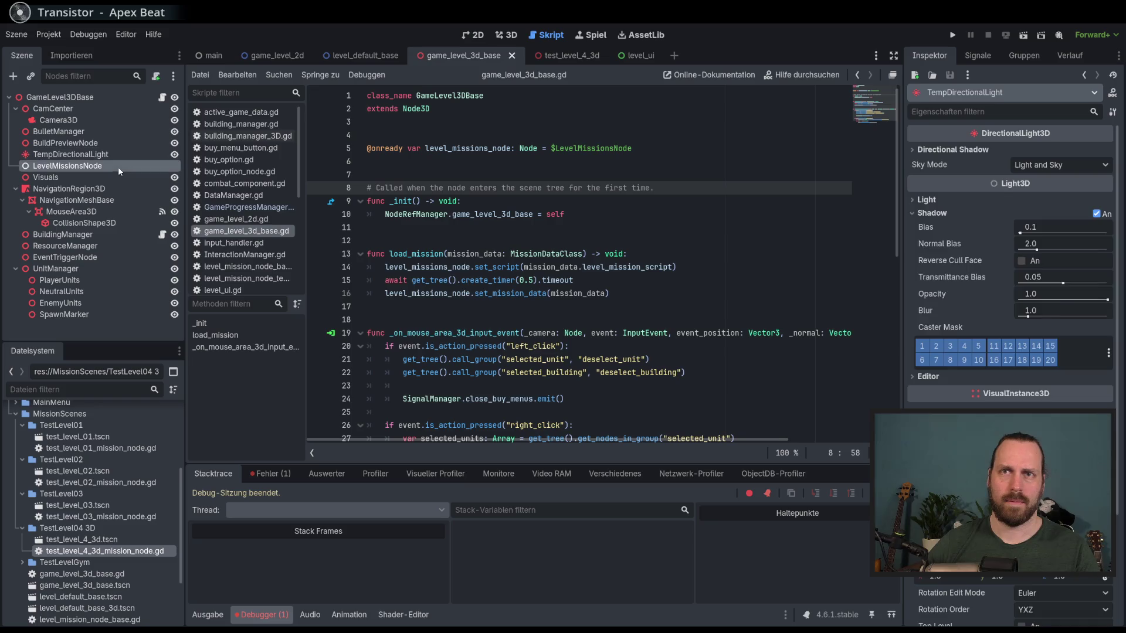
left_click(119, 166)
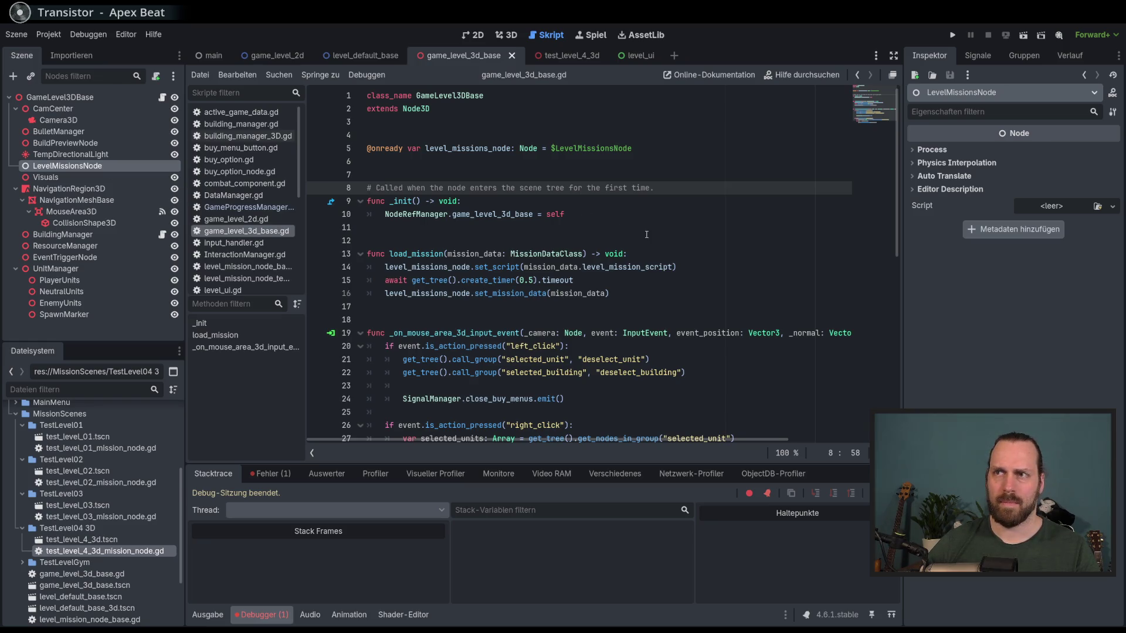
double_click(120, 553)
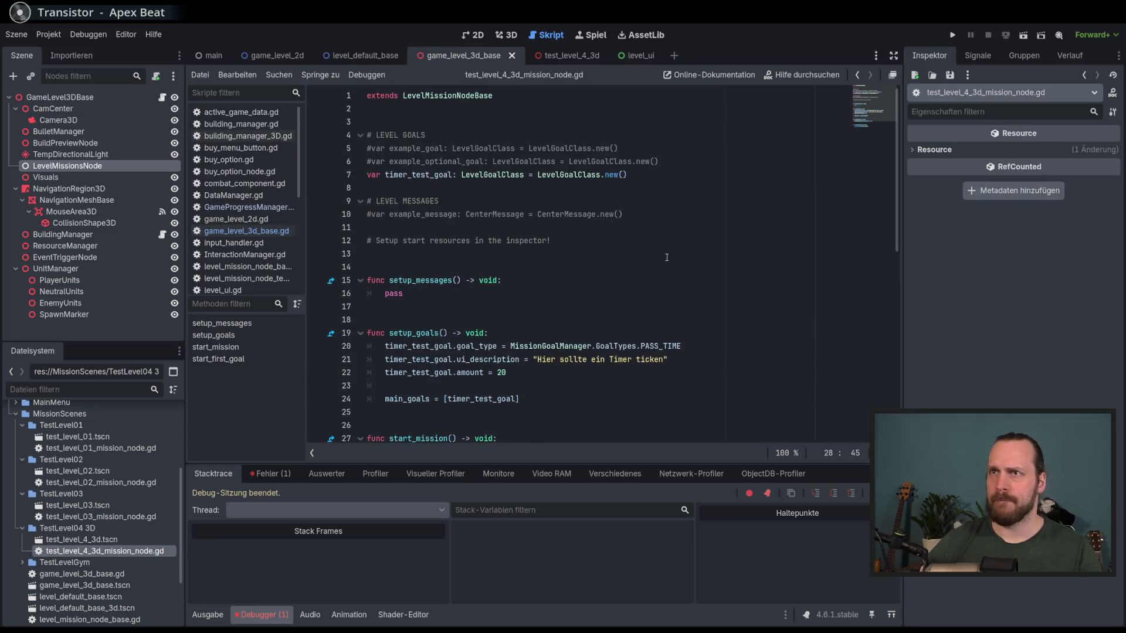
- Open the LevelMissionNodeBase script and inspect its Node base type and set_mission_data function
left_click(470, 103, "ctrl")
scroll(566, 263, "up", 20)
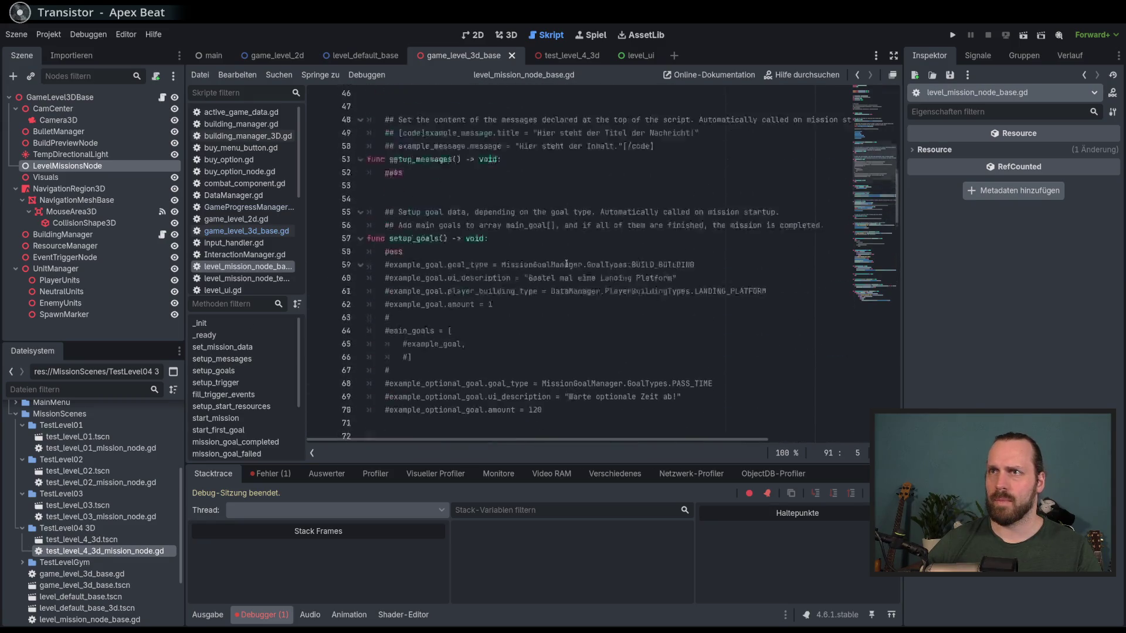
scroll(567, 264, "up", 6)
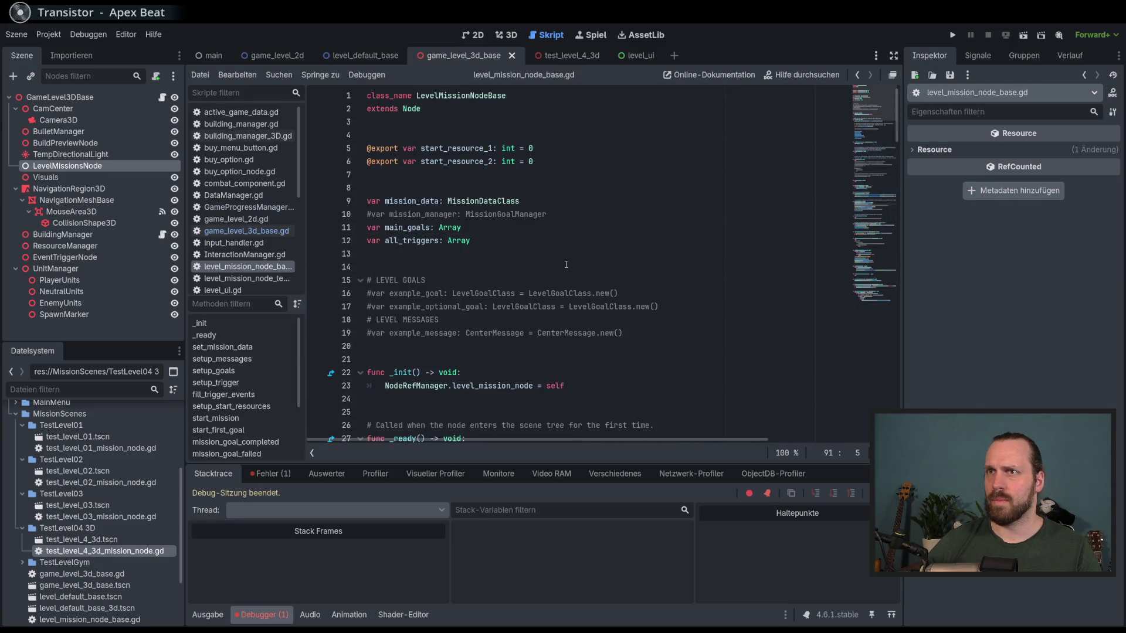
double_click(410, 109)
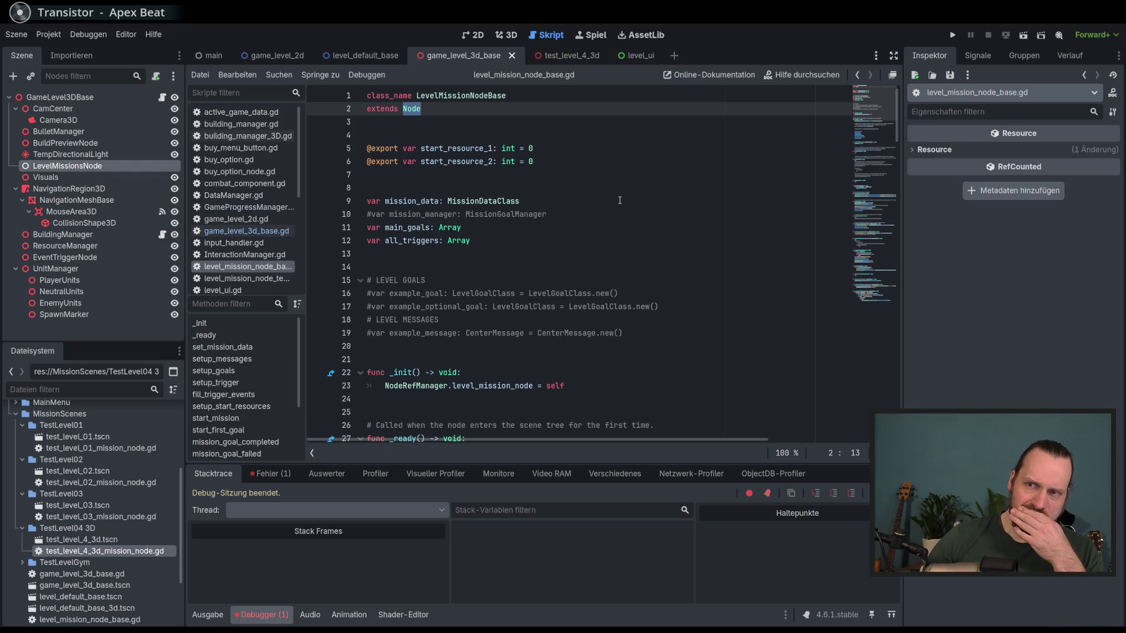
scroll(619, 200, "down", 4)
scroll(619, 201, "down", 5)
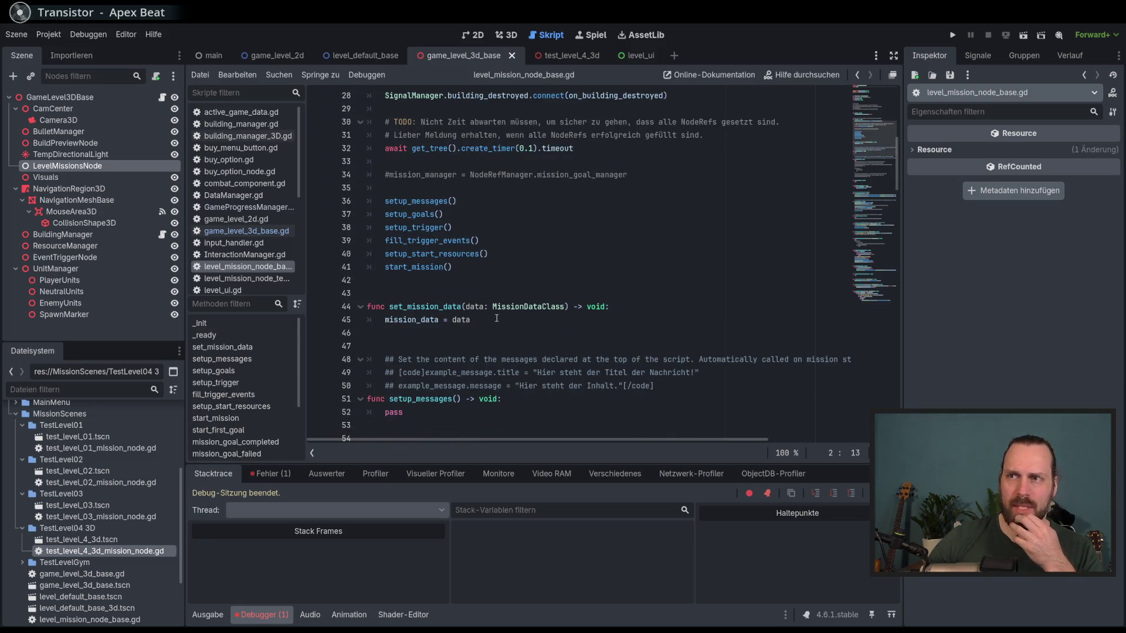
double_click(426, 308)
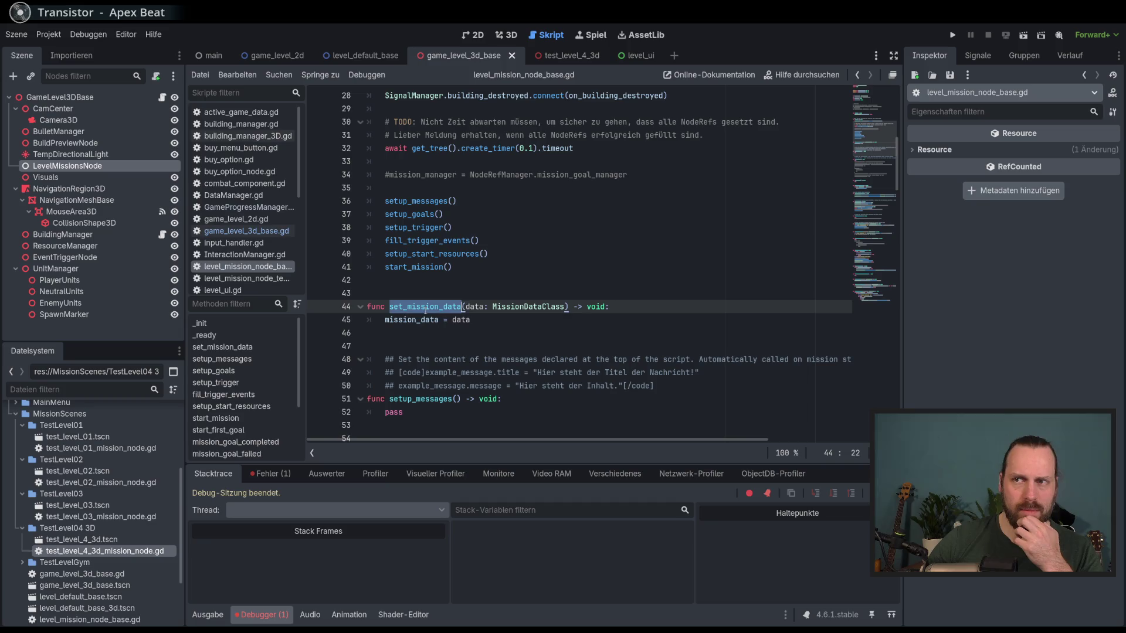
left_click(544, 319)
scroll(544, 319, "up", 9)
scroll(543, 318, "down", 8)
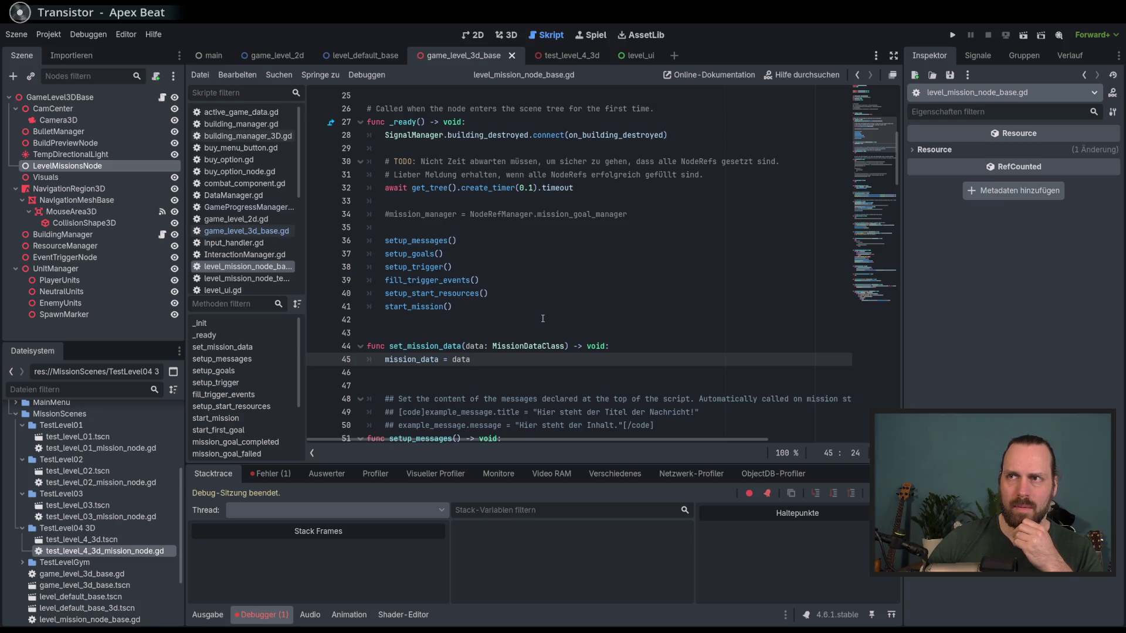
scroll(543, 319, "down", 2)
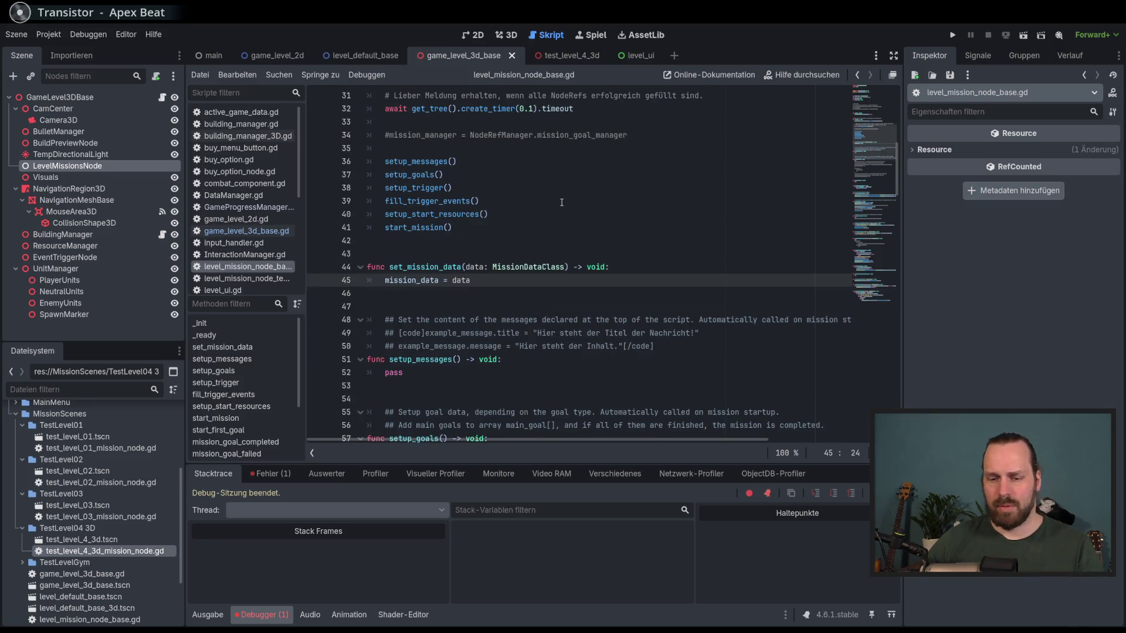
- Switch between the open scene tabs, ending on test_level_4_3d
left_click(565, 62)
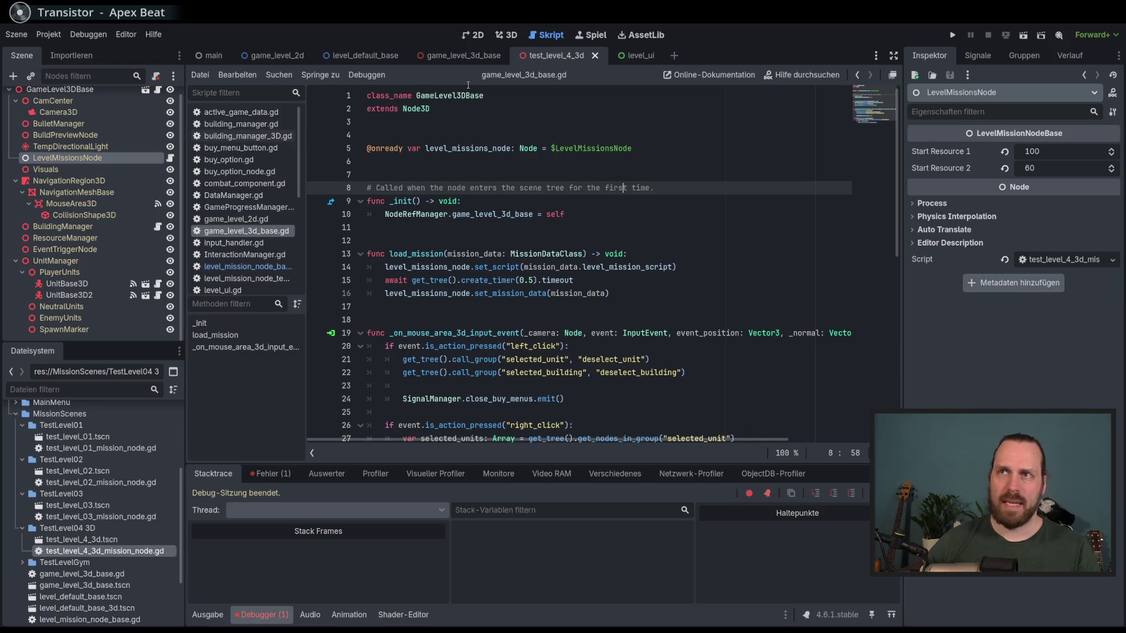
left_click(463, 55)
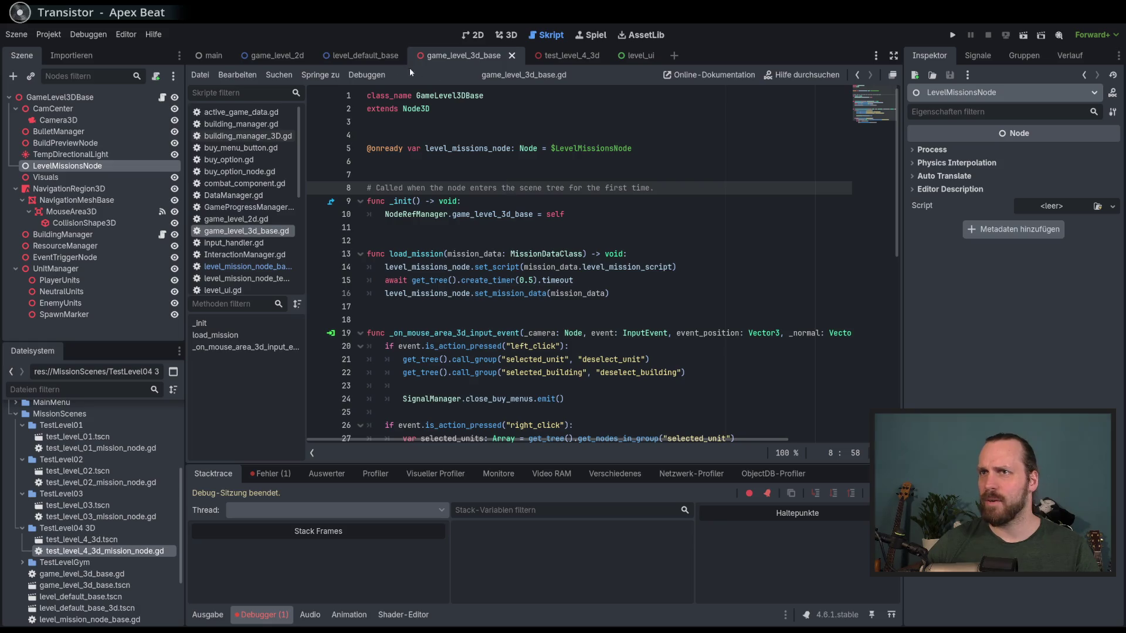
left_click(362, 55)
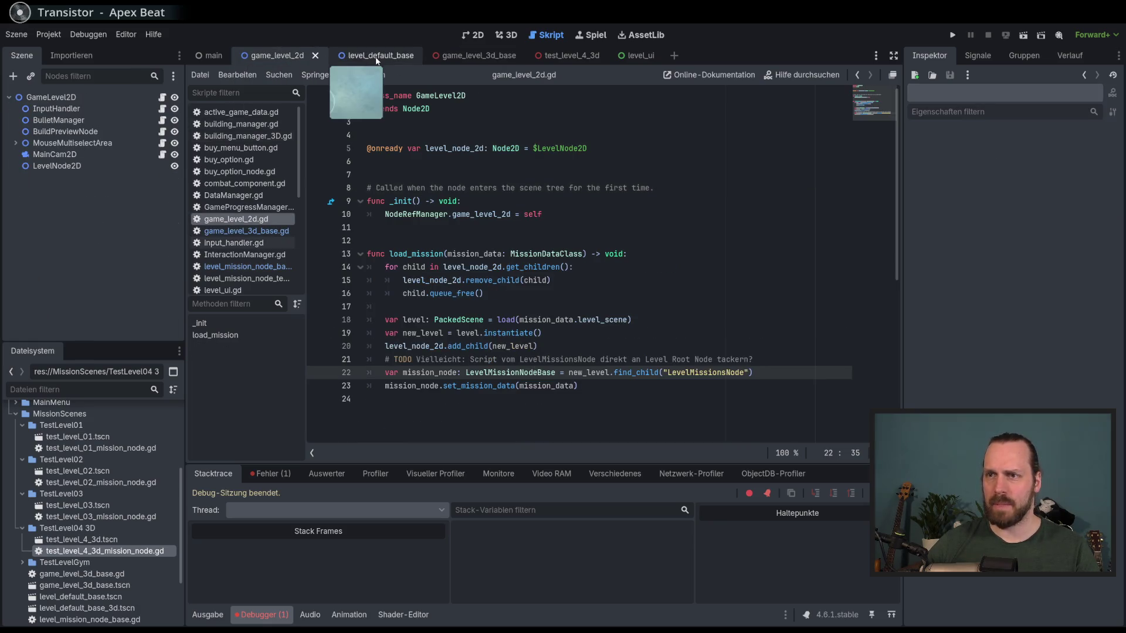
left_click(580, 56)
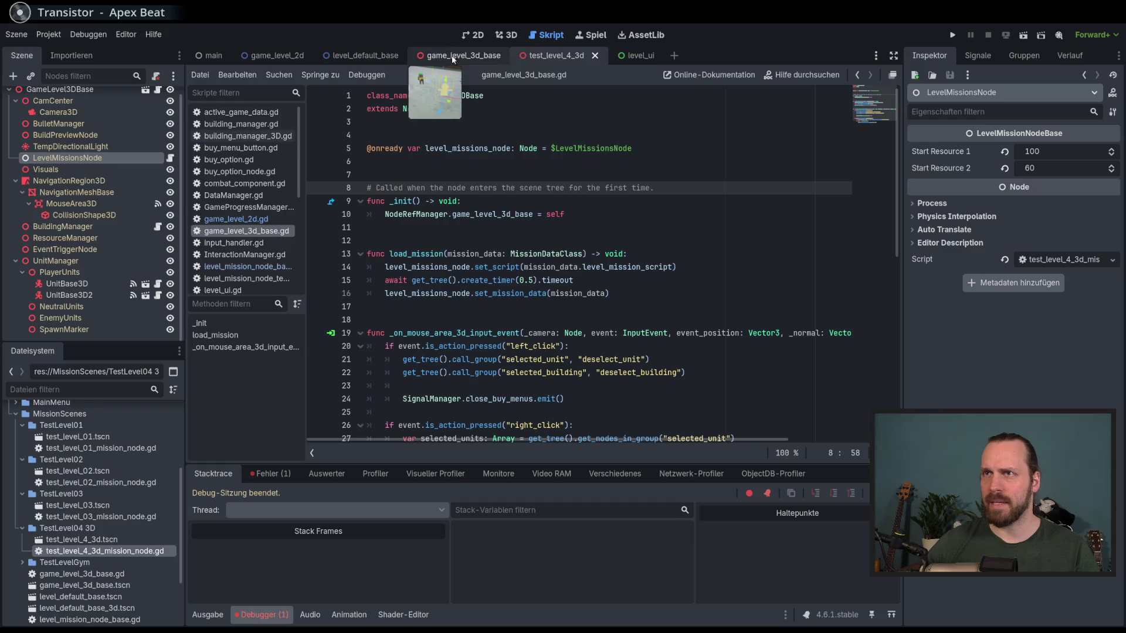
- Close the level_ui scene, return to game_level_3d_base, and run the project
left_click(657, 56)
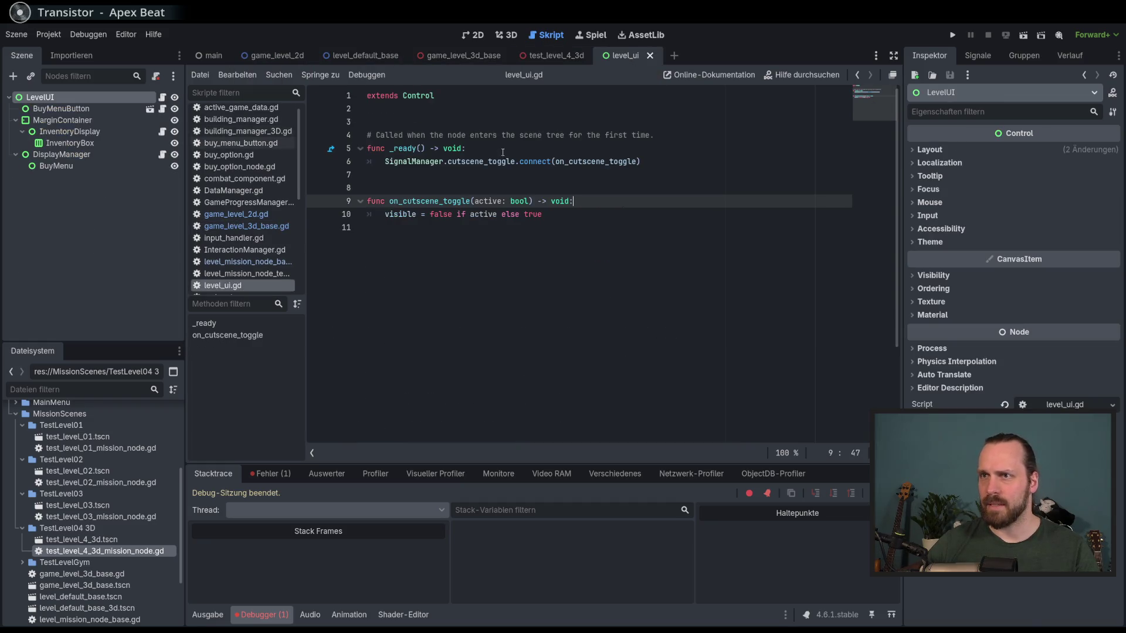
left_click(650, 56)
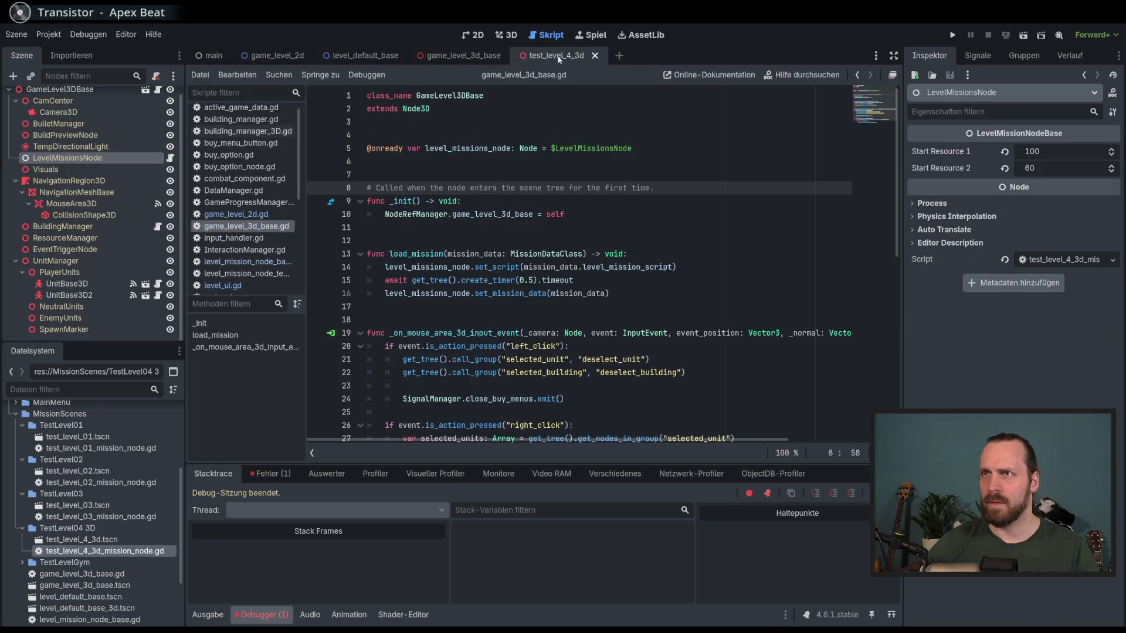
left_click(454, 56)
key("F5")
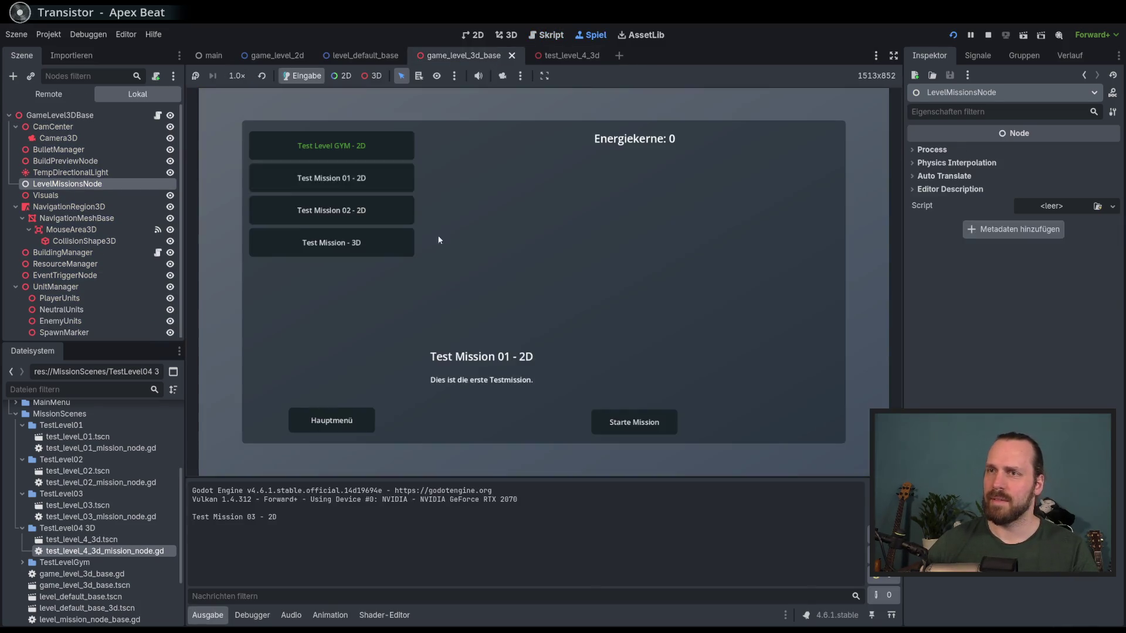
- Start Test Mission - 3D, then stop the debug session after the nonexistent-function error
left_click(374, 241)
left_click(625, 429)
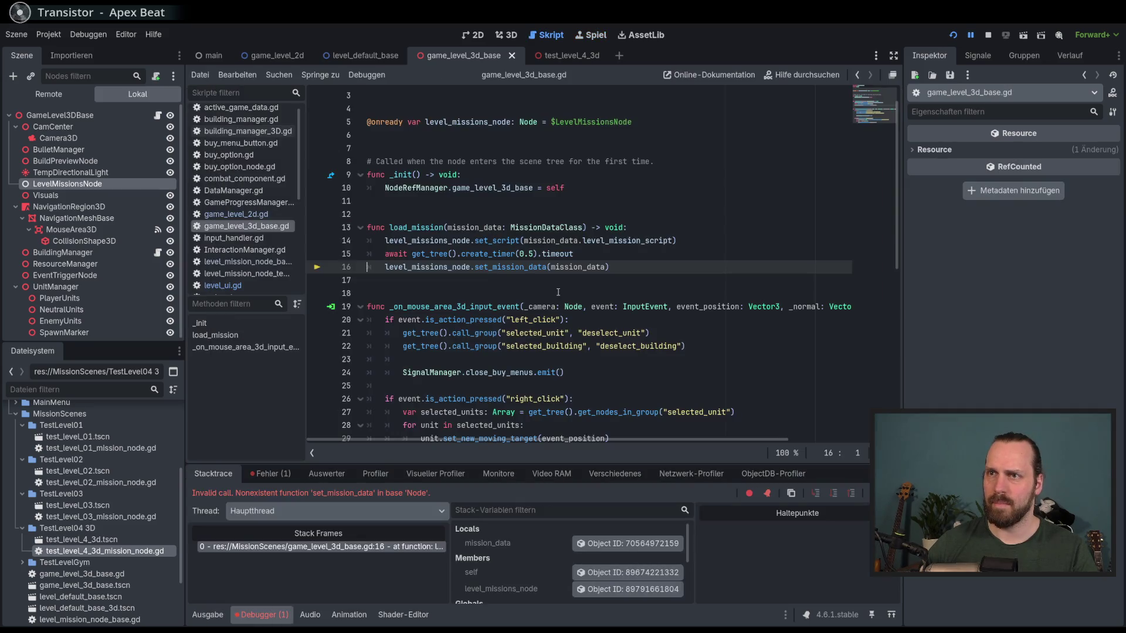
left_click(618, 265)
key("F8")
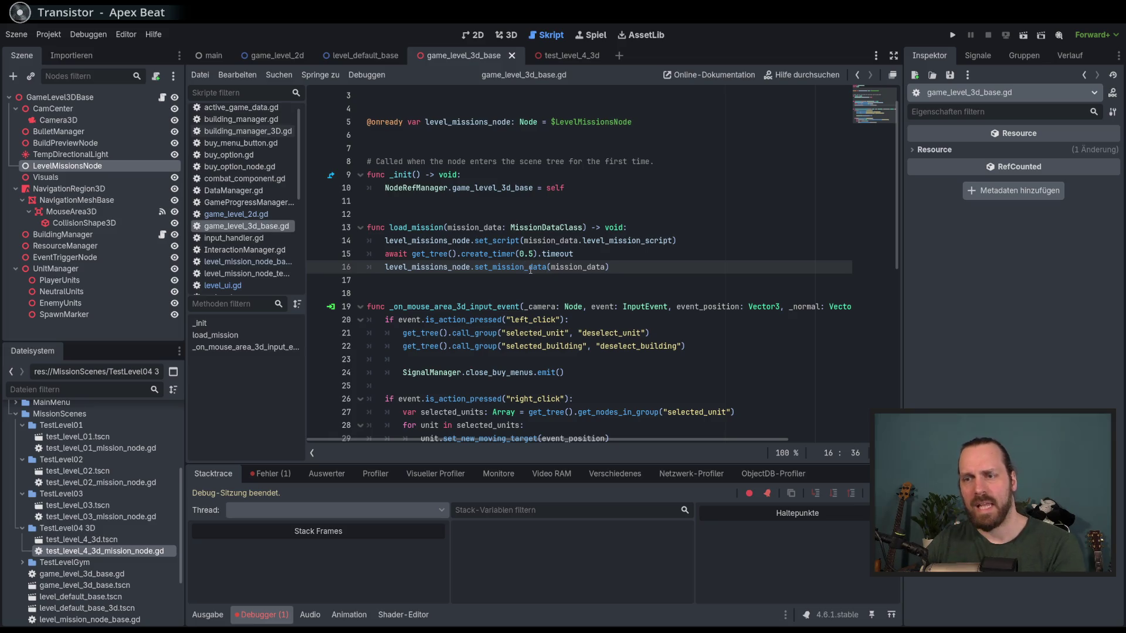
type("#")
- Relaunch the project, start Test Mission - 3D again, and stop the game
key("F5")
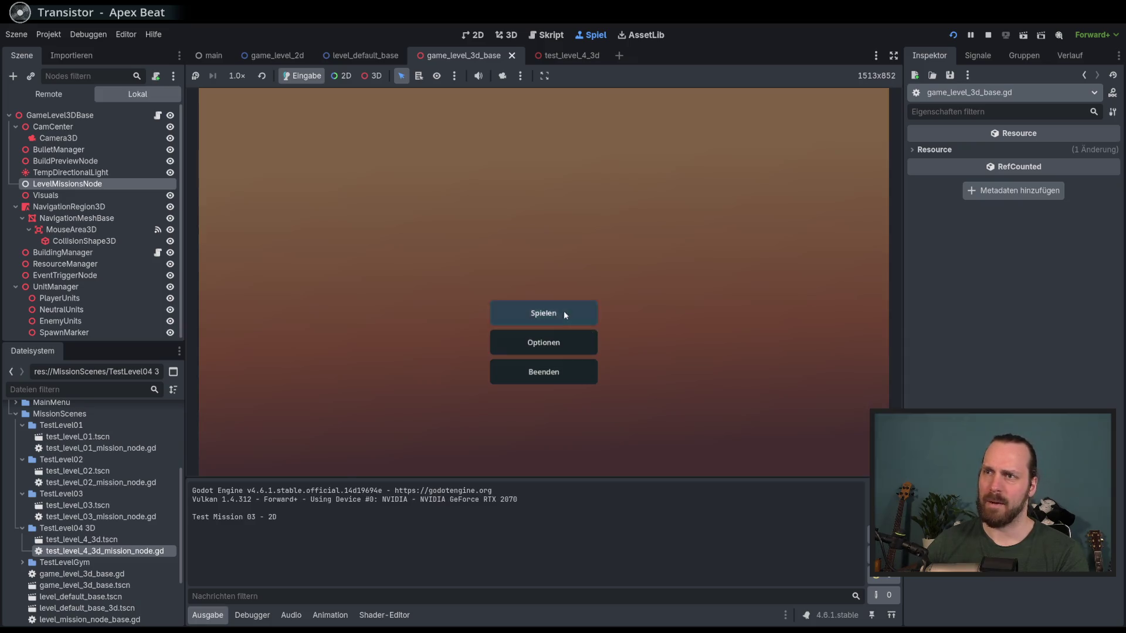
left_click(564, 310)
left_click(363, 240)
left_click(658, 422)
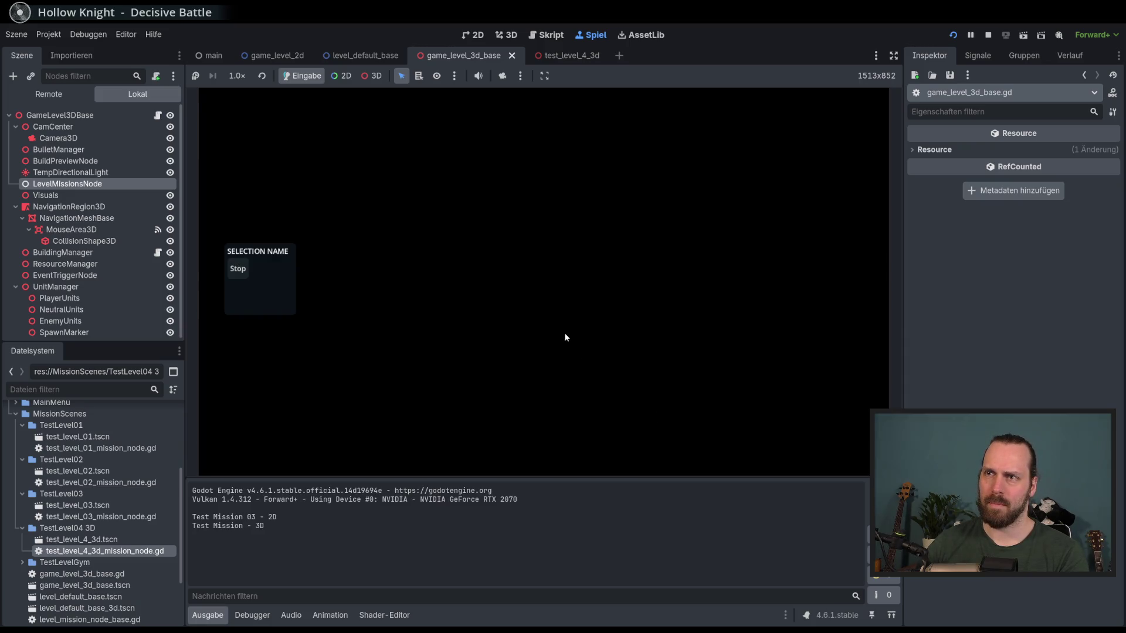
key("F8")
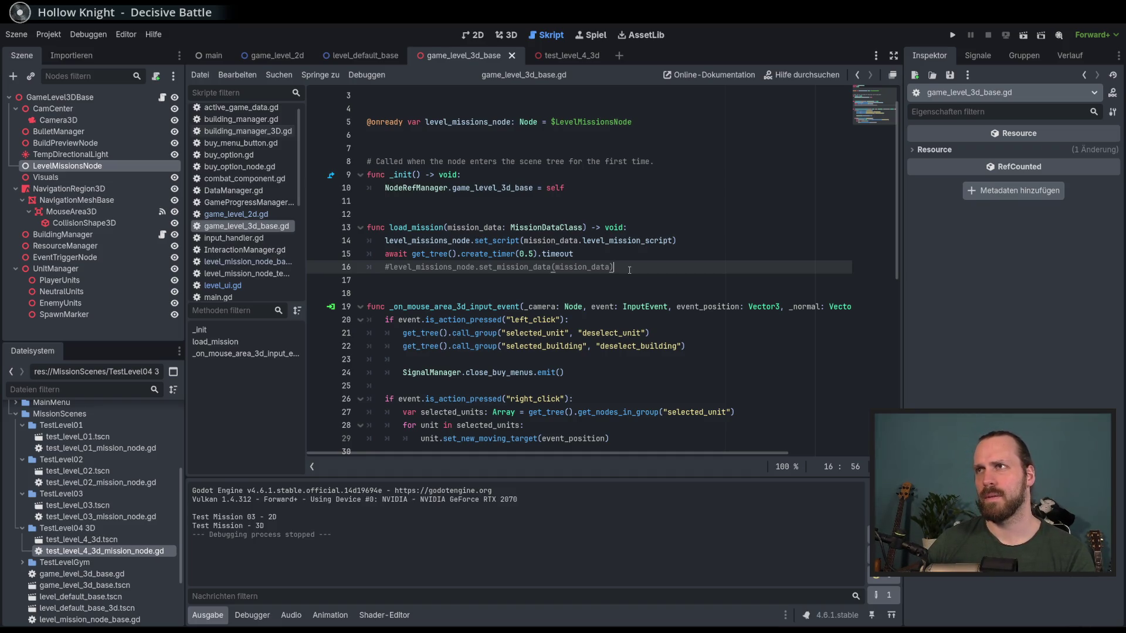
- Uncomment set_mission_data, delete the 0.5-second await timer line, and save game_level_3d_base.gd
key("ctrl+k")
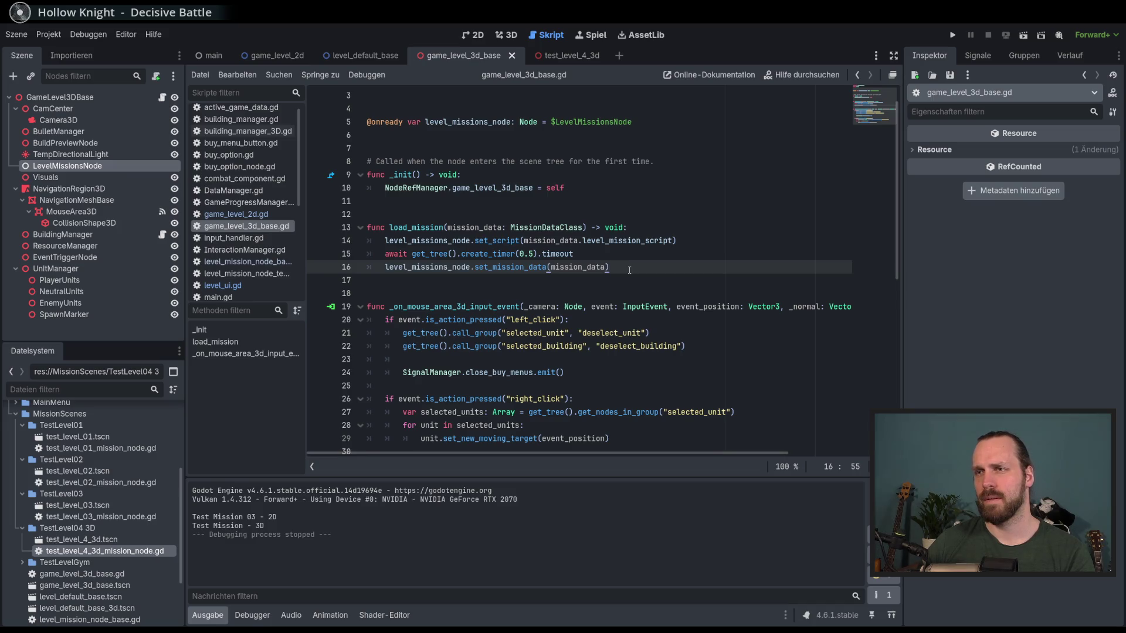
left_click(609, 256)
triple_click(657, 256)
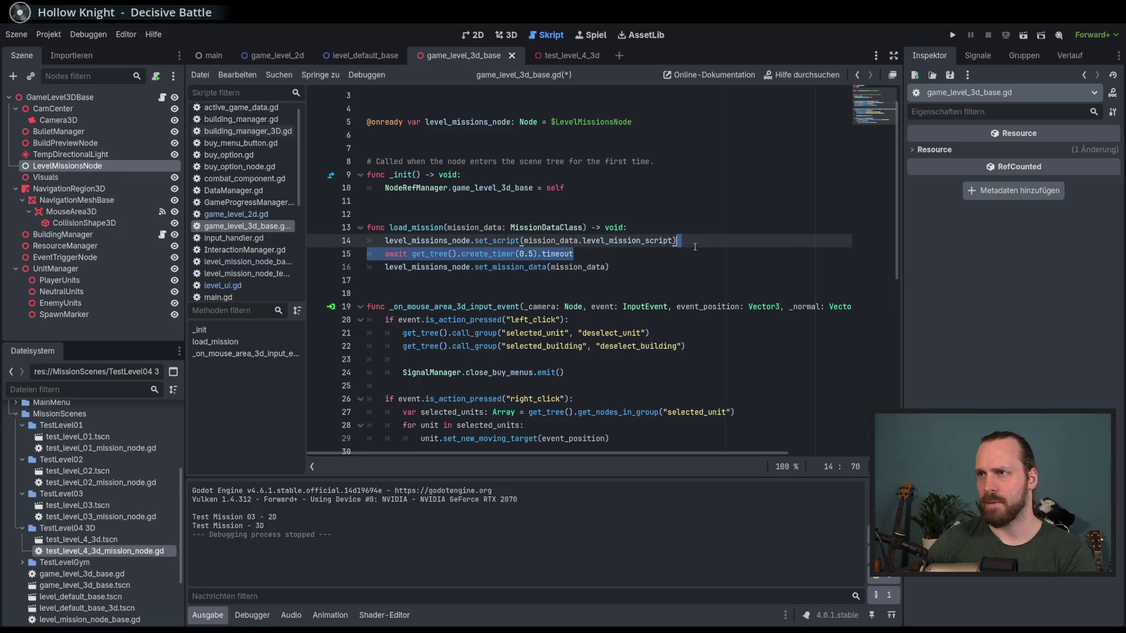
key("Delete")
left_click(648, 254)
key("ctrl+s")
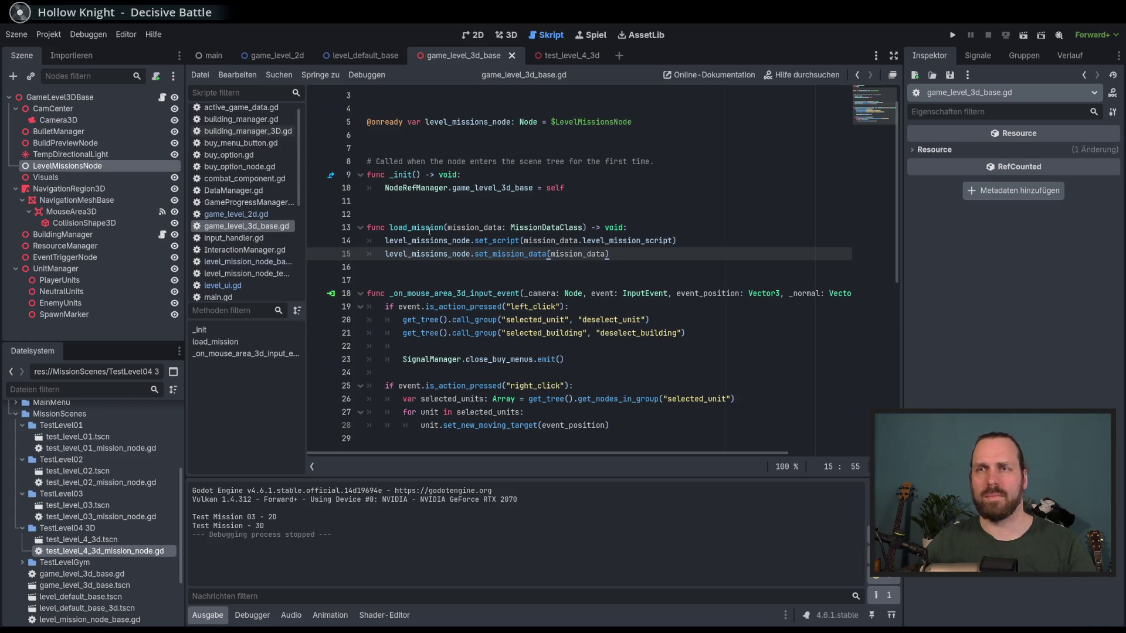
scroll(299, 204, "down", 1)
scroll(298, 200, "up", 1)
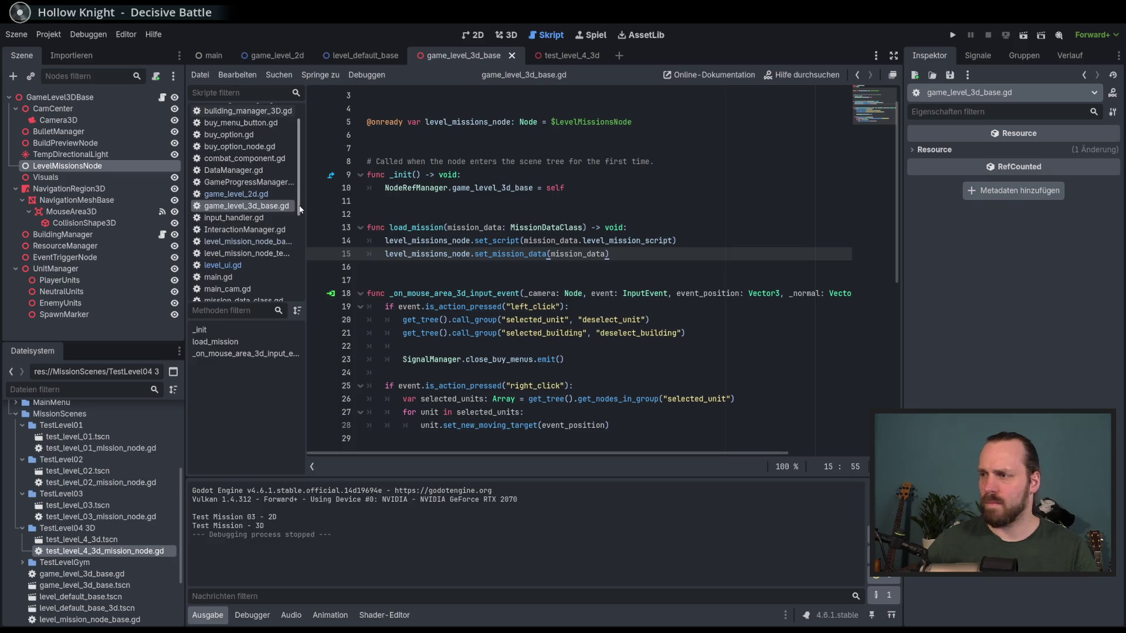
- Review test_level_4_3d_mission_node.gd and its LevelMissionNodeBase parent, then reopen it from test_level_4_3d
left_click_drag(297, 194, 297, 261)
left_click(264, 262)
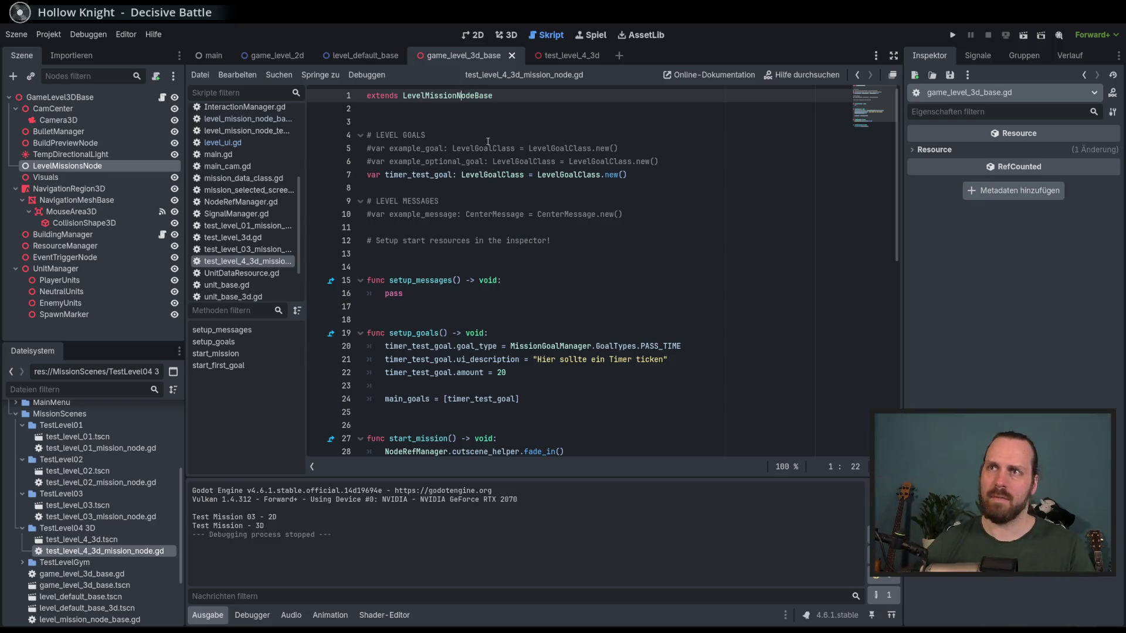
left_click(475, 96, "ctrl")
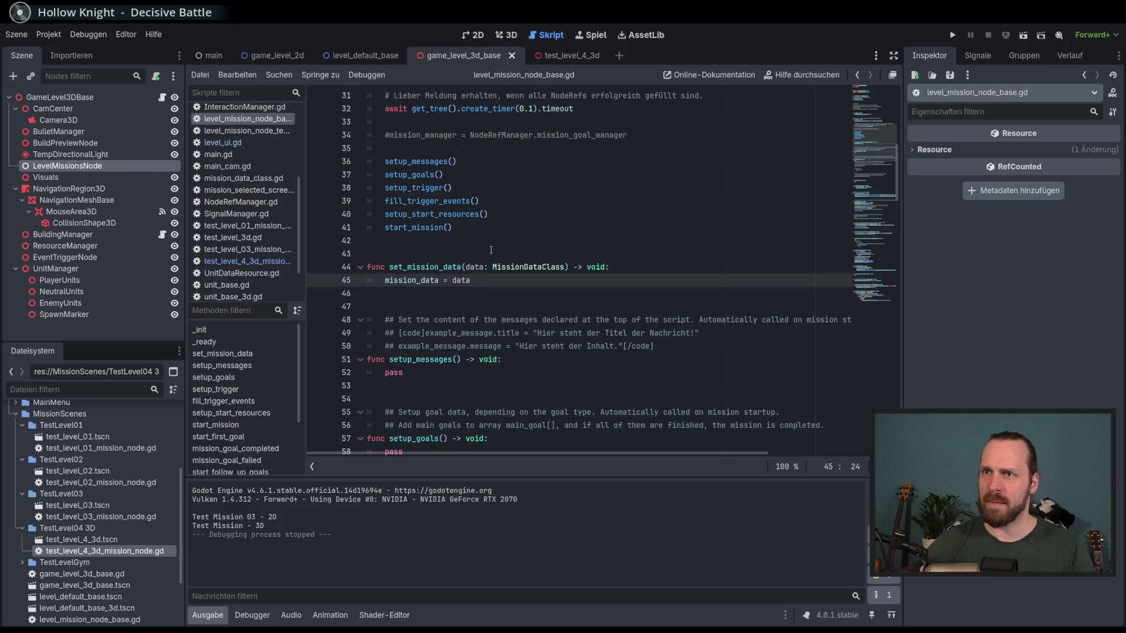
scroll(596, 327, "up", 2)
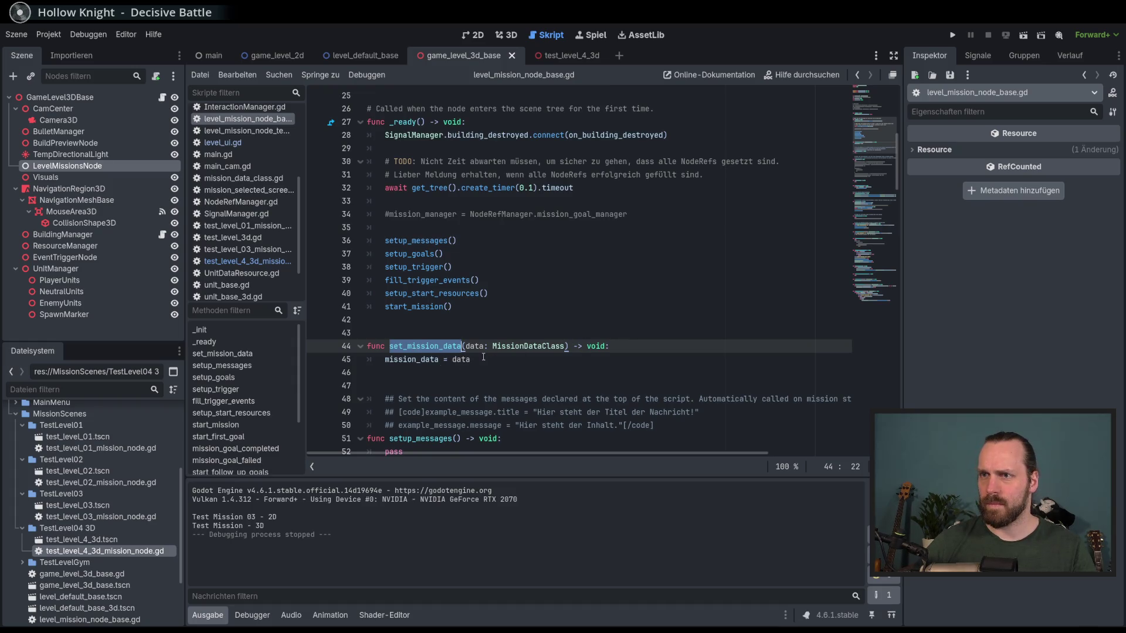
scroll(440, 347, "up", 8)
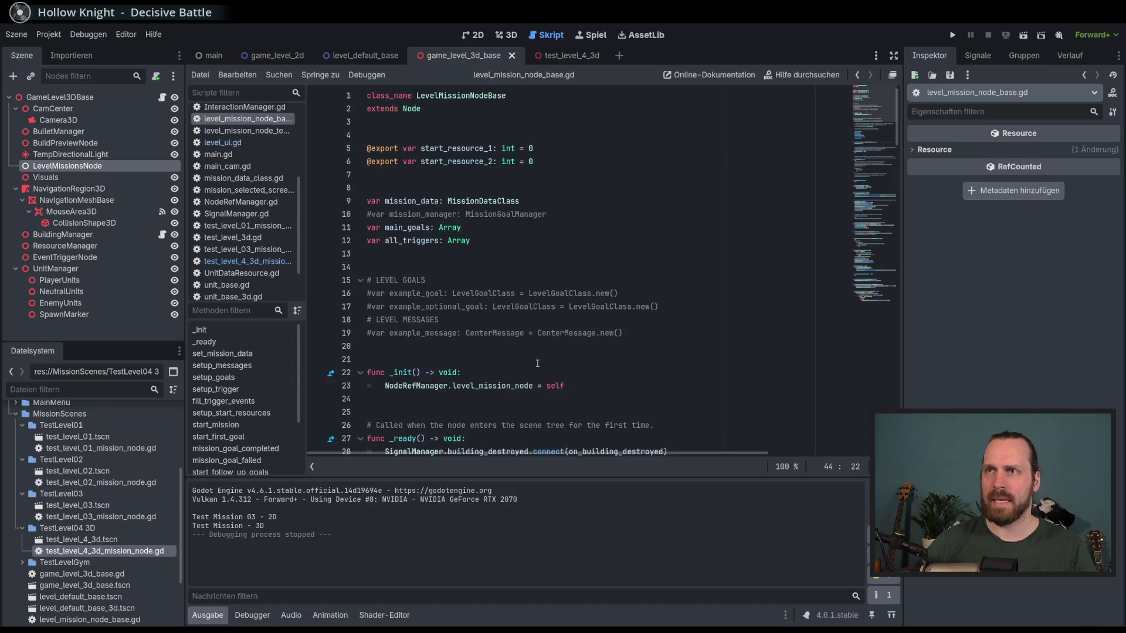
scroll(537, 364, "down", 8)
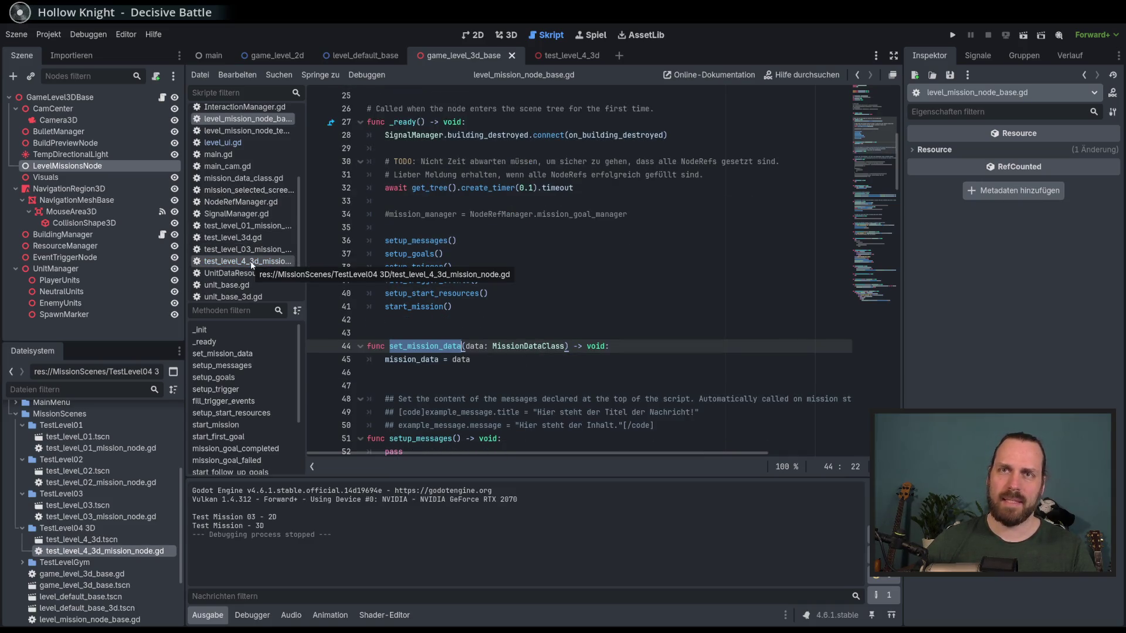
left_click(568, 58)
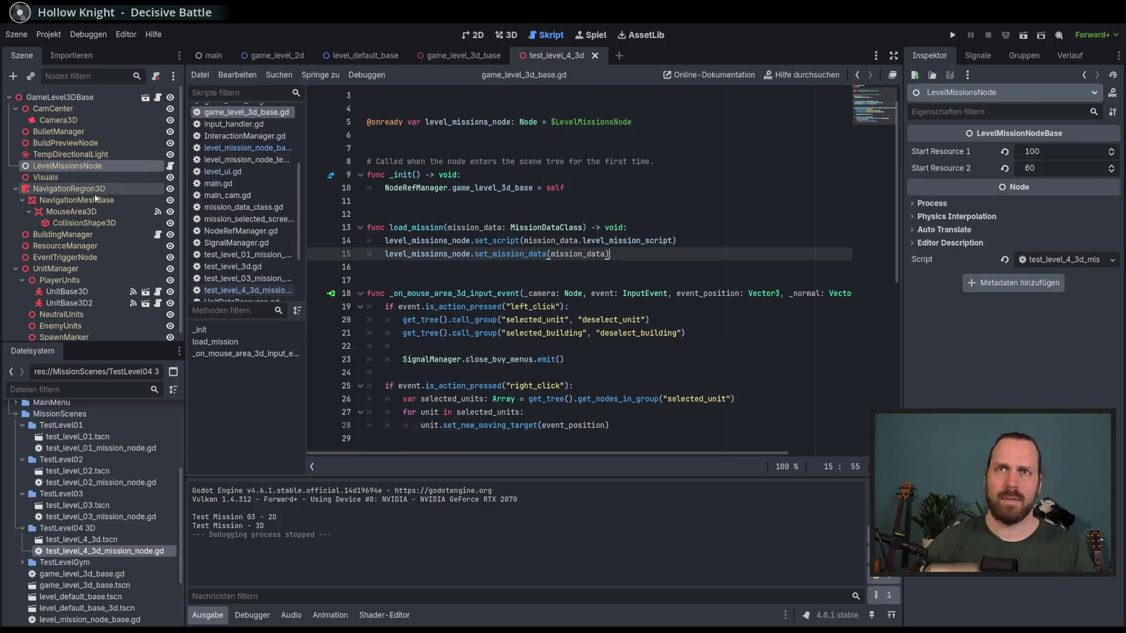
left_click(170, 166)
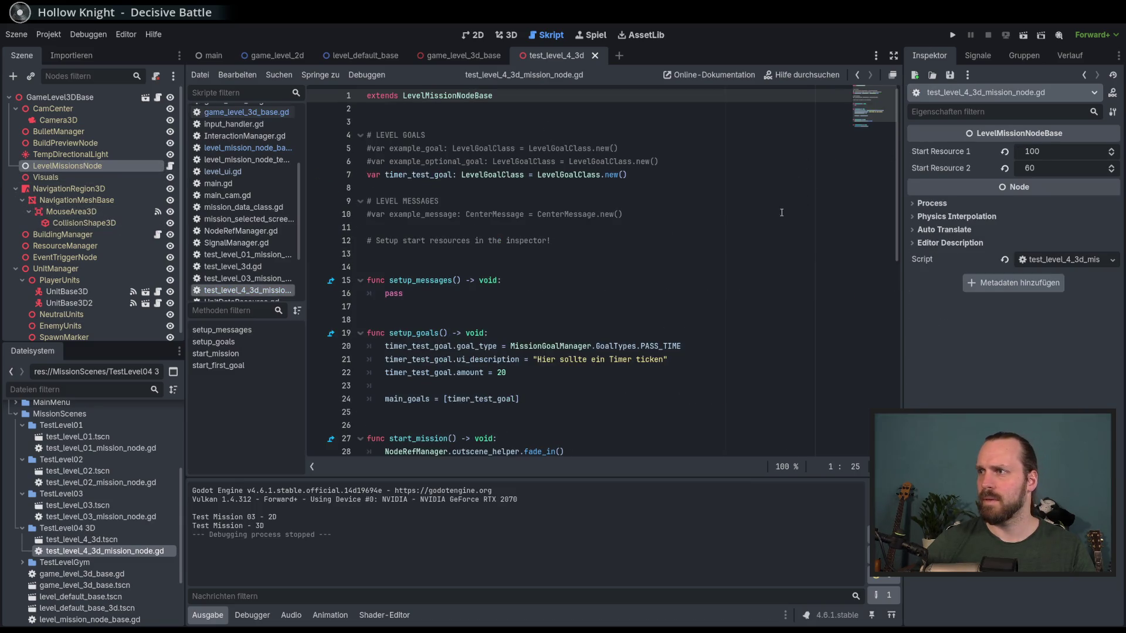
- Save the scene and scripts, and bring up game_level_3d_base.gd
key("ctrl+s")
left_click(202, 115)
scroll(680, 308, "down", 3)
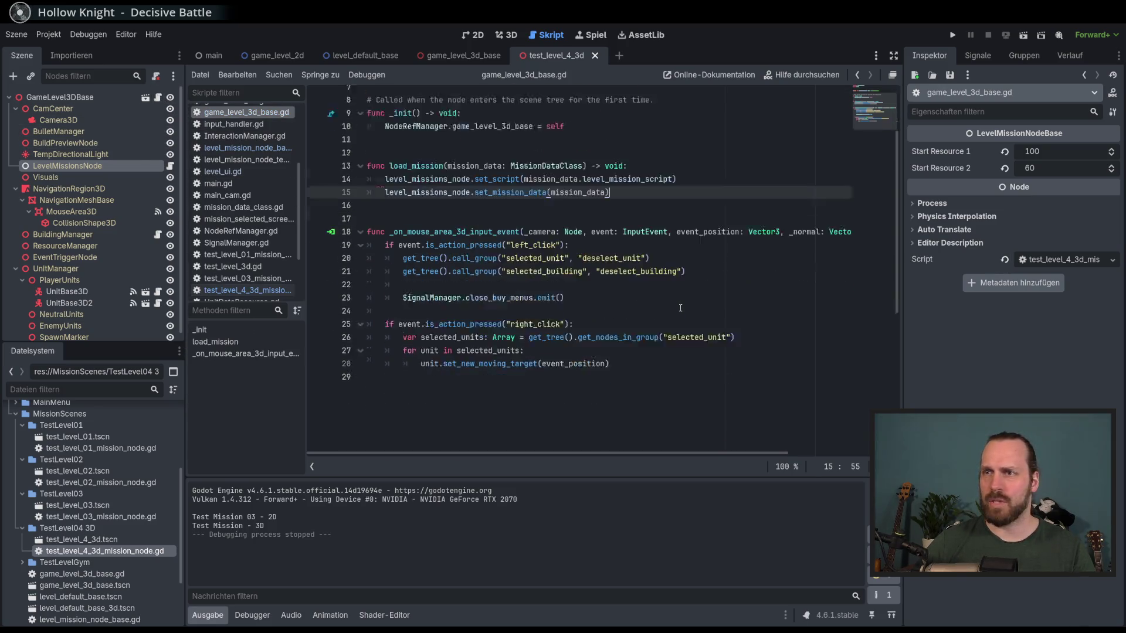
scroll(680, 308, "up", 4)
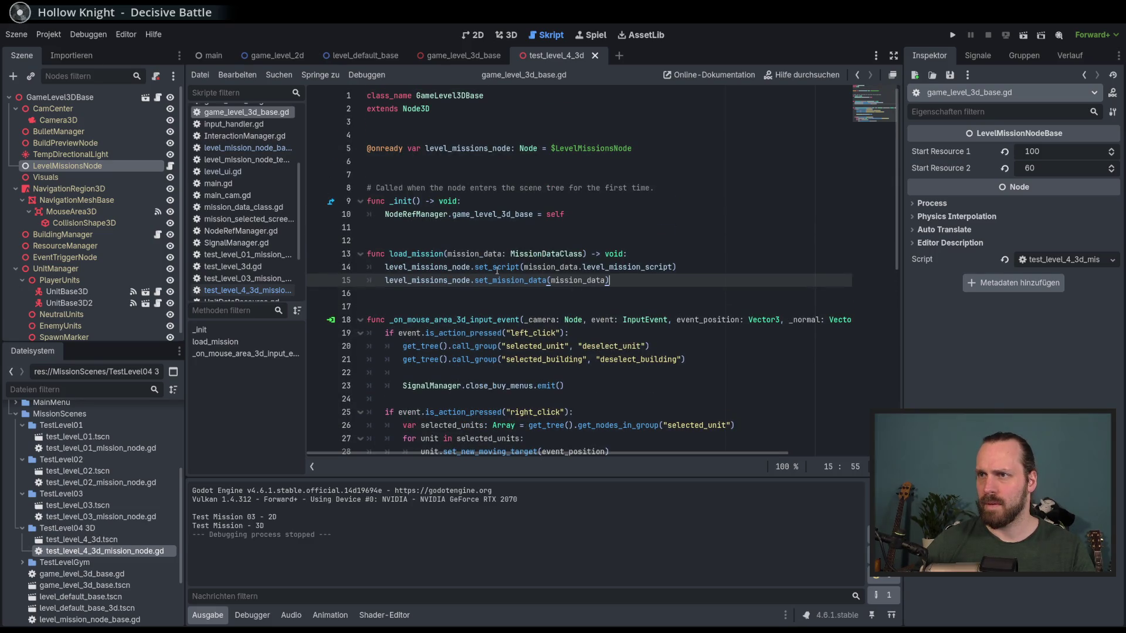
- Examine load_mission's set_script and set_mission_data lines (14 and 15)
left_click(475, 267)
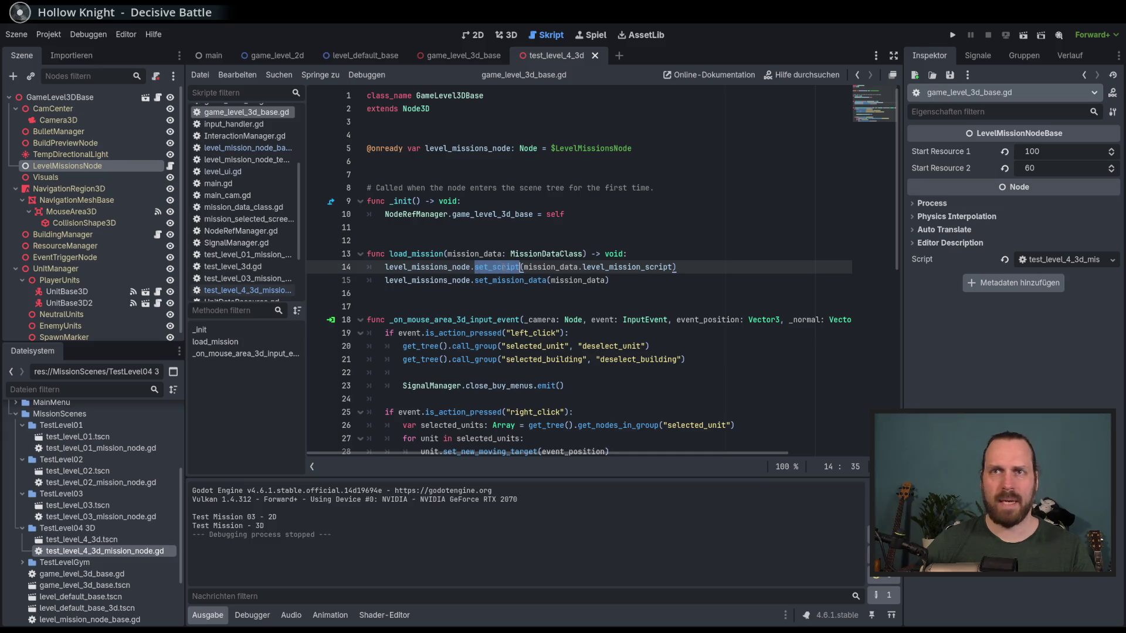
left_click(422, 253)
double_click(423, 254)
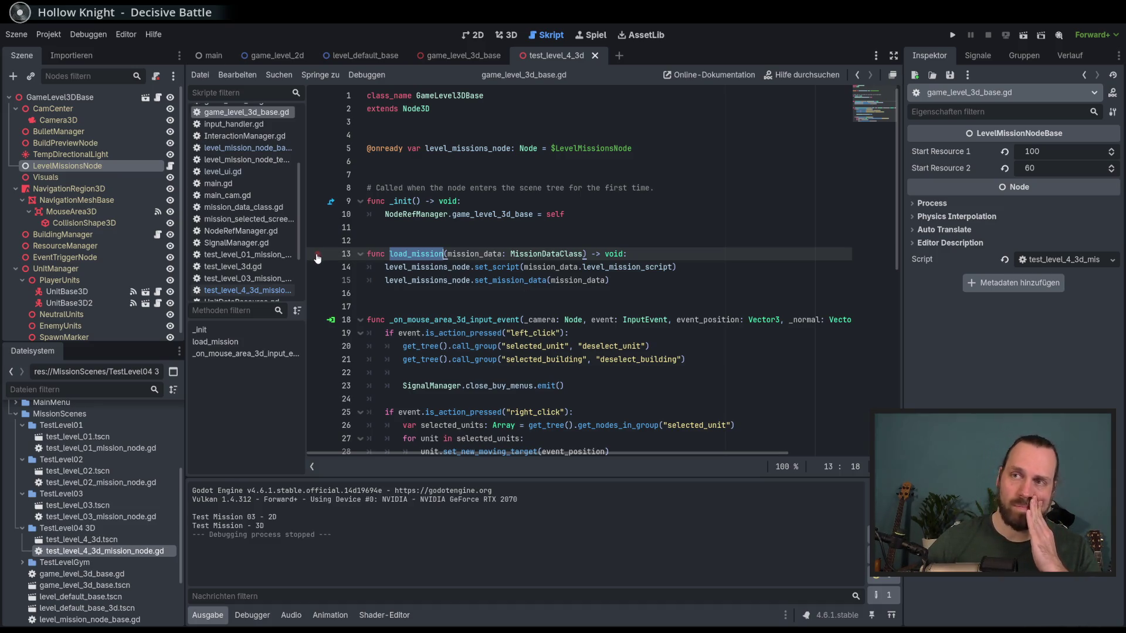
double_click(510, 281)
double_click(497, 266)
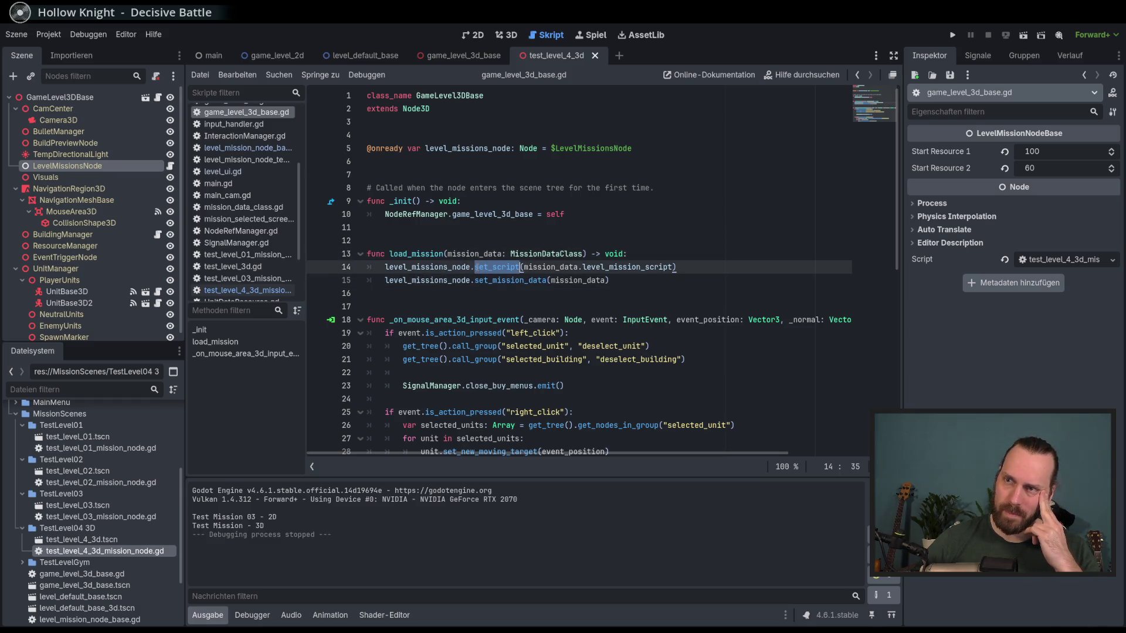
left_click(560, 280)
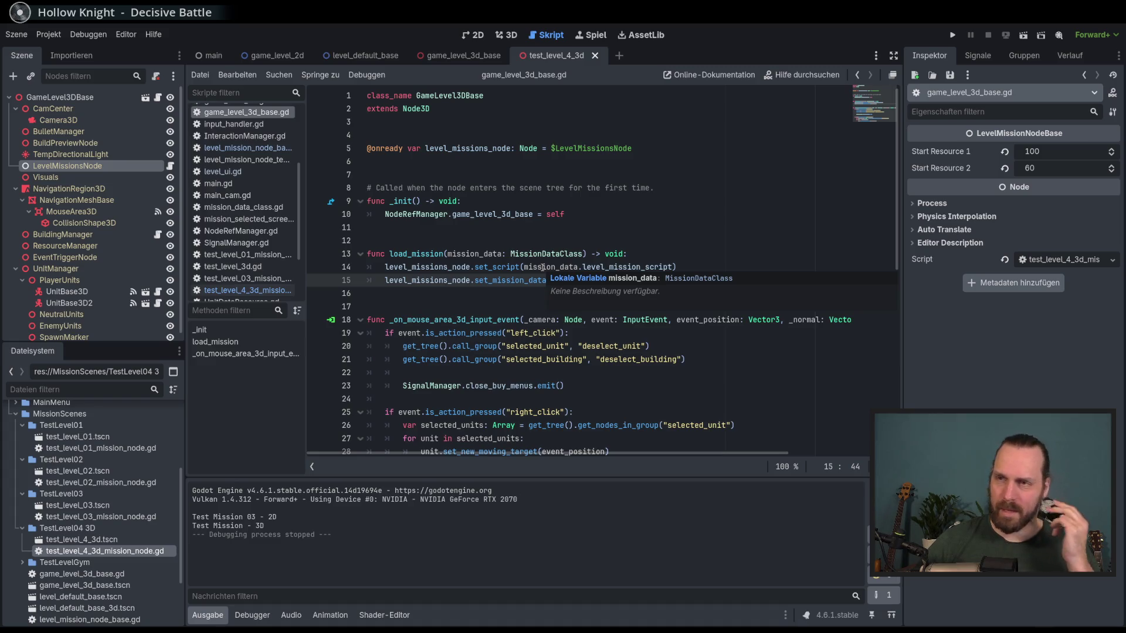
- Comment out the set_script line on line 14 and run the project
left_click(542, 267)
key("ctrl+k")
left_click(674, 281)
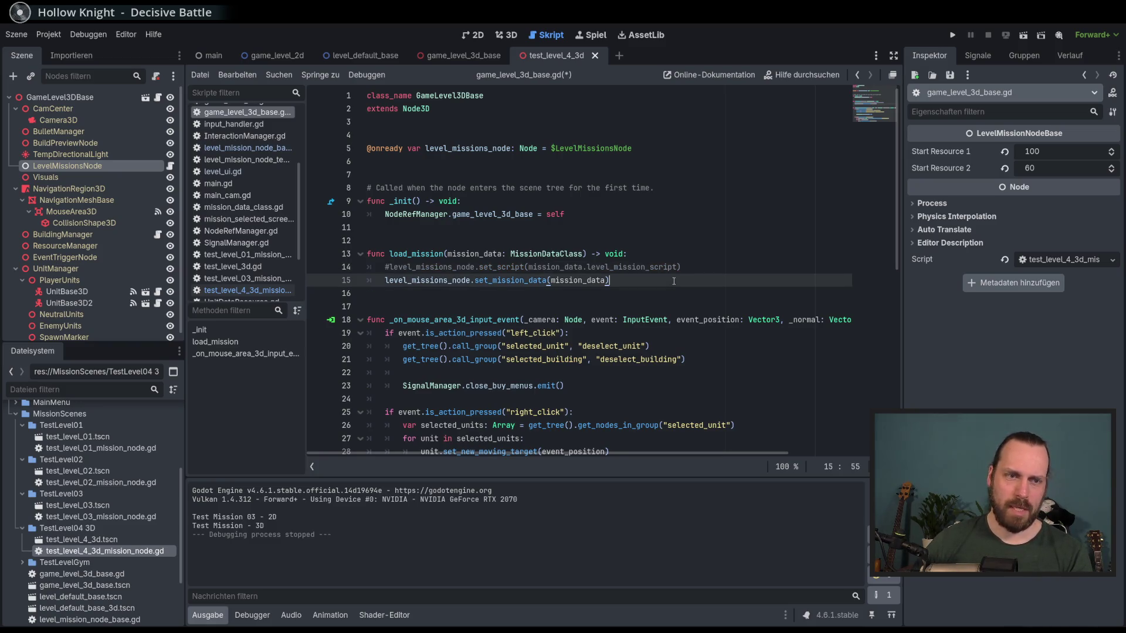
key("F5")
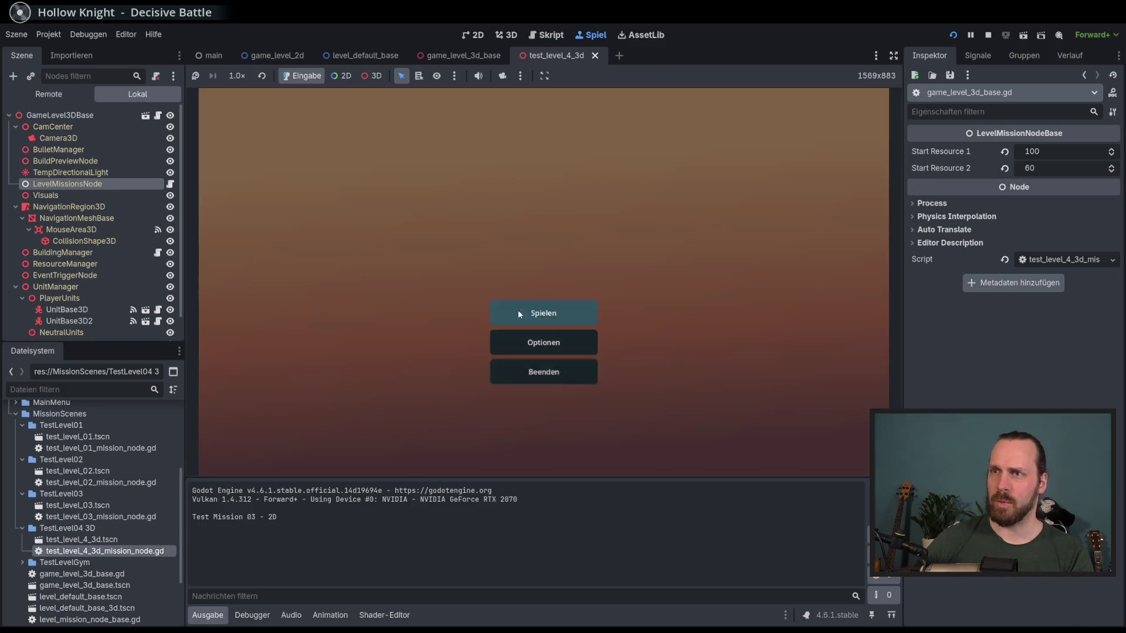
- Start Test Mission - 3D, read the nonexistent set_mission_data error, and stop the game
left_click(543, 317)
left_click(377, 246)
left_click(639, 422)
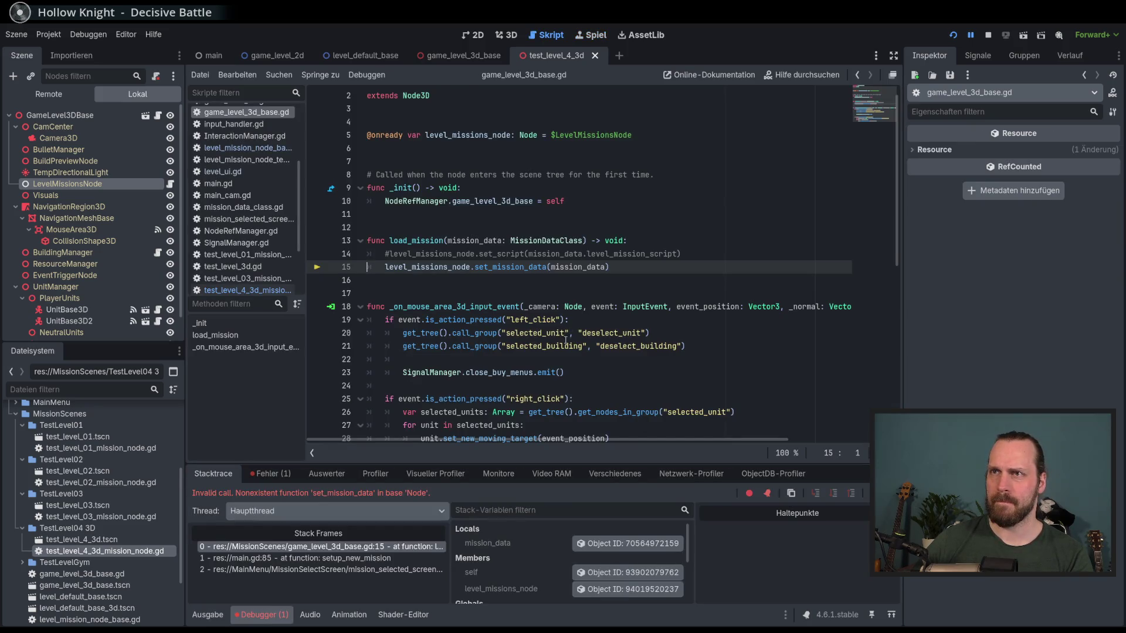
scroll(566, 338, "up", 1)
mouse_move(576, 324)
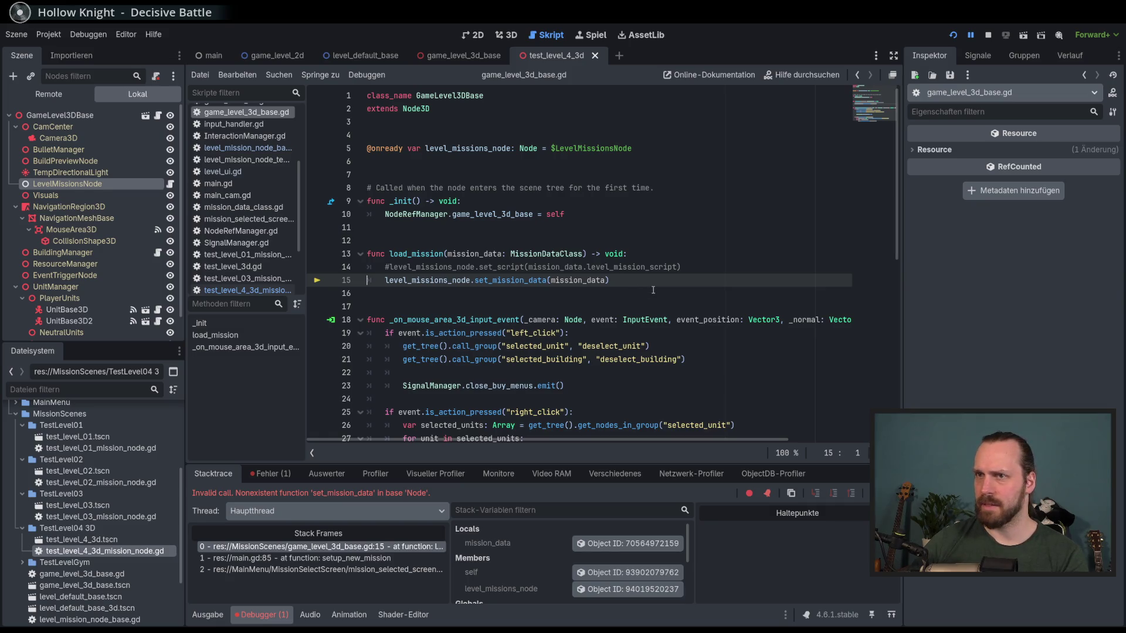
key("F8")
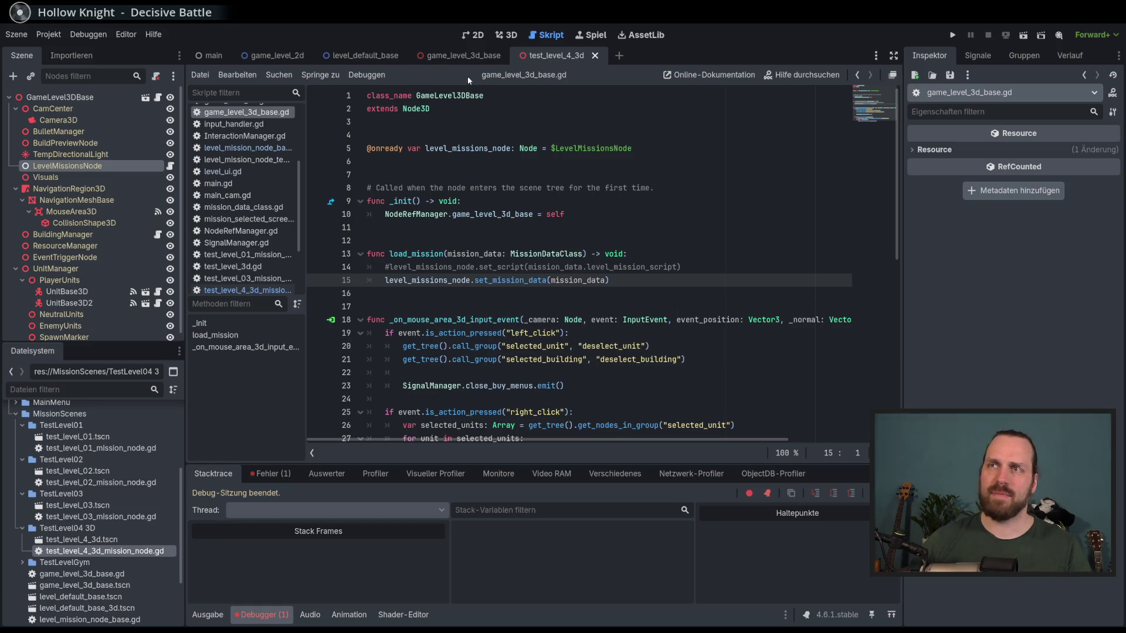
- Attach test_level_4_3d_mission_node.gd to LevelMissionsNode in game_level_3d_base and save
left_click(457, 55)
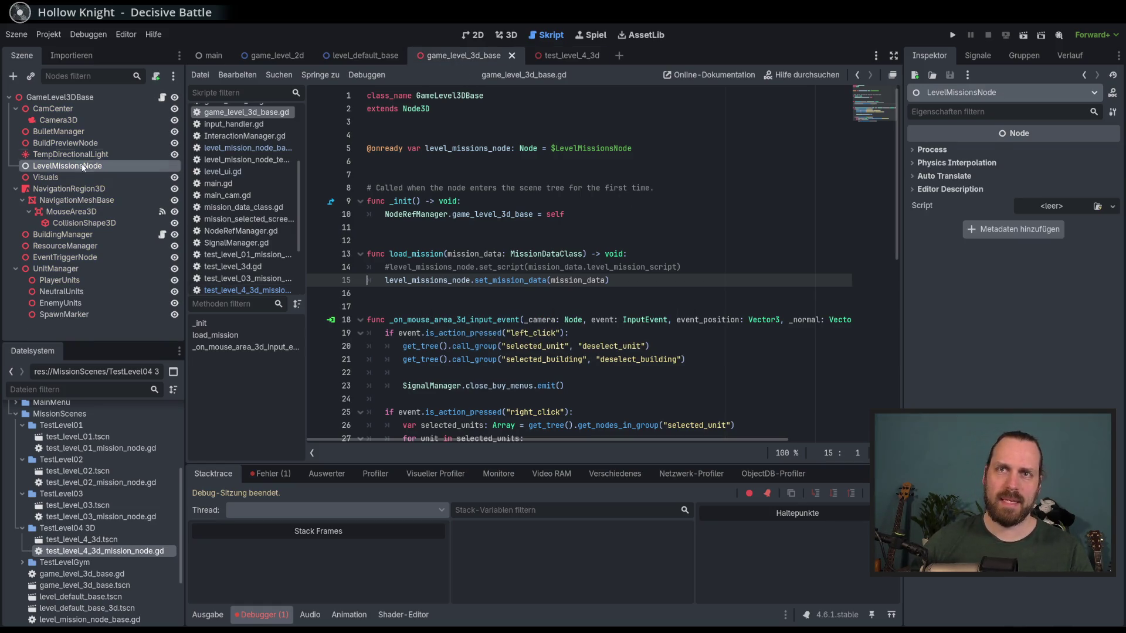
left_click(70, 97)
left_click(93, 168)
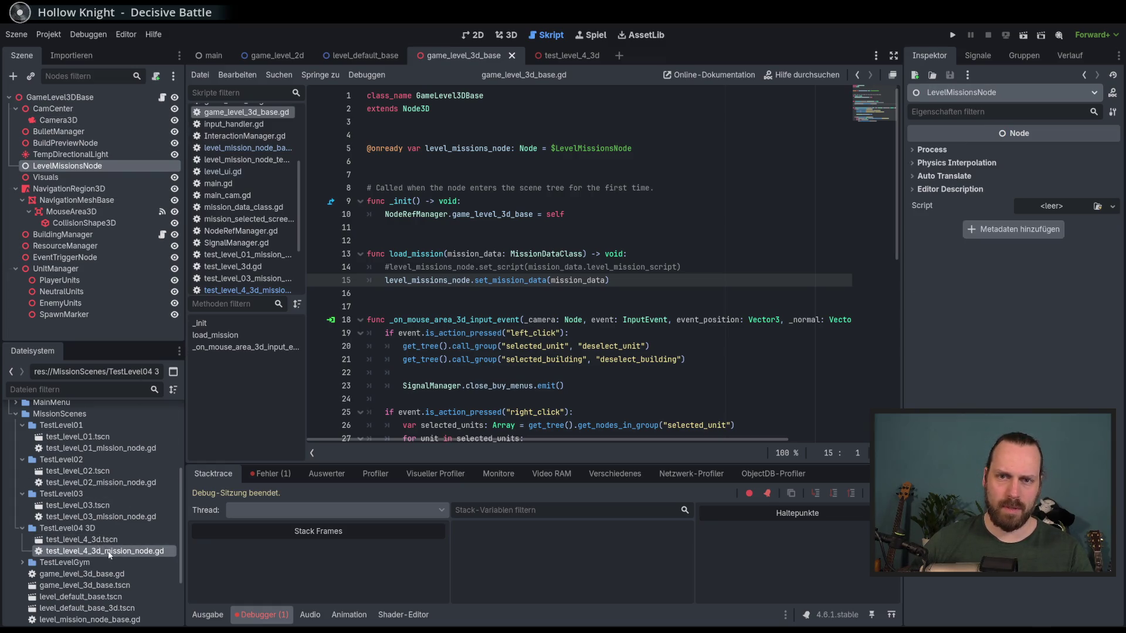
left_click_drag(110, 552, 113, 167)
key("ctrl+s")
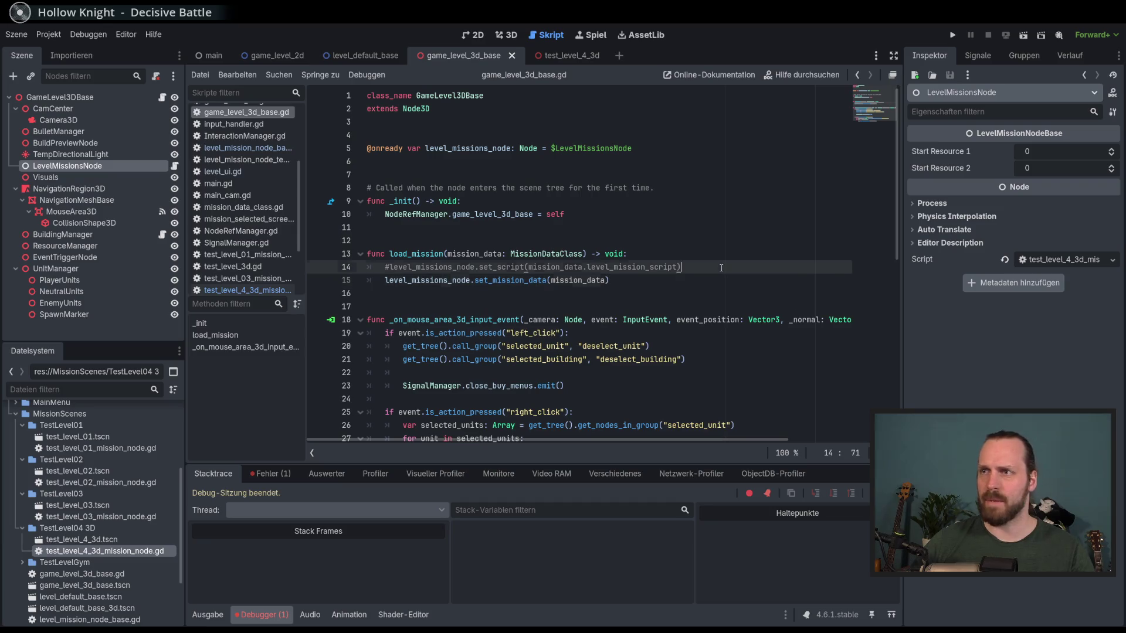
- Play Test Mission - 3D, move a soldier, check build options, then stop the game
key("F5")
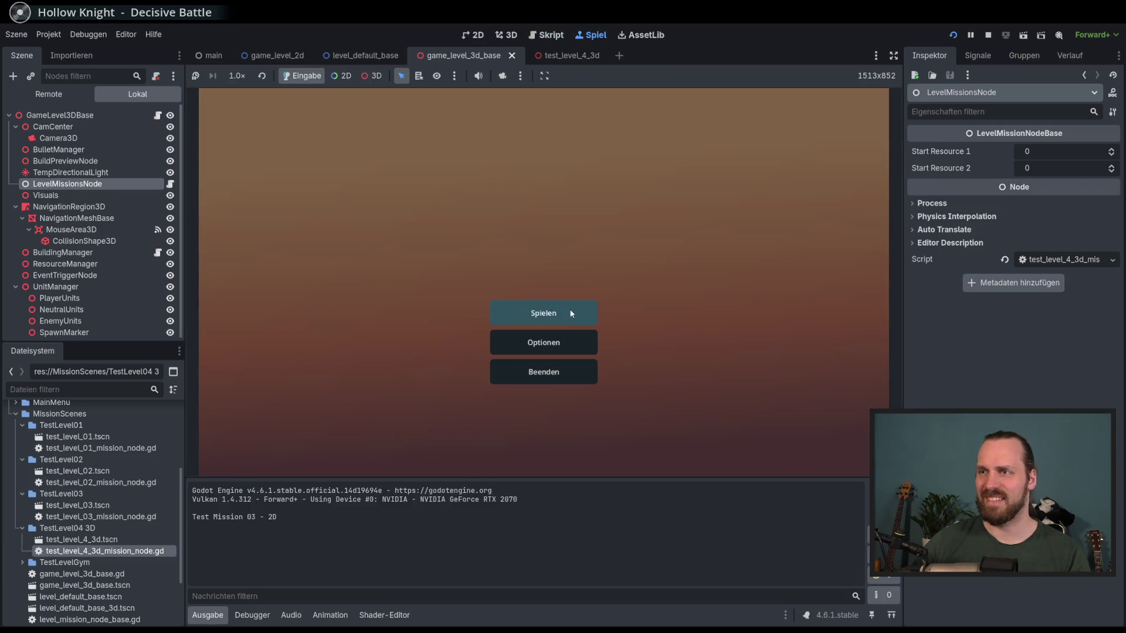
left_click(572, 314)
left_click(375, 242)
left_click(640, 422)
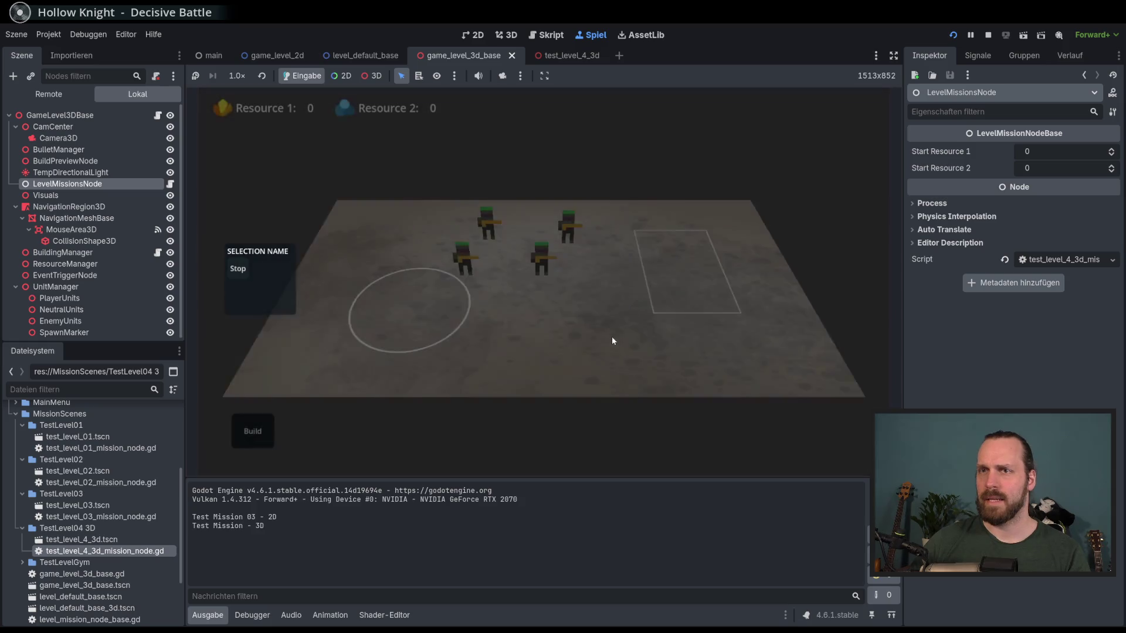
right_click(434, 326)
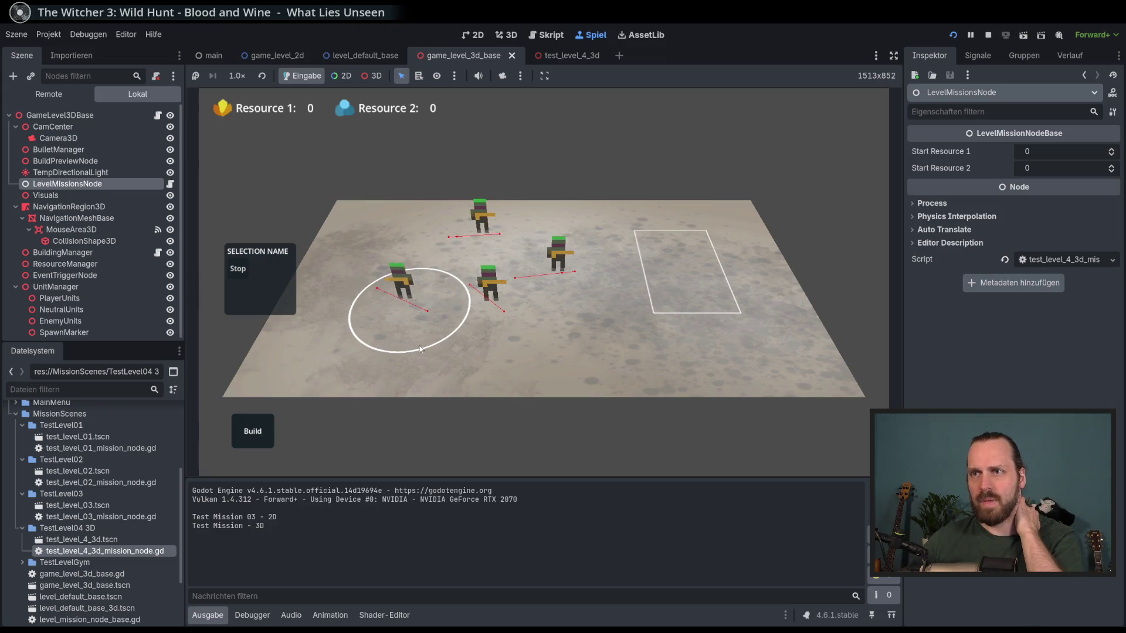
left_click(262, 430)
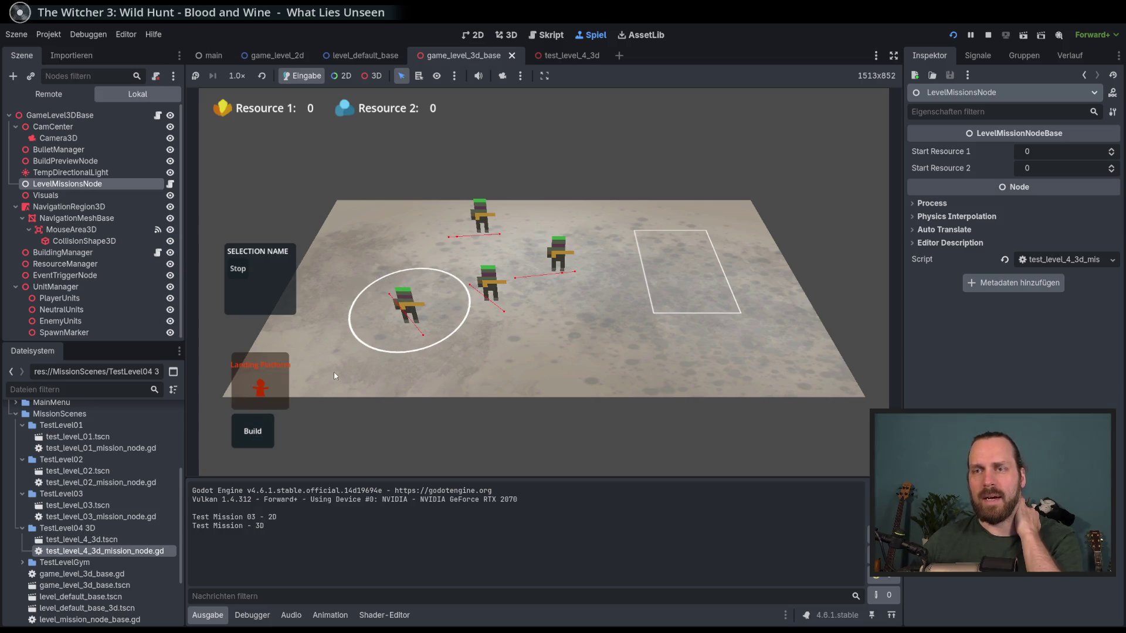
left_click(362, 377)
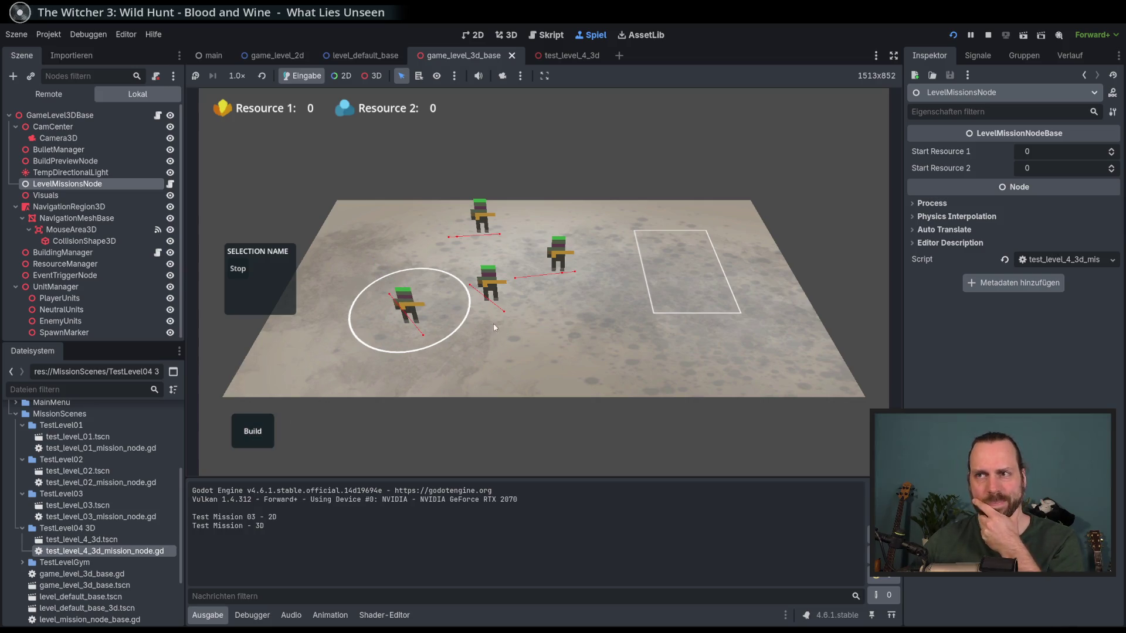
key("F8")
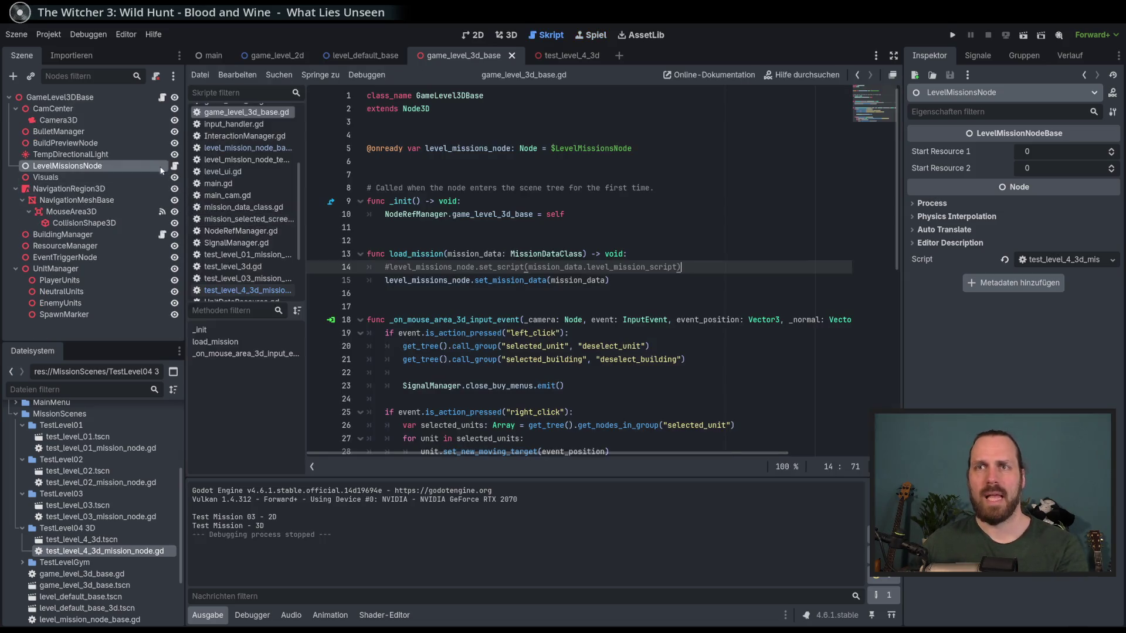
- Set Start Resource 1 to 100 and Start Resource 2 to 60, then run
left_click(1032, 151)
type("100")
key("Tab")
type("6")
key("F5")
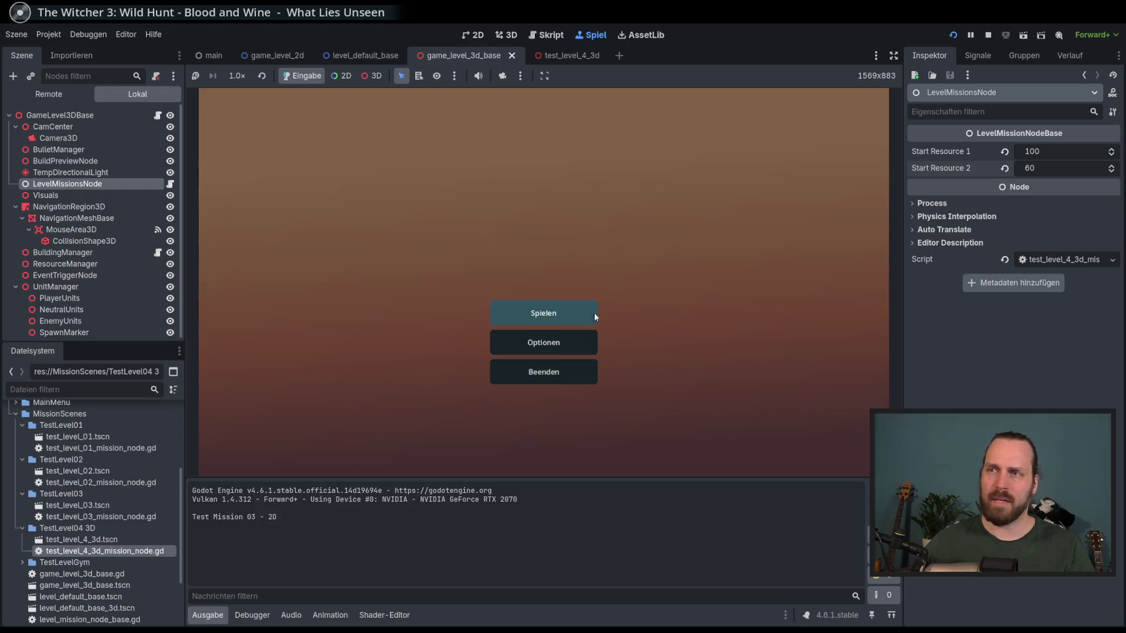
- Start Test Mission - 3D, move the four soldiers around, and open the build options
left_click(593, 311)
left_click(406, 251)
left_click(633, 422)
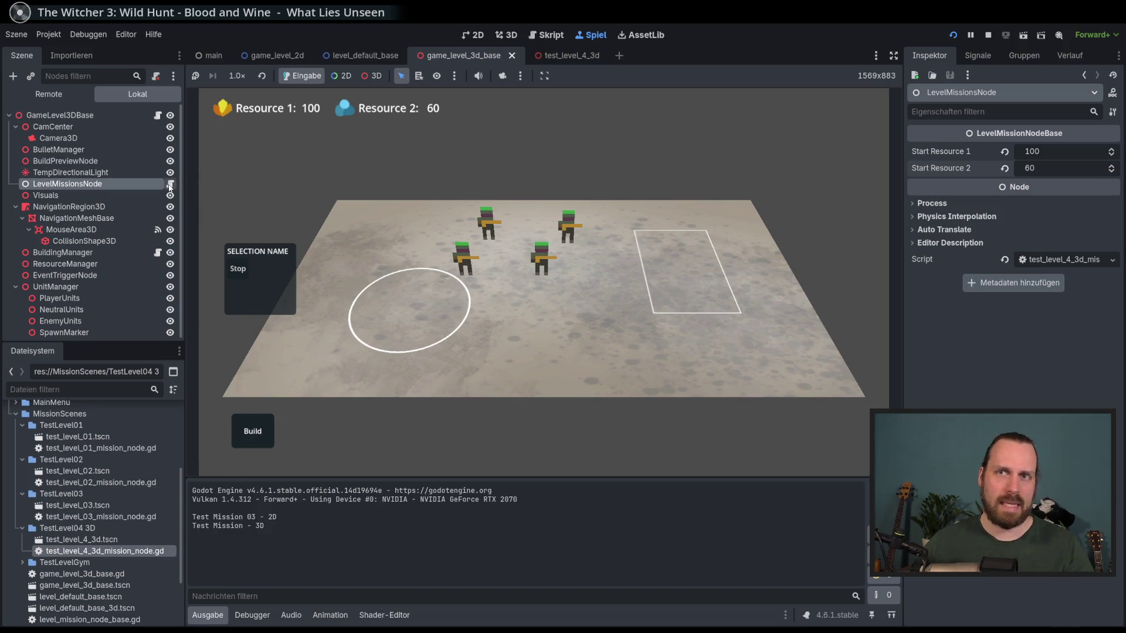
right_click(413, 302)
right_click(460, 326)
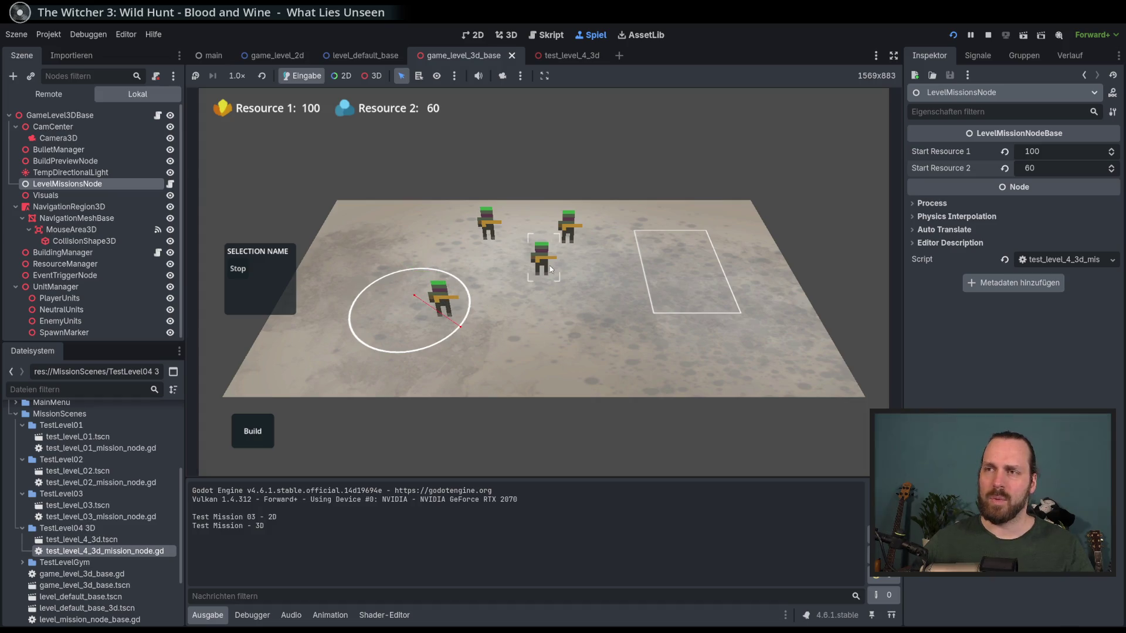
right_click(563, 329)
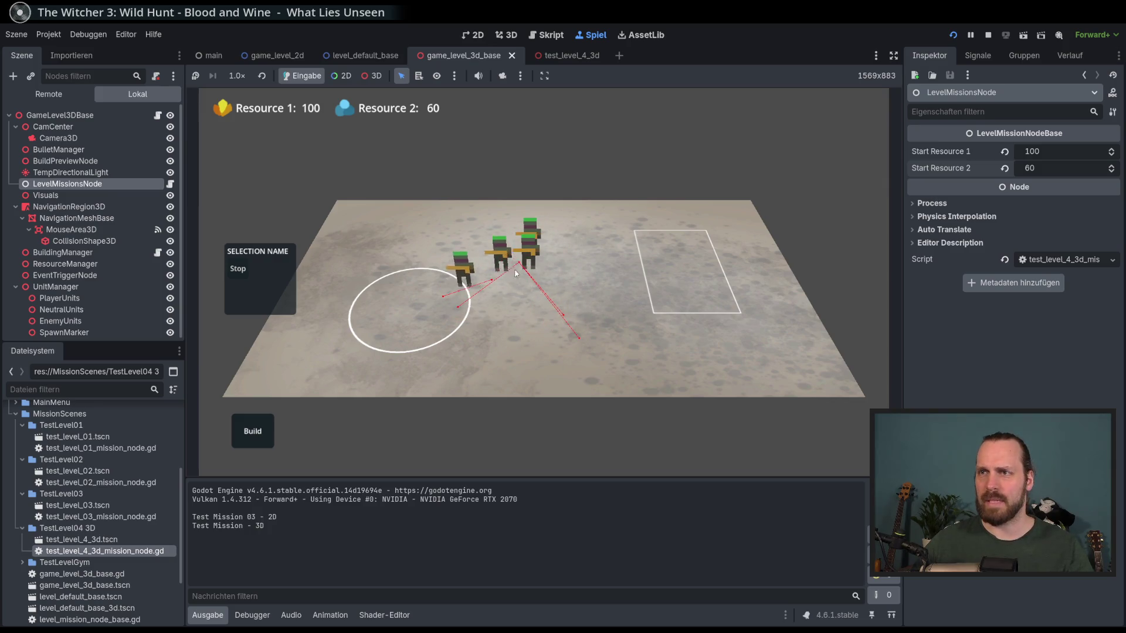
right_click(595, 244)
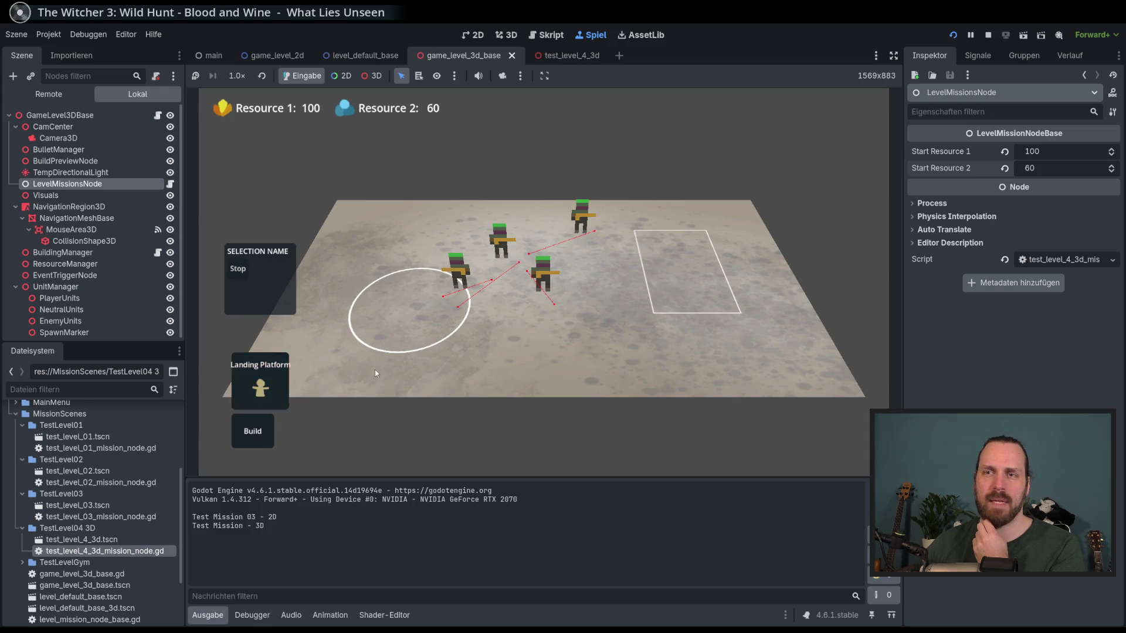
left_click(272, 381)
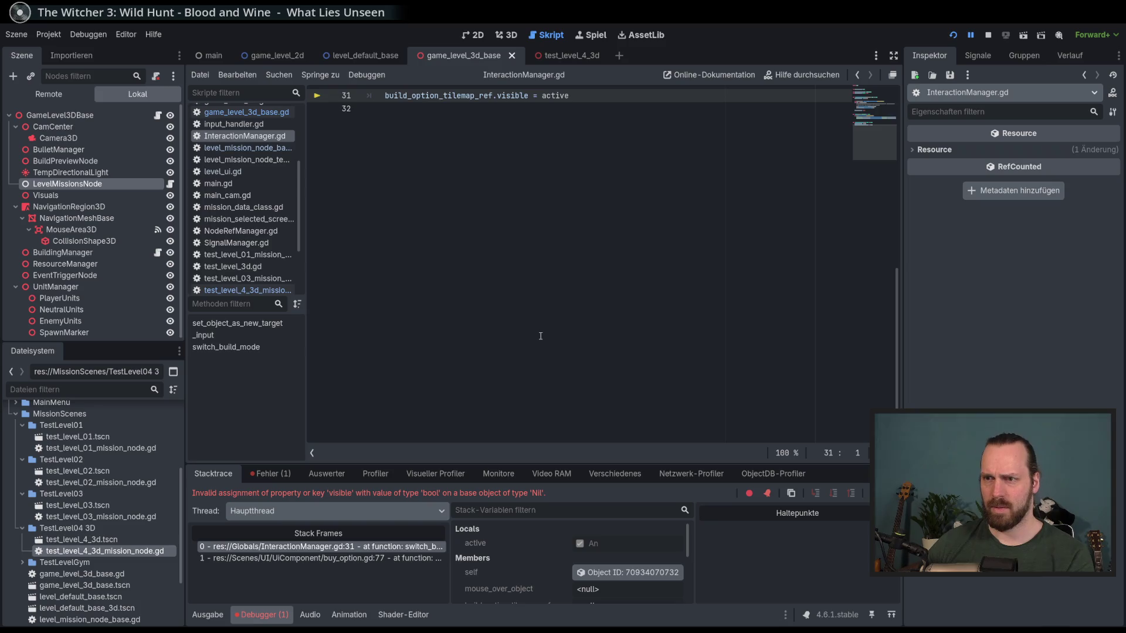
- End the debug session on the InteractionManager.gd error and return to the level's 3D view
scroll(540, 336, "up", 3)
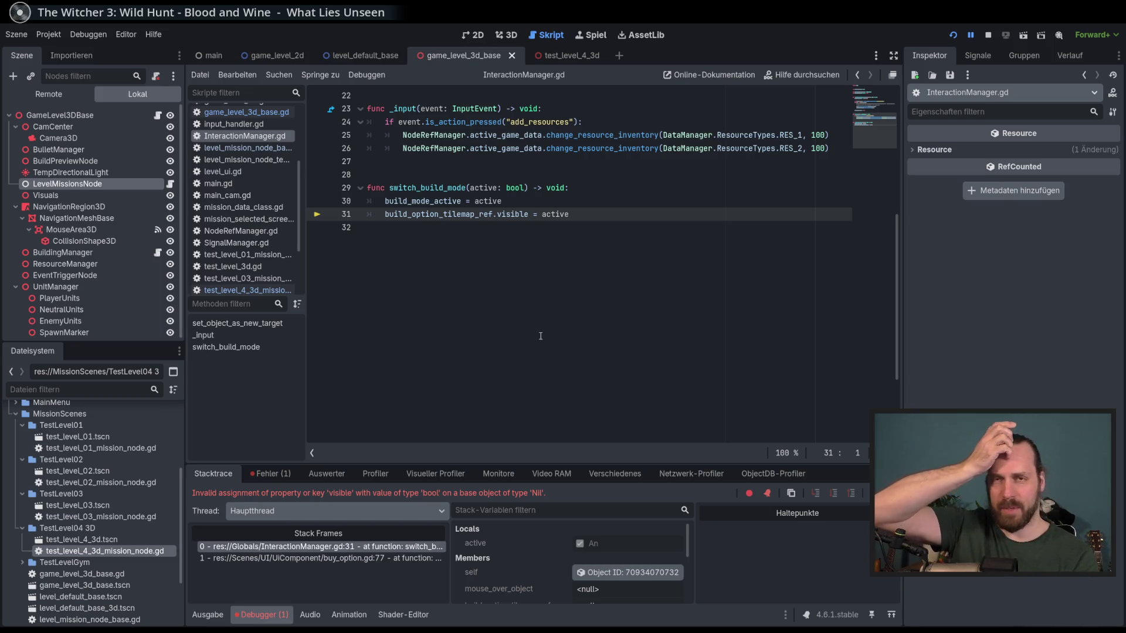
key("F8")
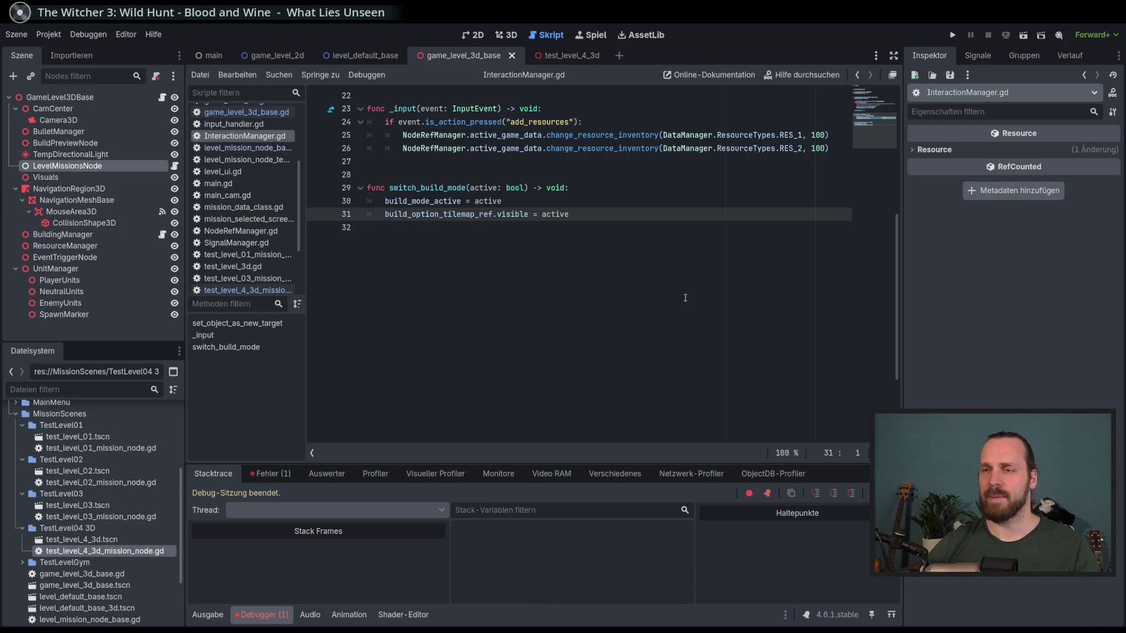
left_click(506, 35)
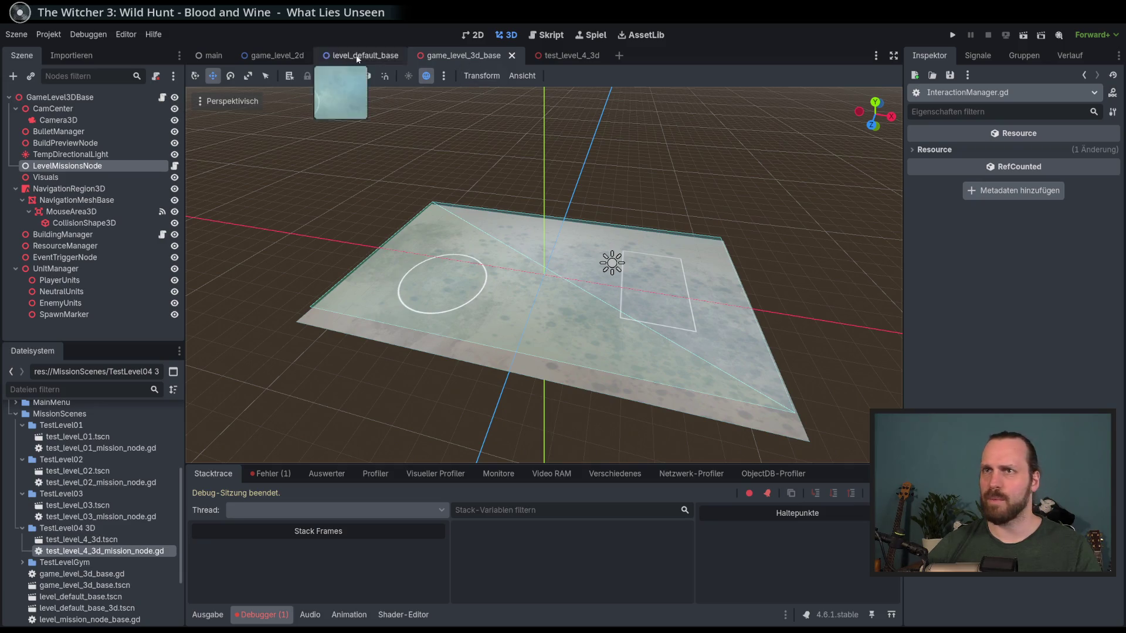
- Remove the script from LevelMissionsNode in test_level_4_3d and save the scene
left_click(561, 54)
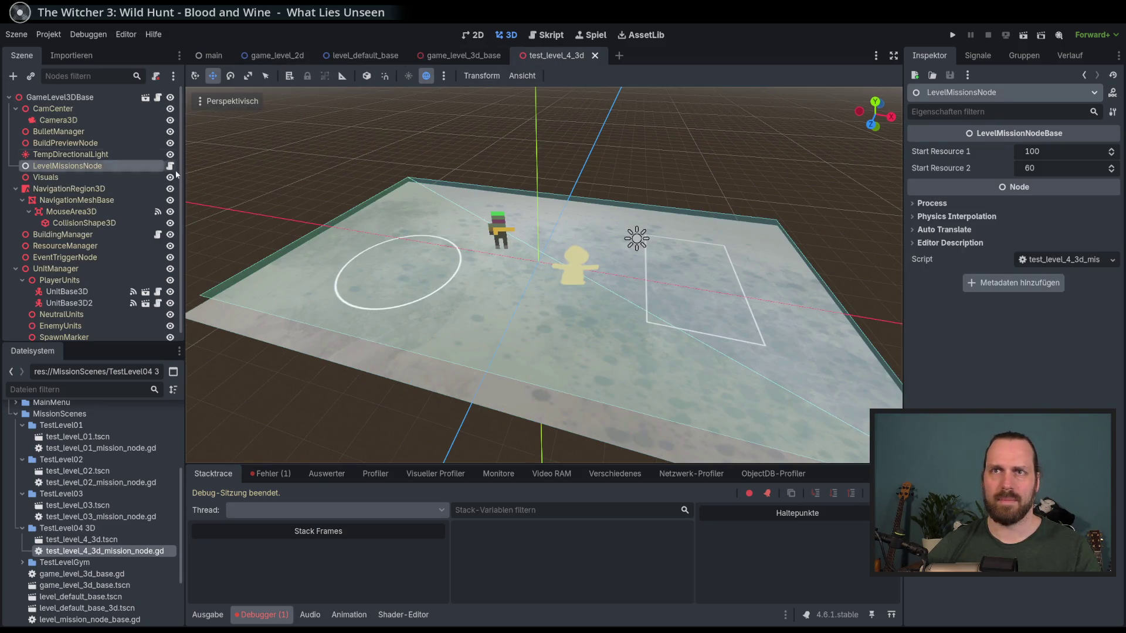
left_click(155, 75)
key("ctrl+s")
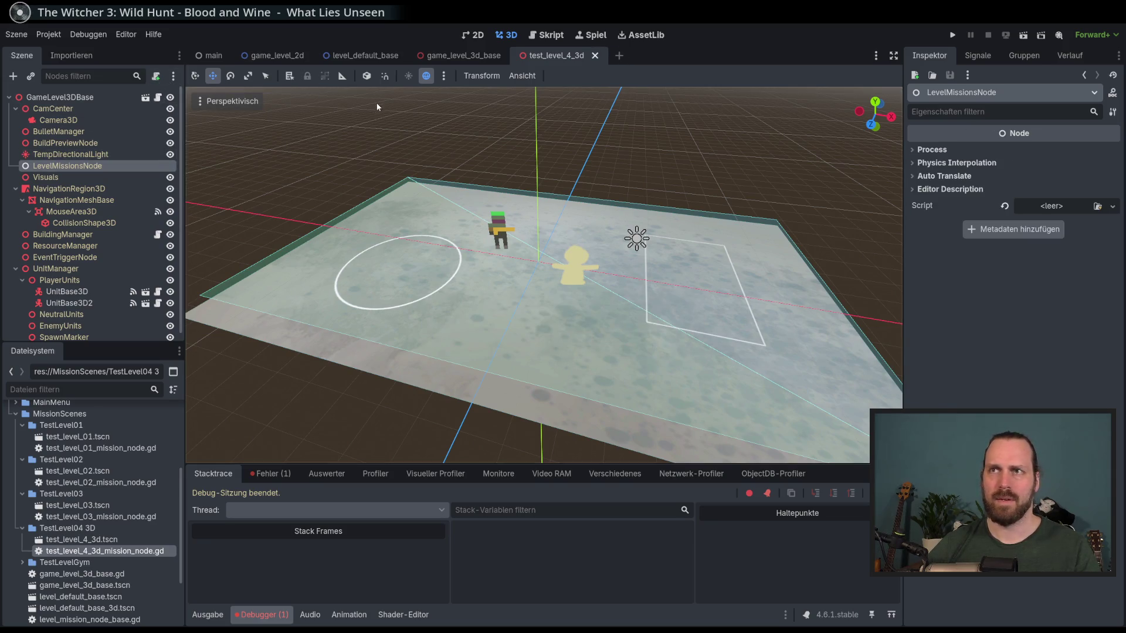
- Add a 'TODO Script wird nicht geladen!' comment above load_mission's set_script line
left_click(546, 34)
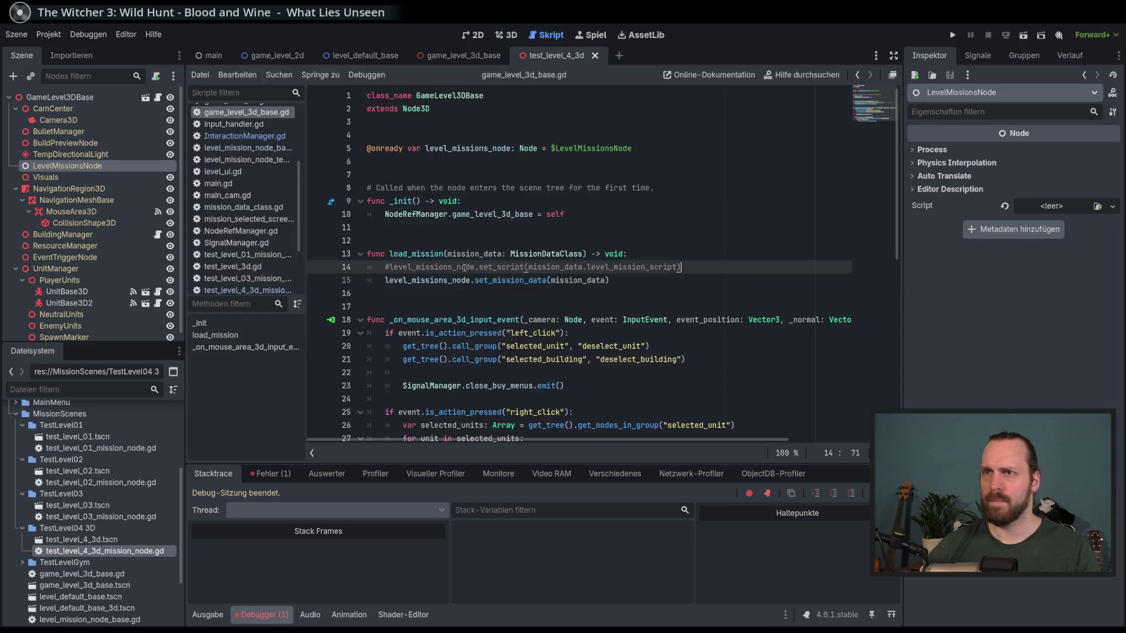
left_click(661, 256)
key("Return")
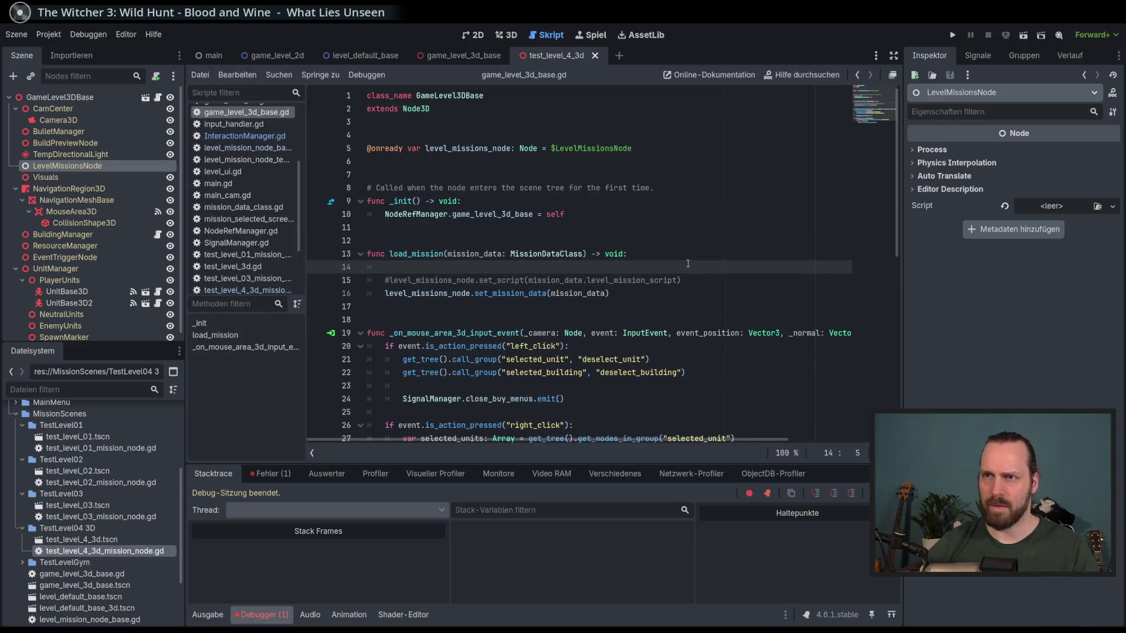
type("#TODO ")
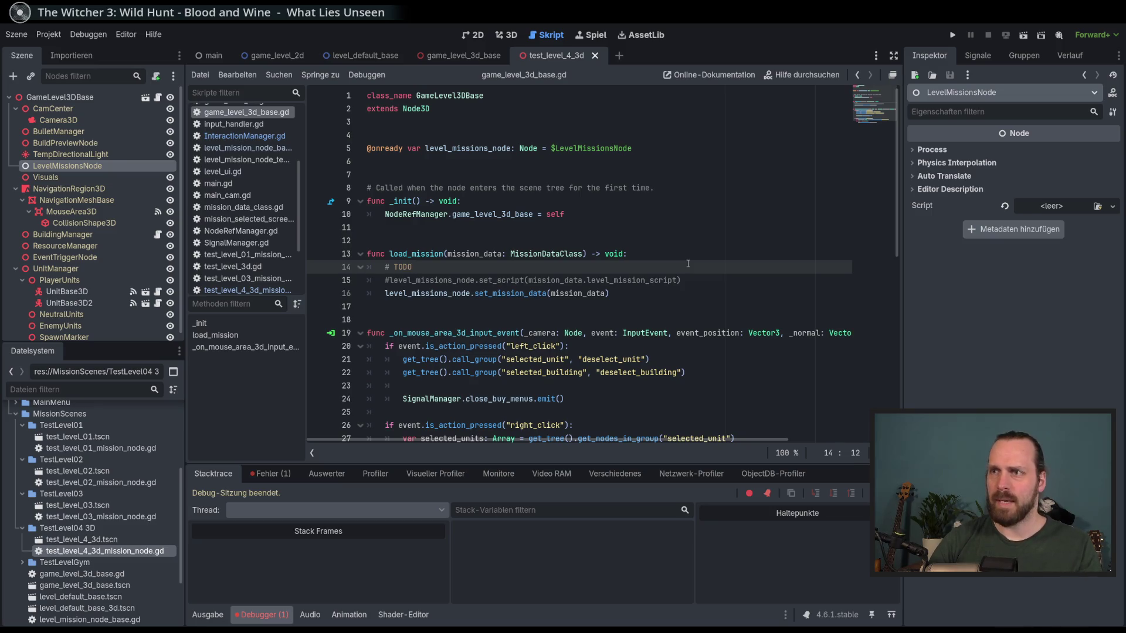
type("Script")
key("BackSpace")
key("BackSpace")
key("BackSpace")
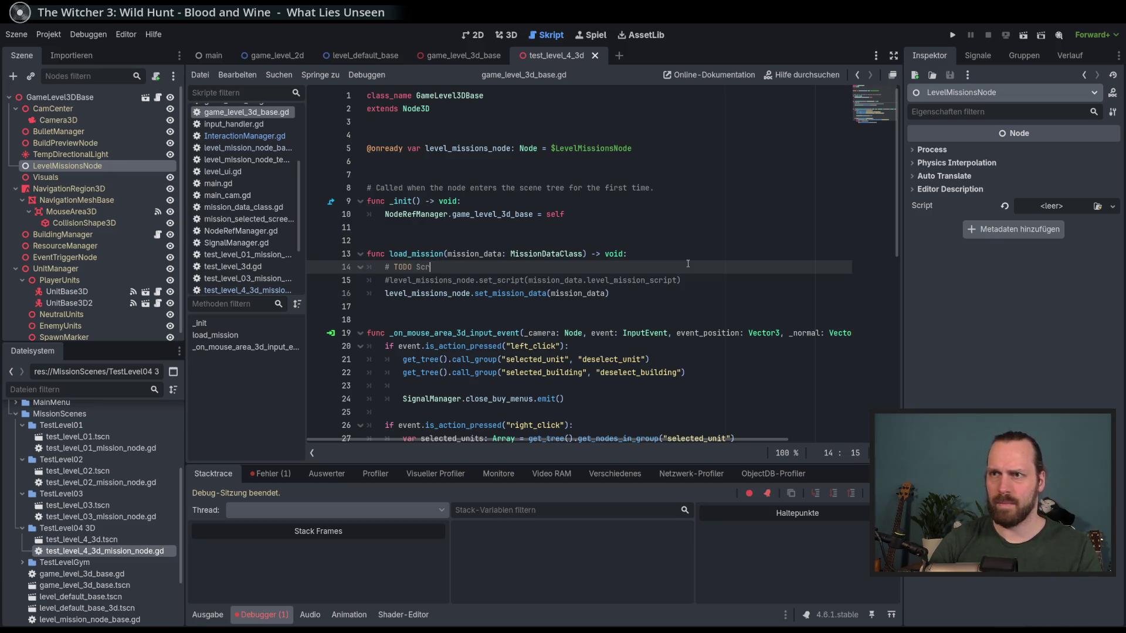
type("ipt wird ")
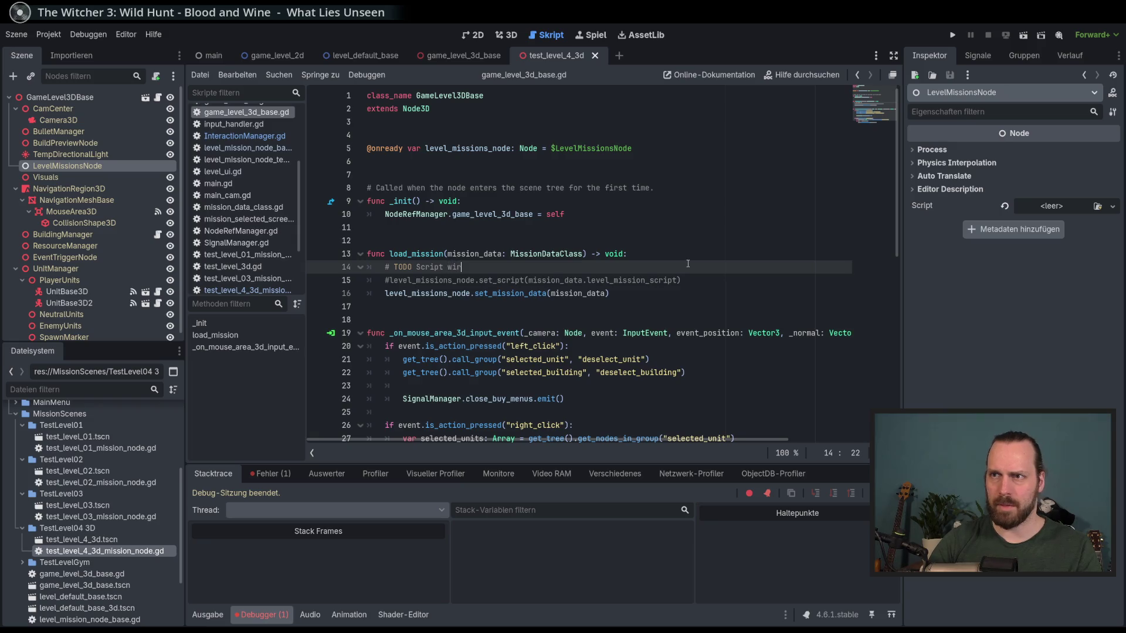
type("nciht")
key("BackSpace")
key("BackSpace")
key("BackSpace")
type("icht richti ge")
key("BackSpace")
key("BackSpace")
key("BackSpace")
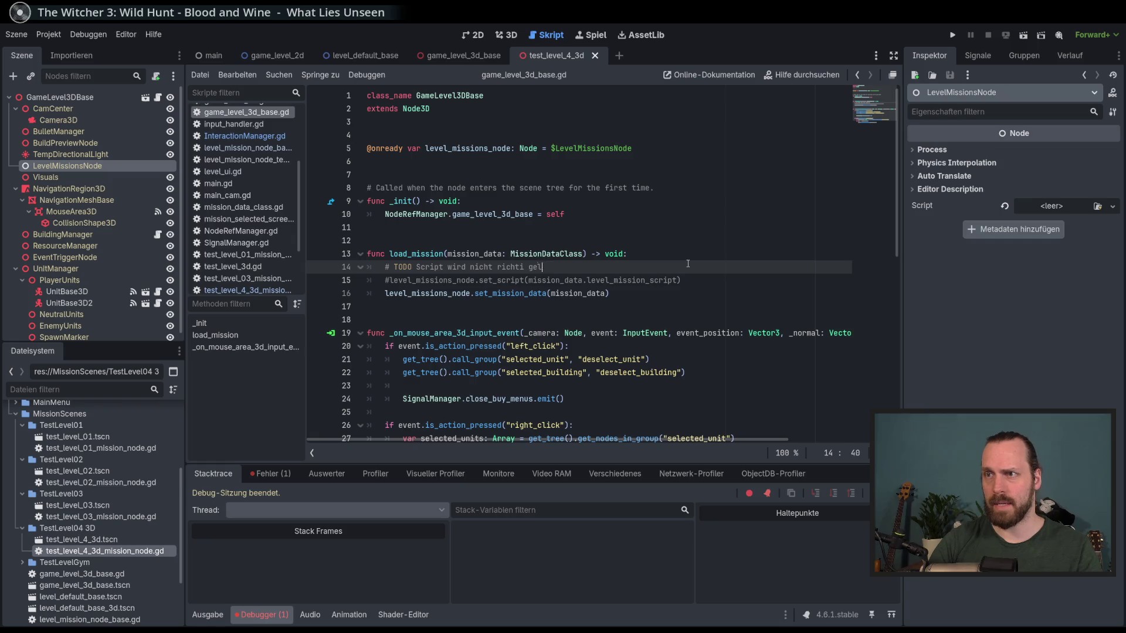
key("BackSpace")
key("BackSpace")
key("BackSpace")
type("geladen!")
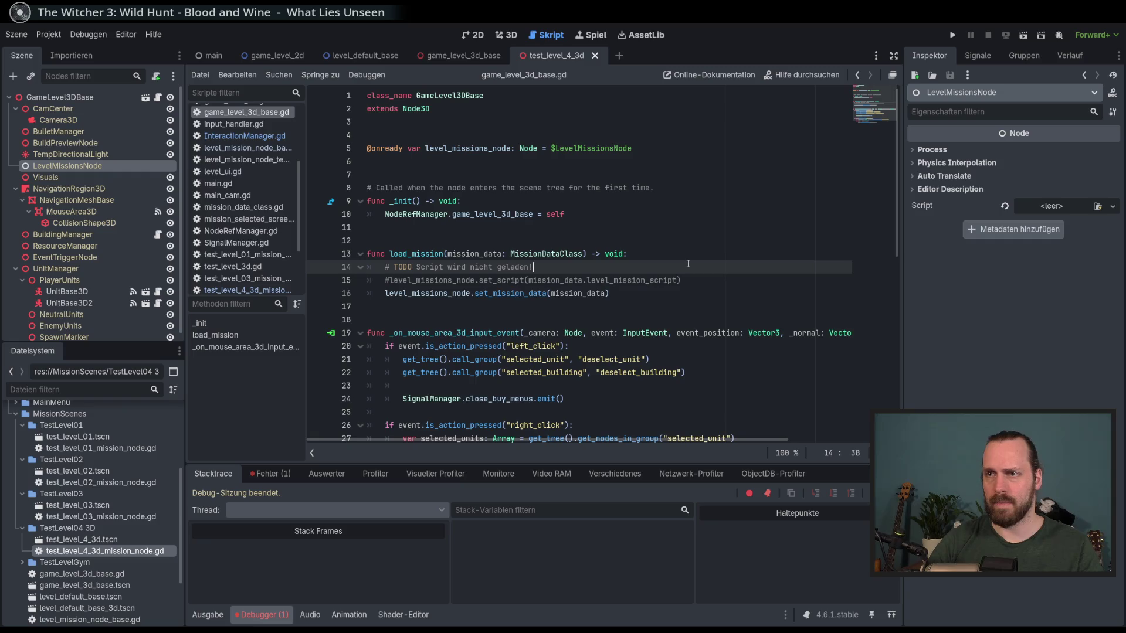
- Review the close_buy_menus call and the set_new_moving_target loop on lines 24–29
scroll(582, 304, "down", 2)
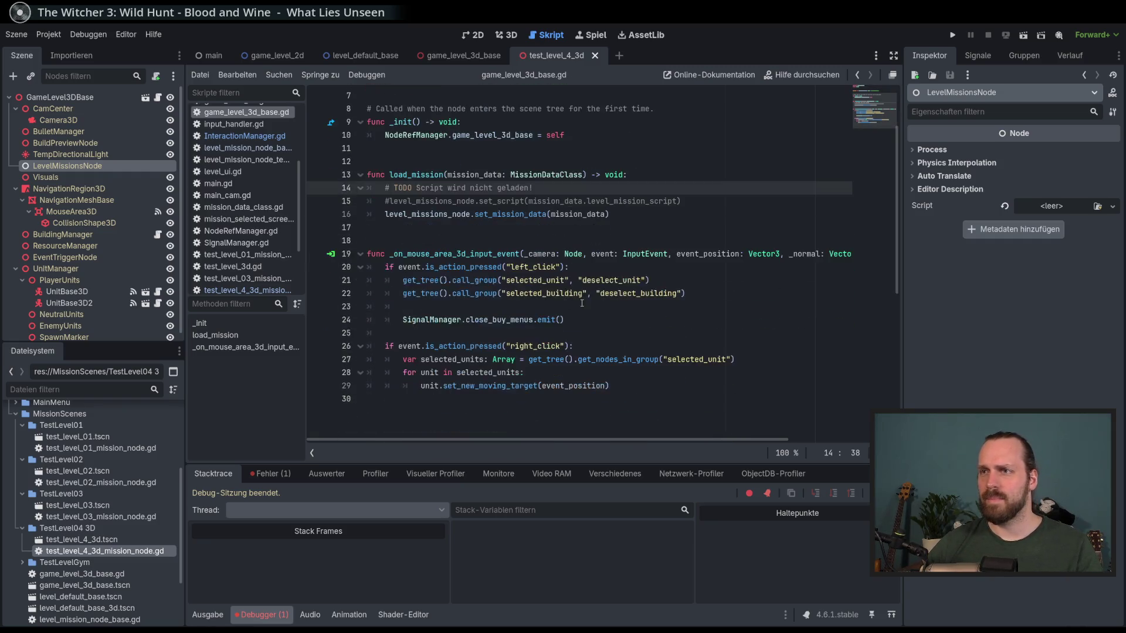
scroll(597, 295, "up", 2)
scroll(597, 294, "down", 3)
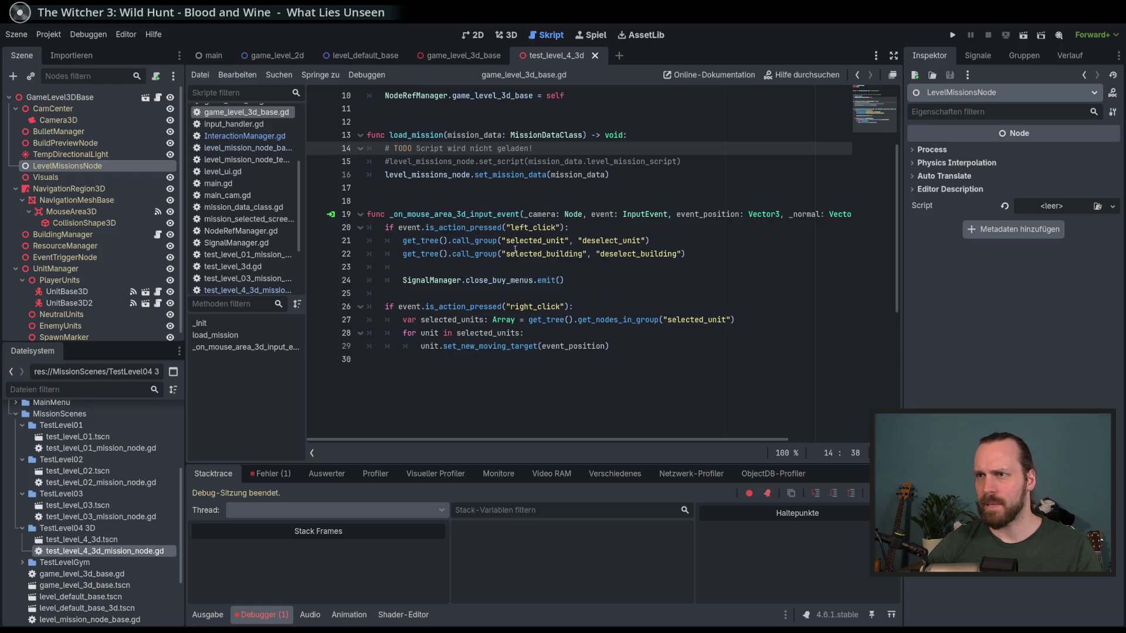
left_click(585, 281)
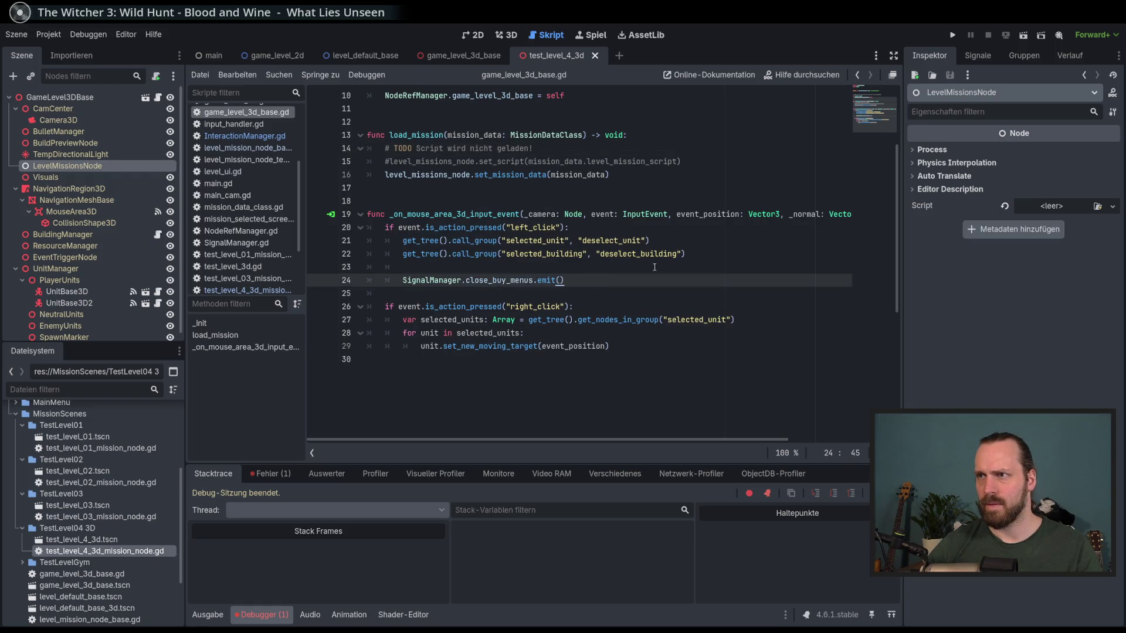
left_click(647, 338)
left_click(657, 345)
left_click(663, 338)
left_click(671, 345)
left_click(421, 333)
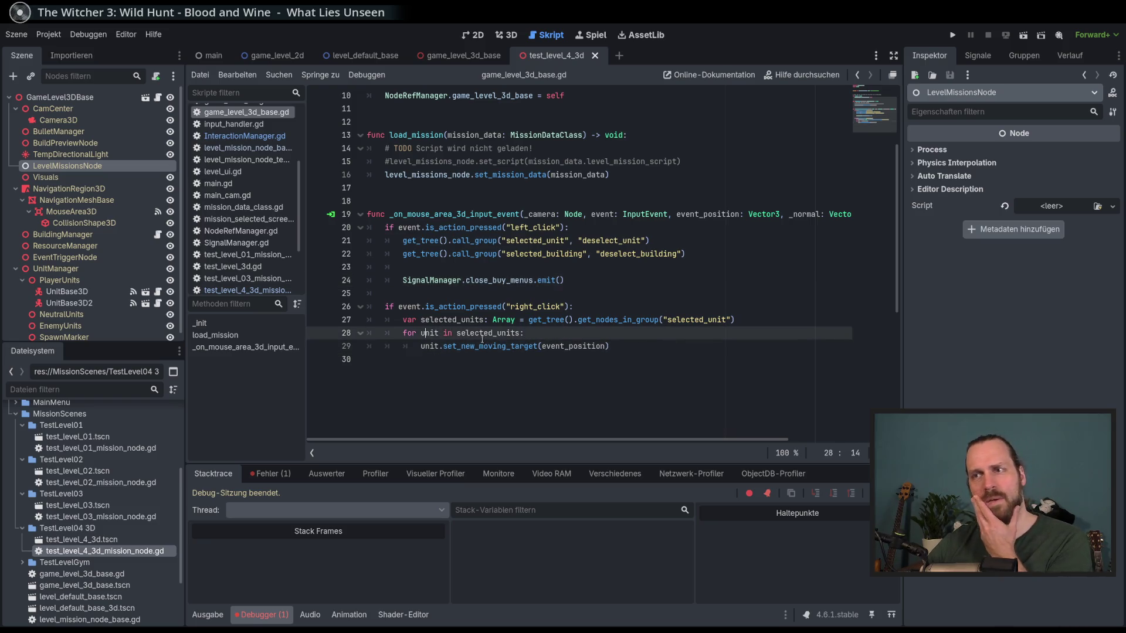
left_click(648, 346)
left_click(647, 333)
left_click(647, 346)
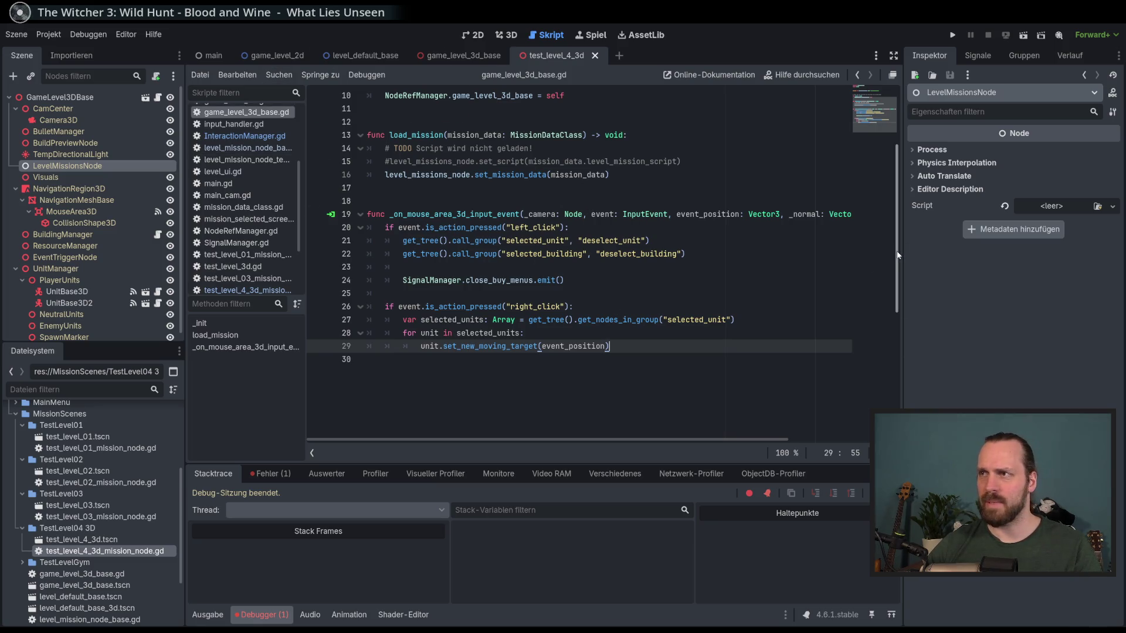
scroll(610, 235, "up", 3)
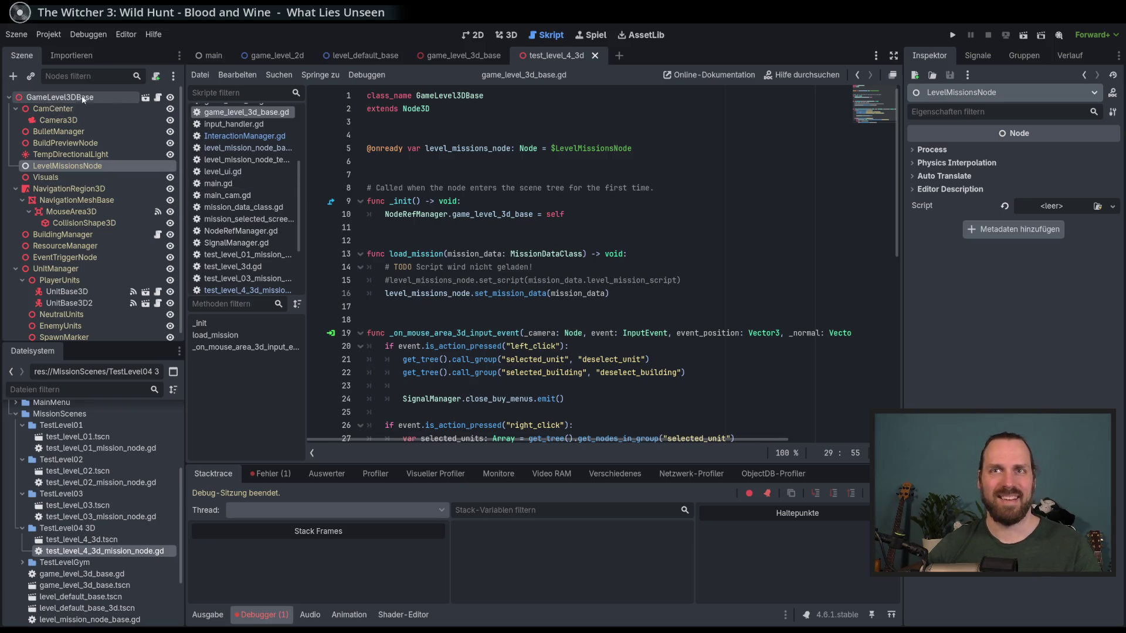
- Switch to game_level_3d_base in the 2D workspace and browse the FileSystem's Test 3D folder
left_click(469, 54)
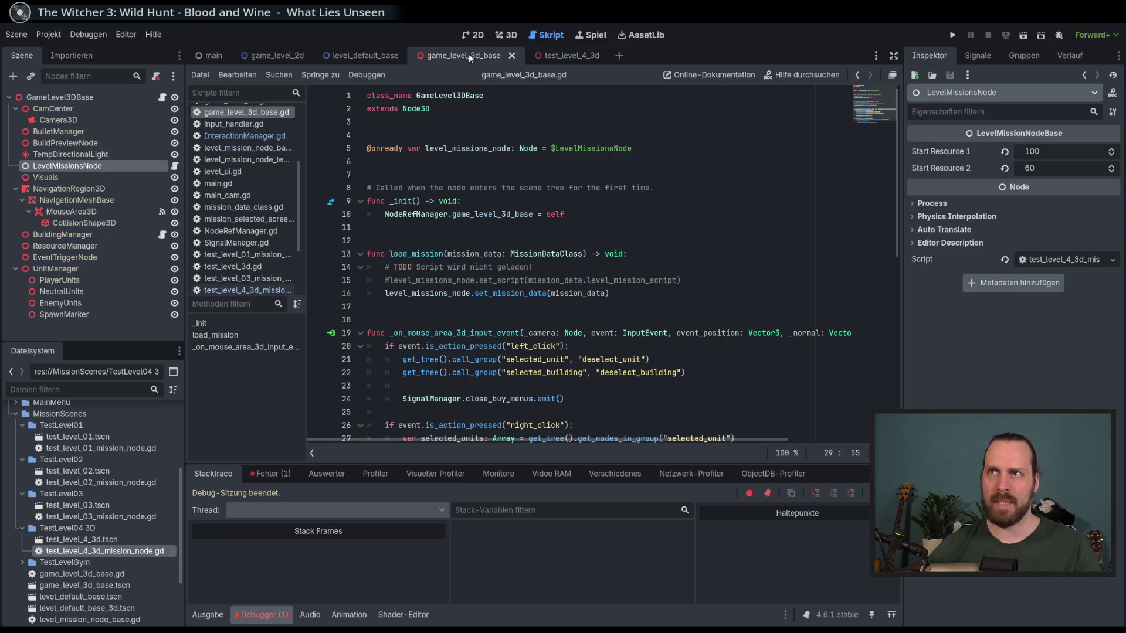
left_click(471, 36)
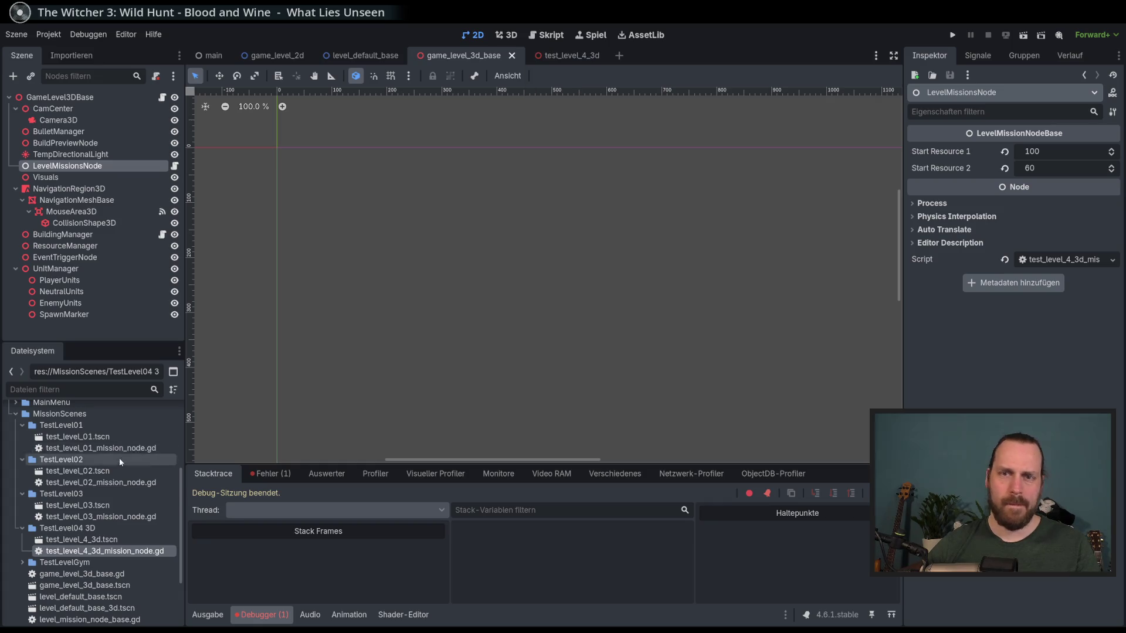
scroll(135, 504, "down", 3)
scroll(164, 563, "up", 2)
scroll(182, 571, "down", 2)
mouse_move(181, 572)
left_mouse_down()
mouse_move(184, 473)
mouse_move(181, 596)
left_mouse_up()
left_click(16, 592)
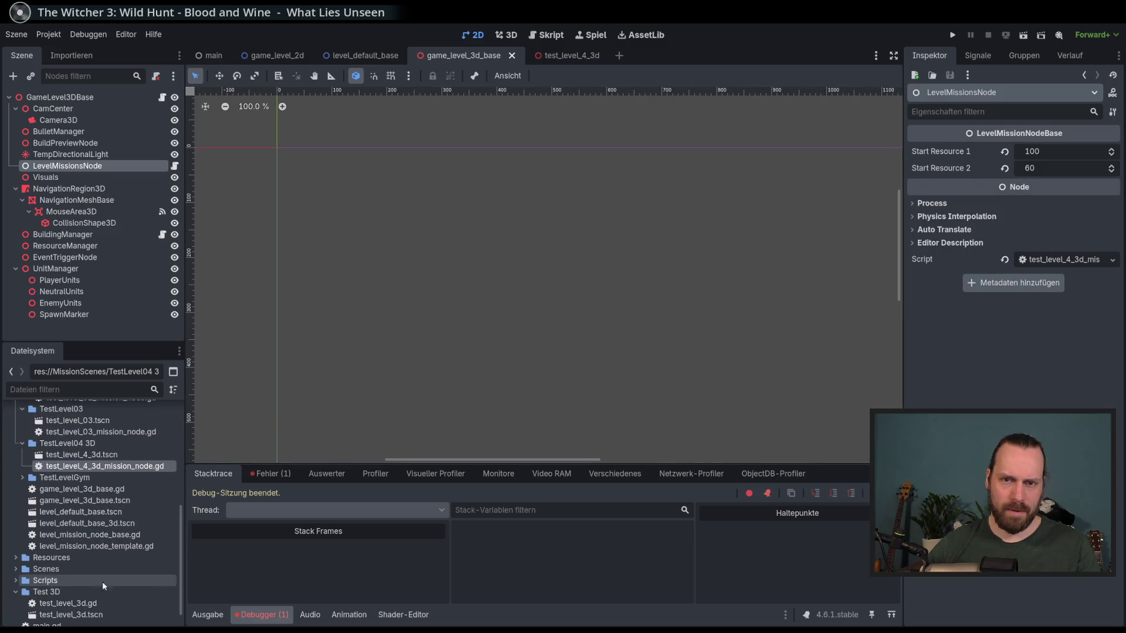
scroll(69, 589, "down", 1)
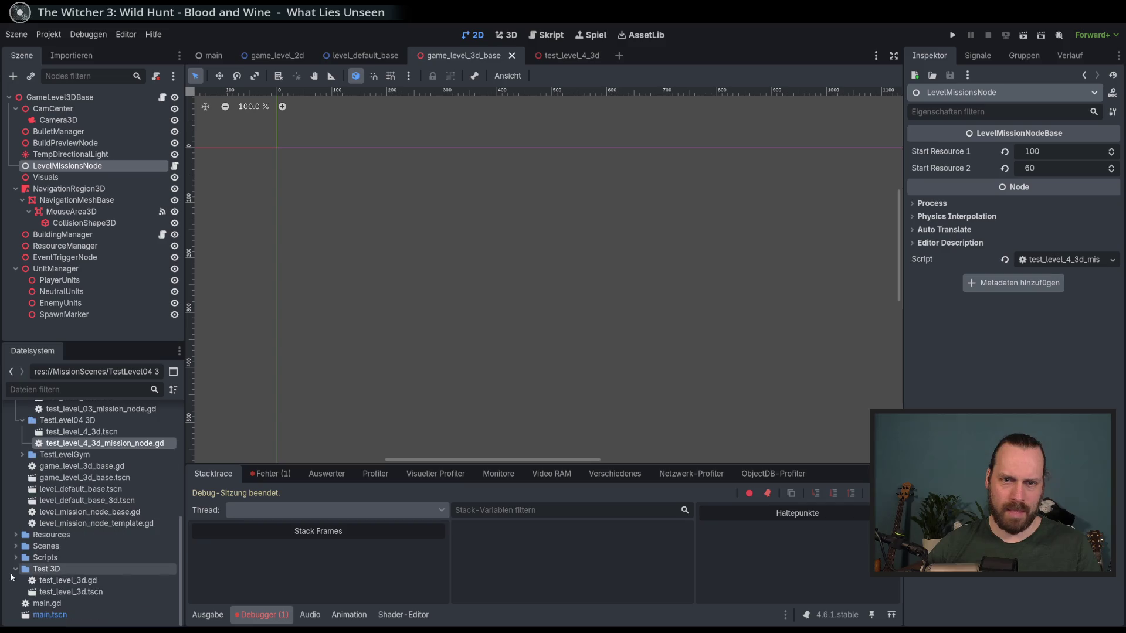
double_click(53, 569)
scroll(128, 527, "up", 2)
scroll(123, 499, "down", 4)
- Filter files for 'unit_base', open unit_base_3d, zoom in, and select UnitBase3D
left_click(108, 389)
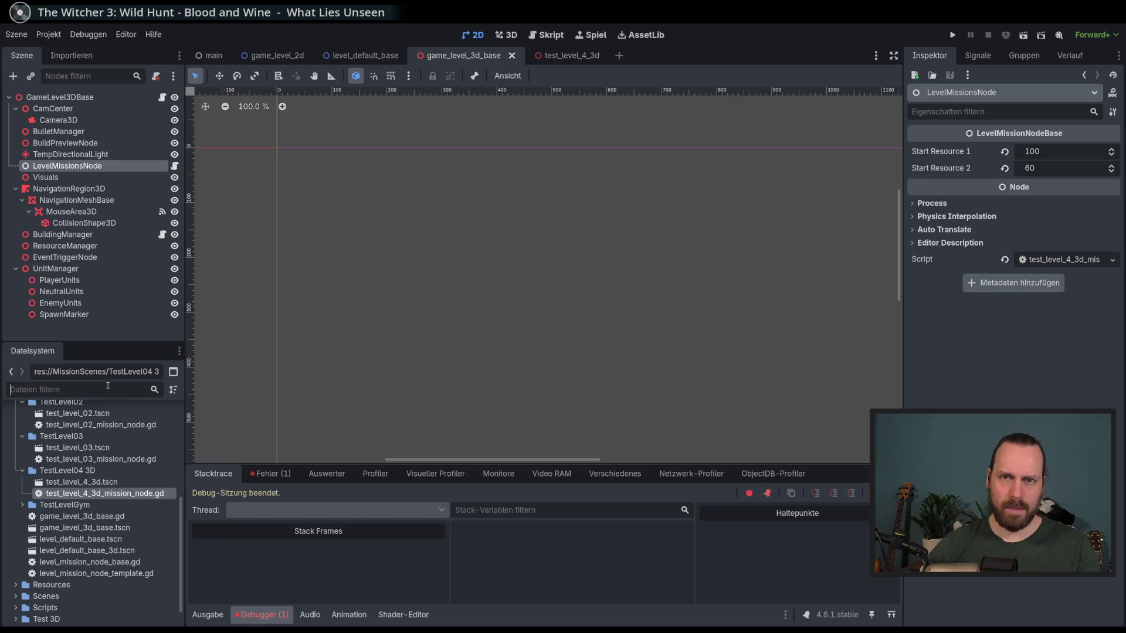
type("unit_base")
double_click(93, 492)
left_click_drag(483, 209, 533, 187)
scroll(533, 188, "up", 3)
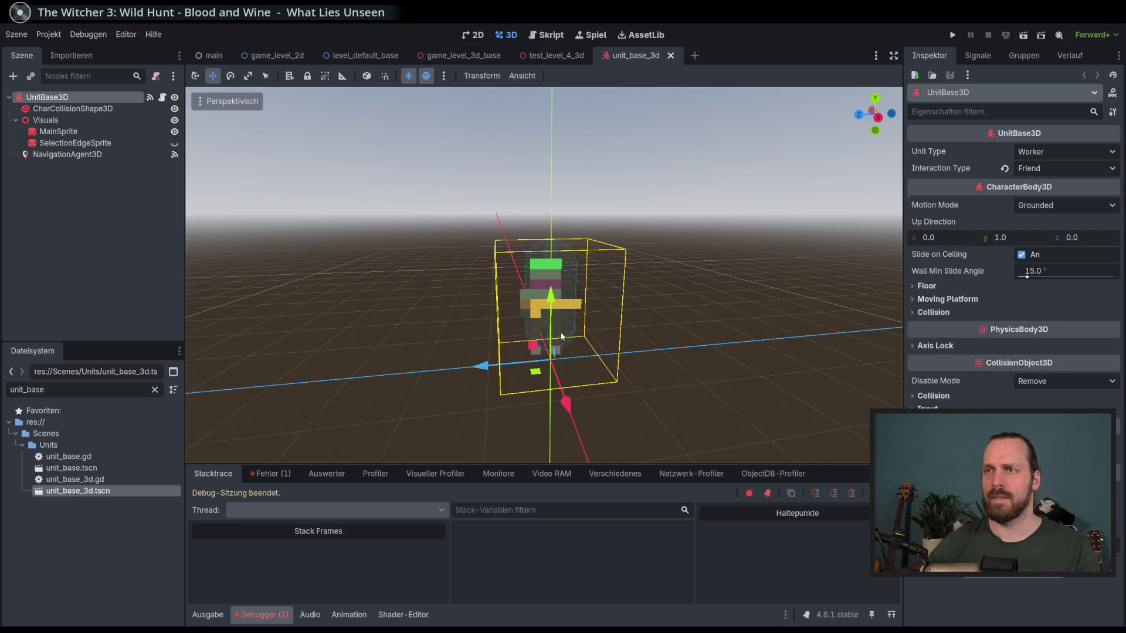
scroll(561, 329, "up", 3)
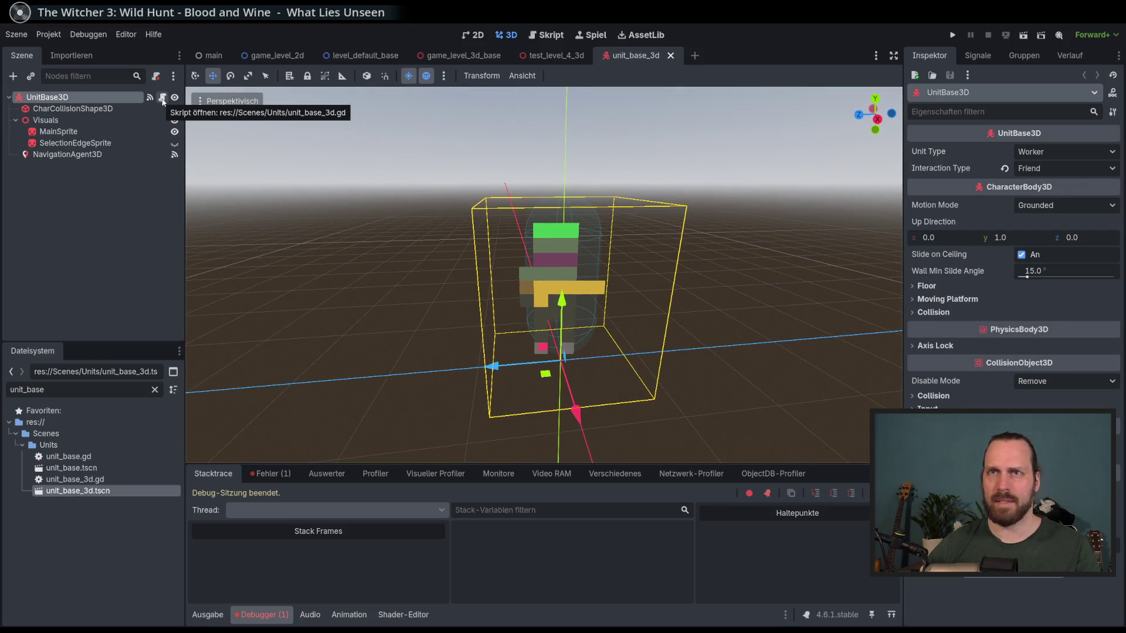
left_click(111, 109)
- Add a Sprite3D child node under UnitBase3D
left_click(123, 97)
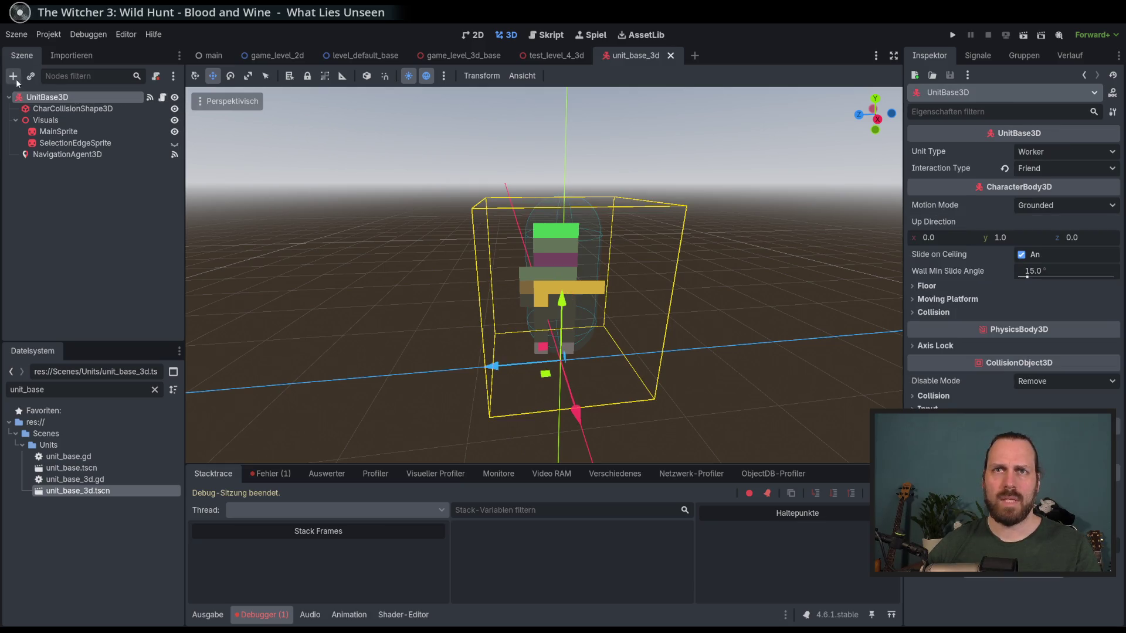
left_click(13, 76)
type("sprite")
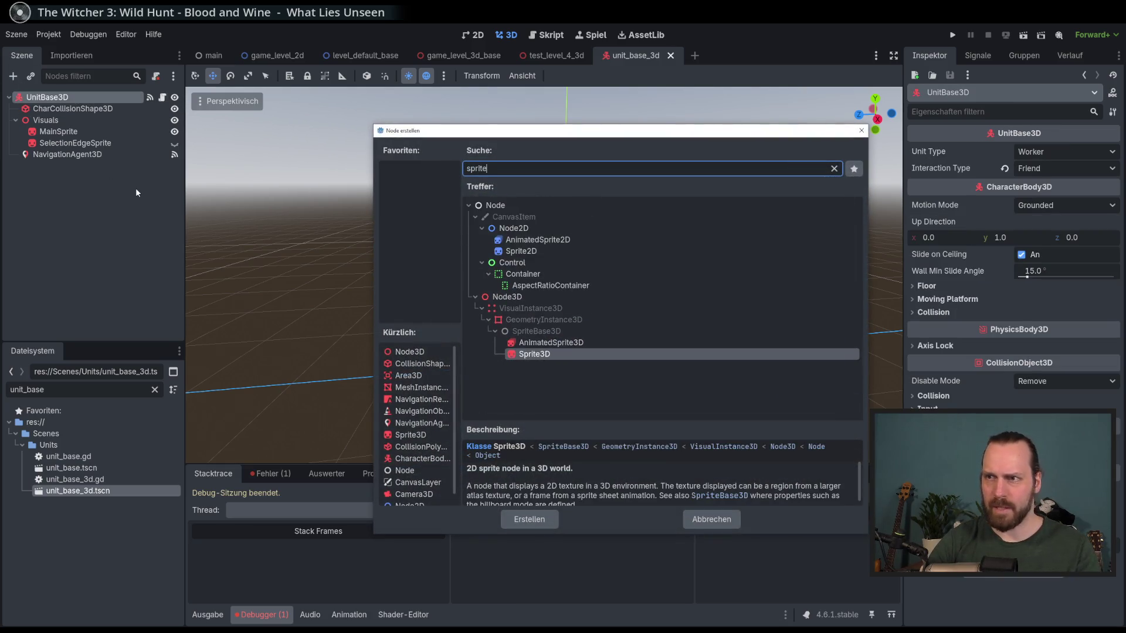
key("Return")
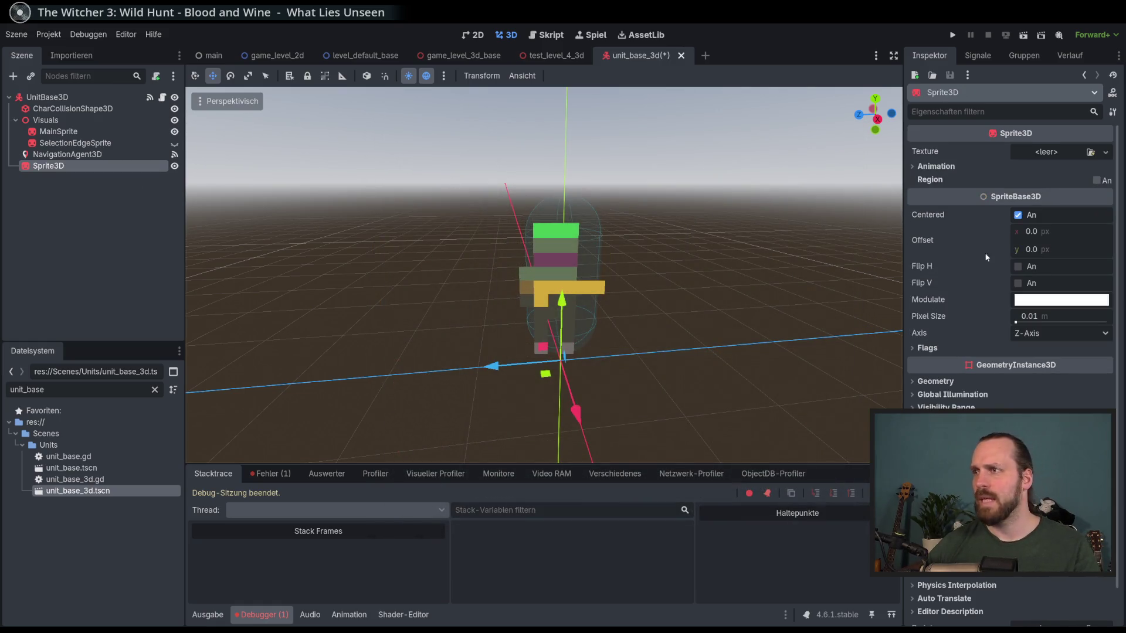
- Give the Sprite3D a new MeshTexture whose mesh is a new PlaneMesh
left_click(1096, 156)
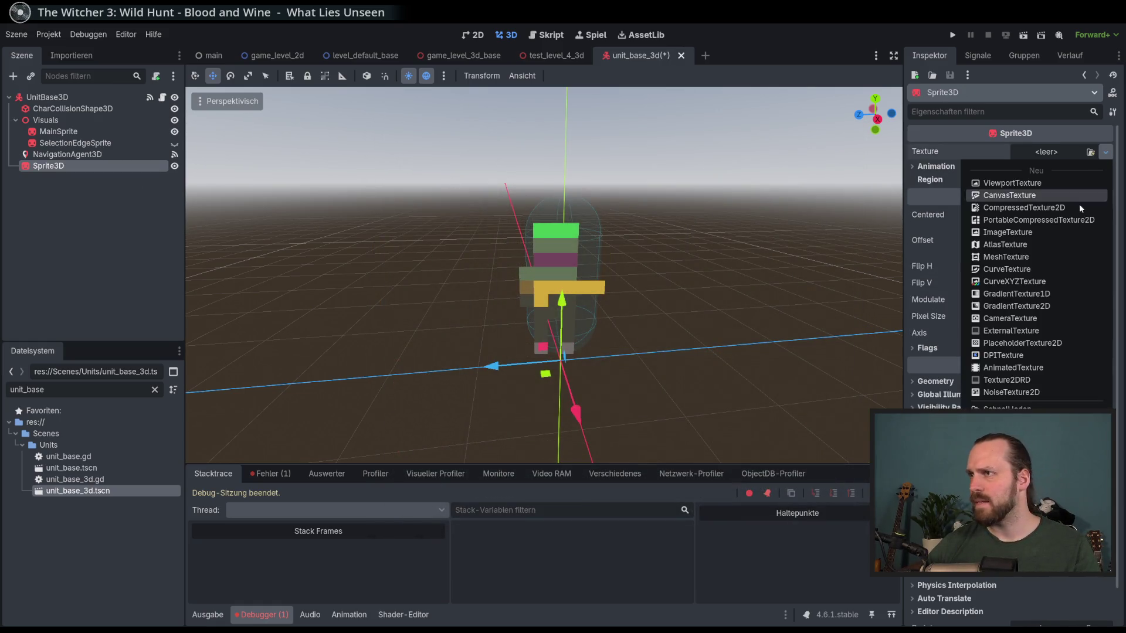
left_click(775, 37)
left_click(1105, 152)
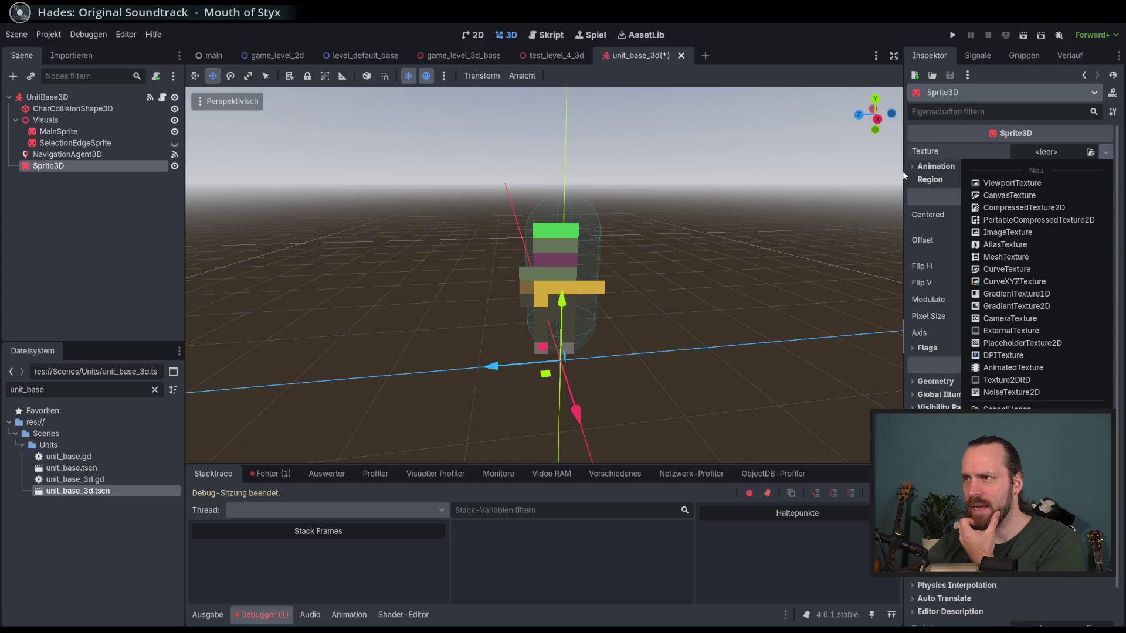
left_click(1004, 258)
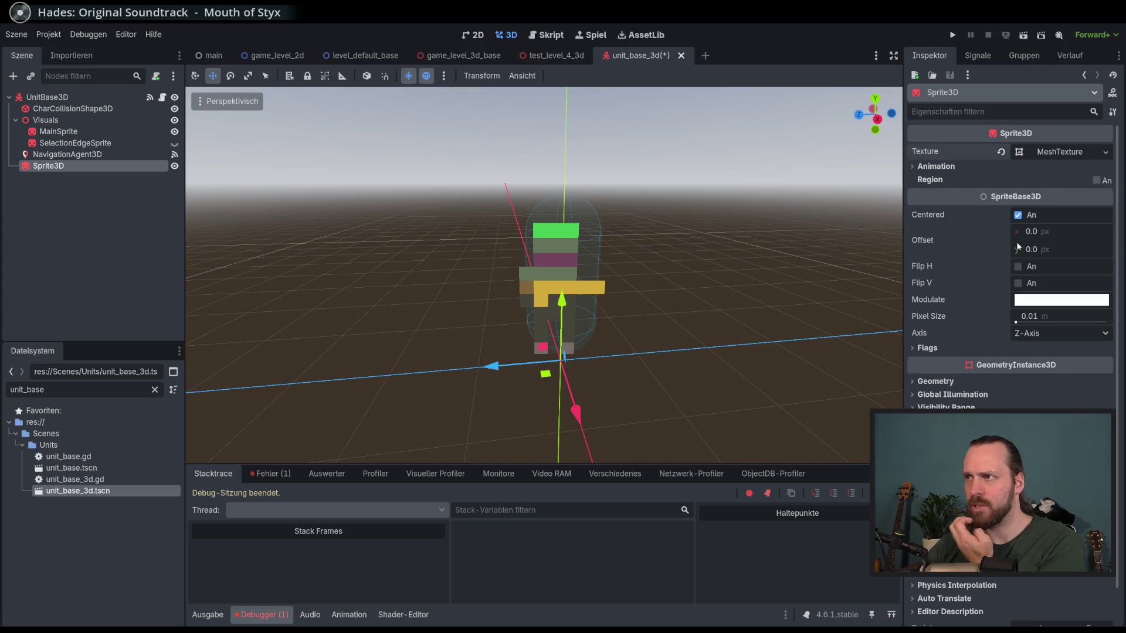
left_click(1050, 155)
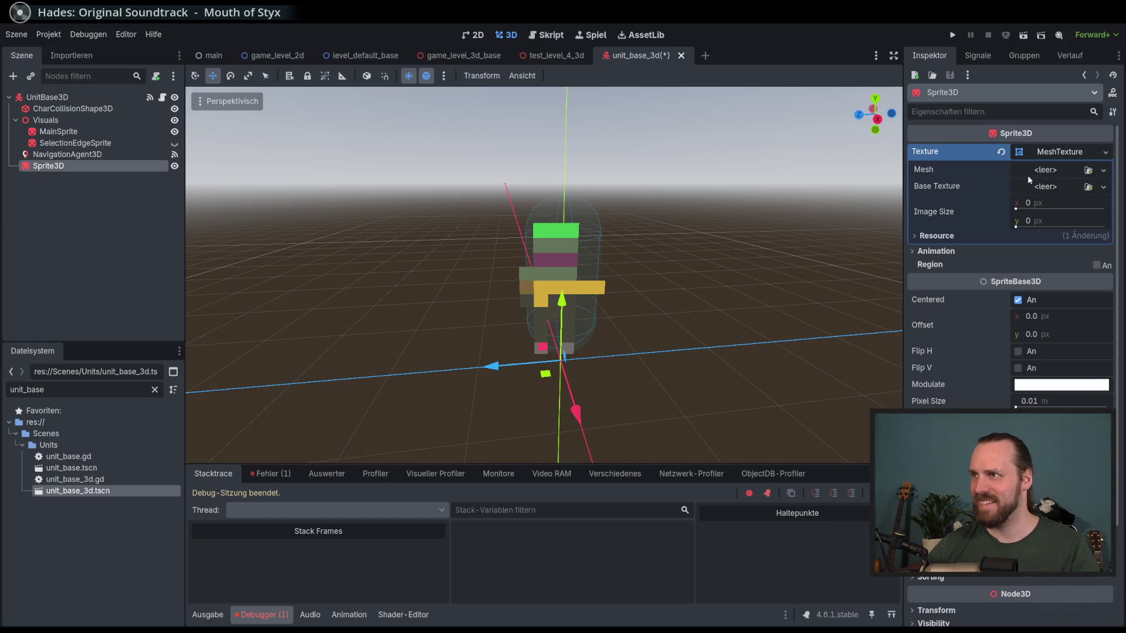
left_click(1103, 170)
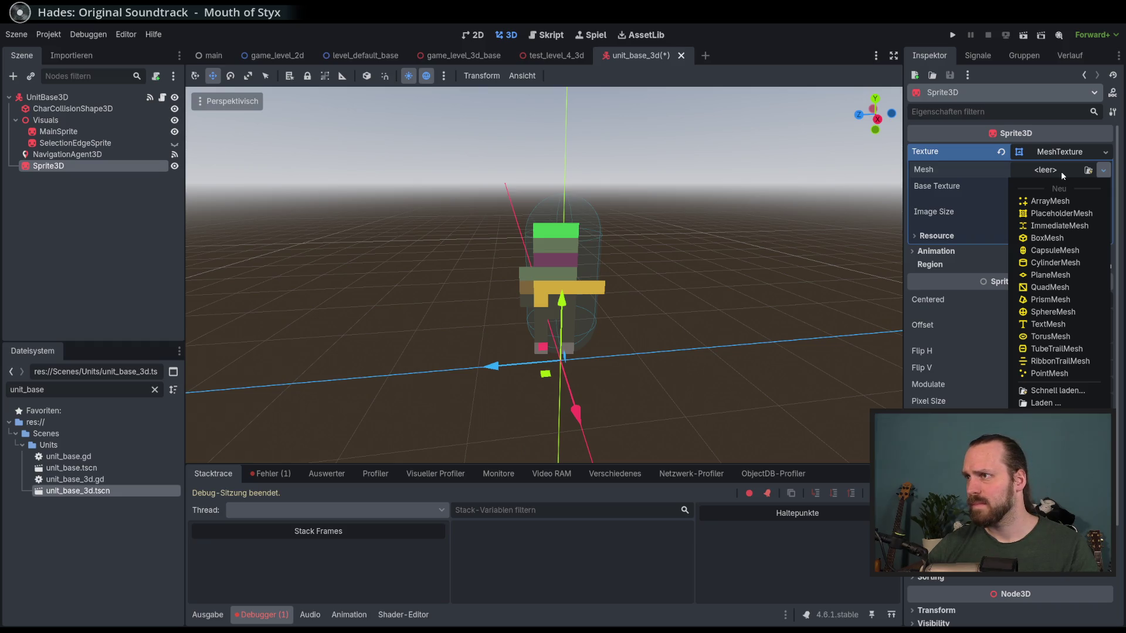
left_click(1046, 274)
- Focus the view on the sprite and adjust the MeshTexture's image size and texture options
mouse_move(631, 217)
left_mouse_down()
mouse_move(787, 203)
mouse_move(753, 207)
left_mouse_up()
scroll(738, 215, "down", 2)
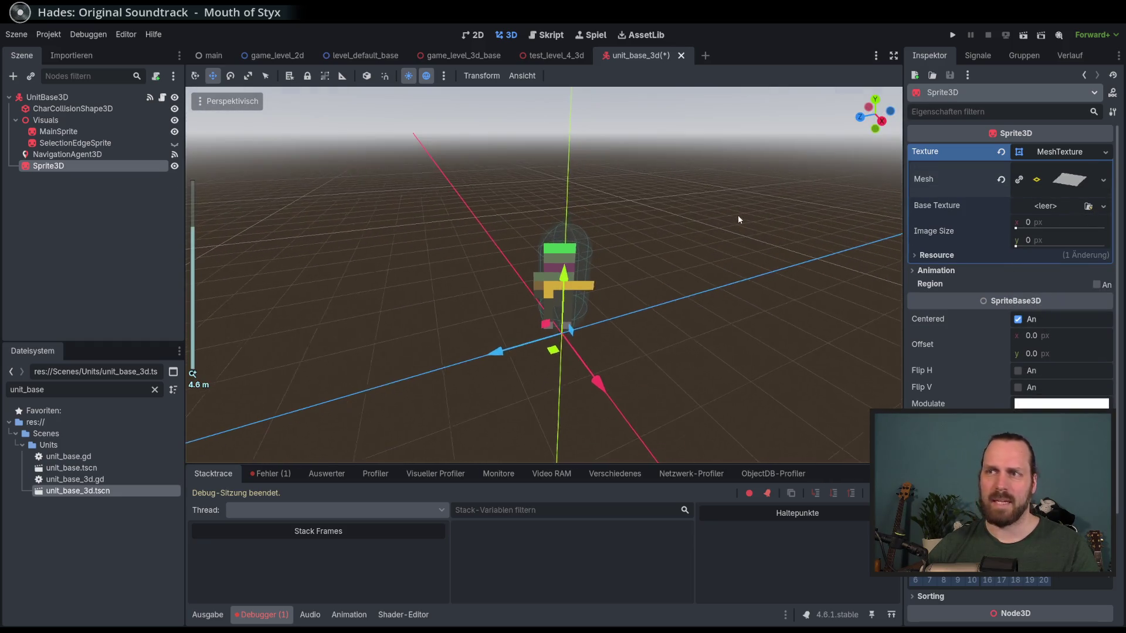
double_click(139, 168)
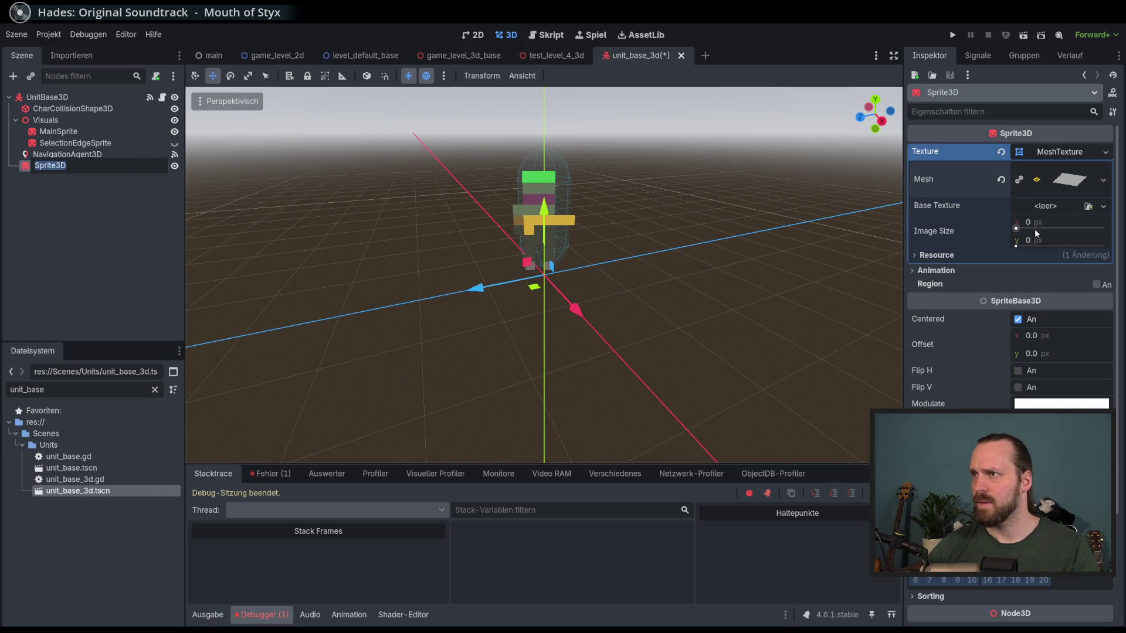
key("Escape")
left_click_drag(1026, 233, 1029, 231)
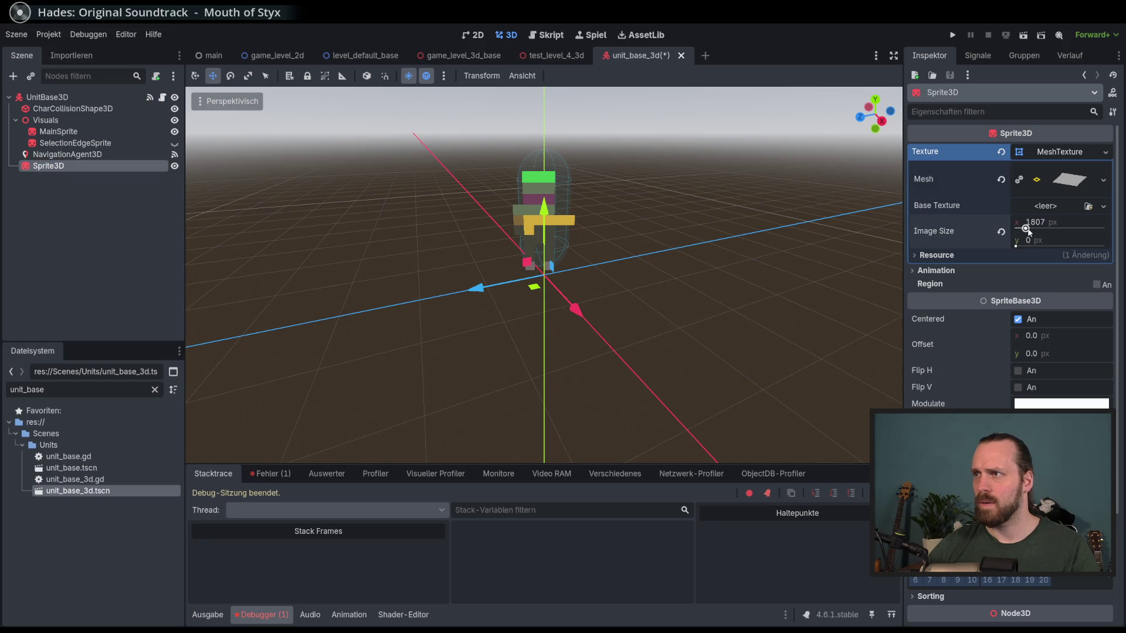
left_click(1103, 206)
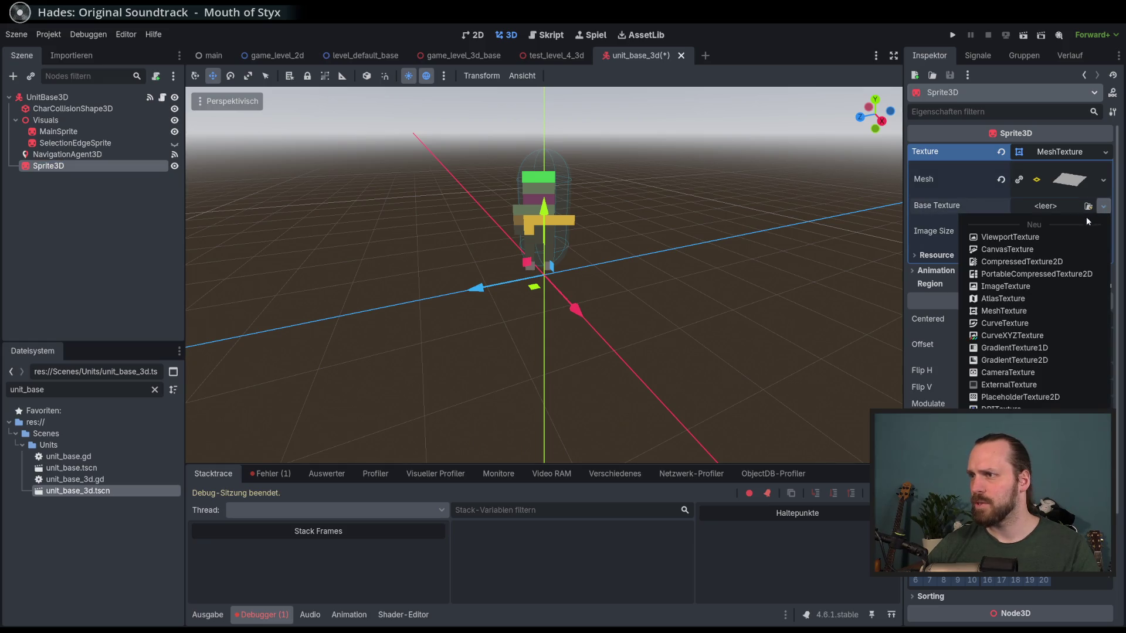
left_click(1105, 154)
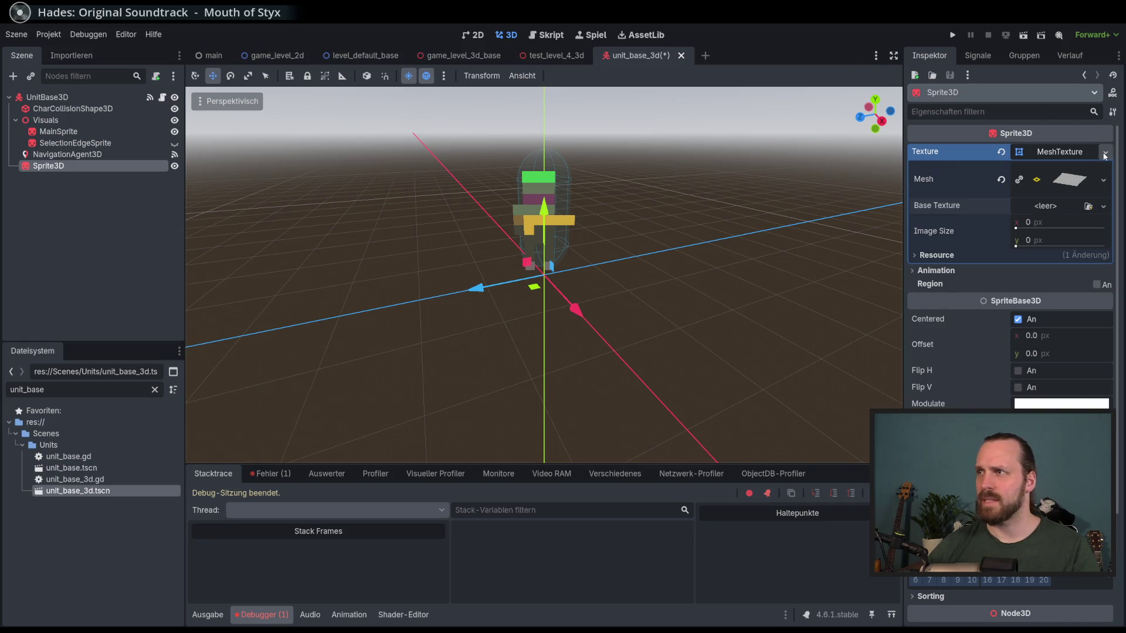
left_click(1105, 154)
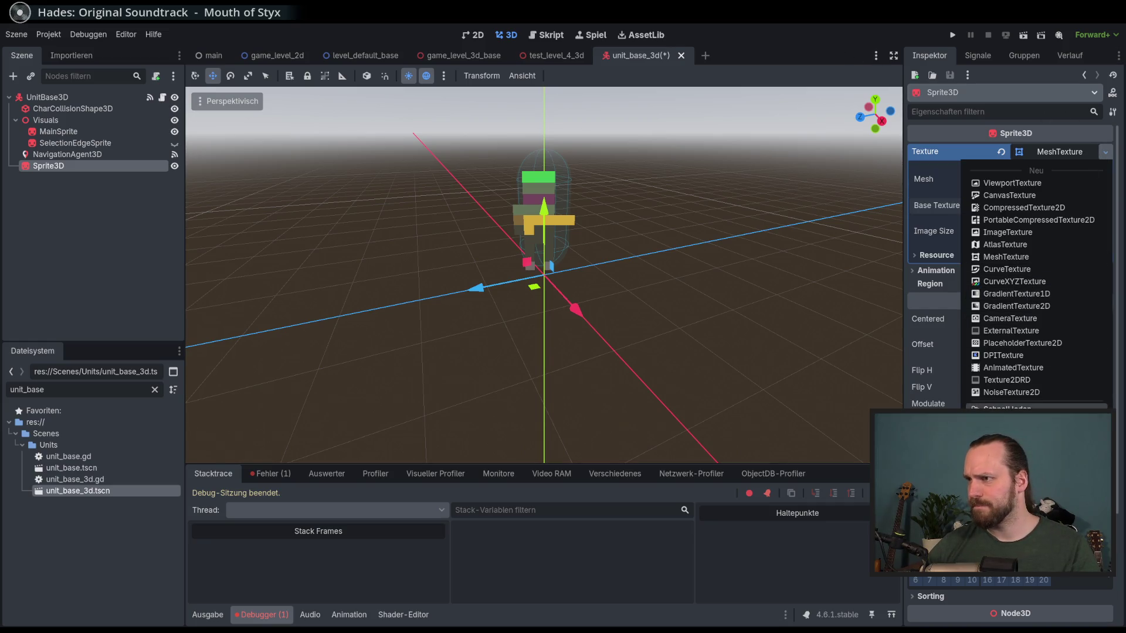
left_click(1007, 409)
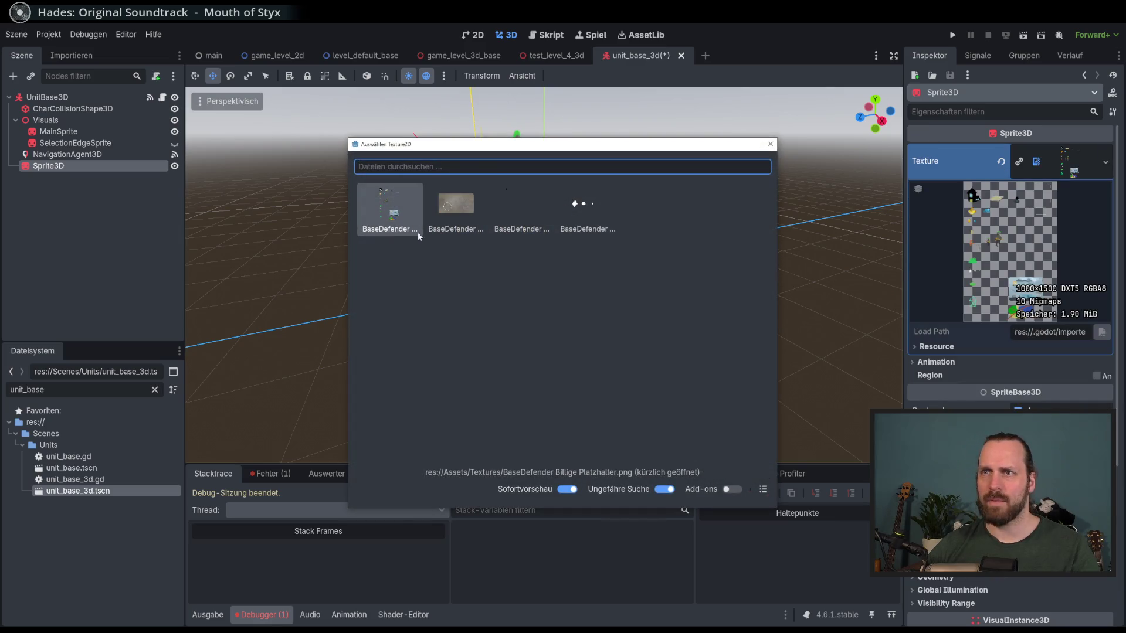
- Apply the BaseDefender sprite-sheet texture to the Sprite3D and enable Region
double_click(400, 214)
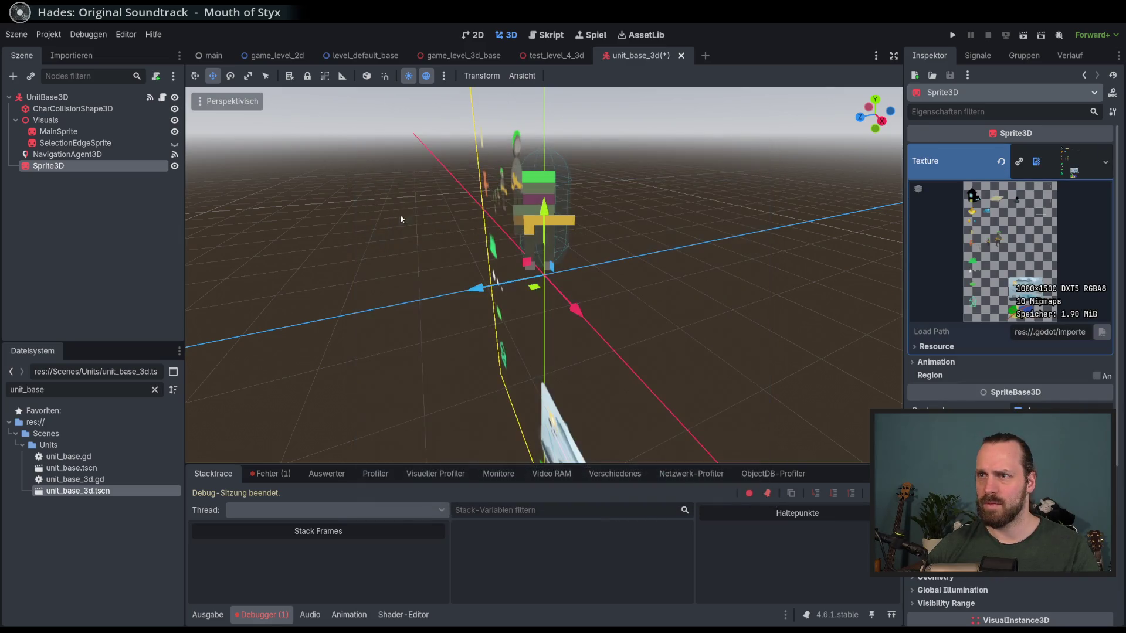
left_click_drag(551, 305, 621, 298)
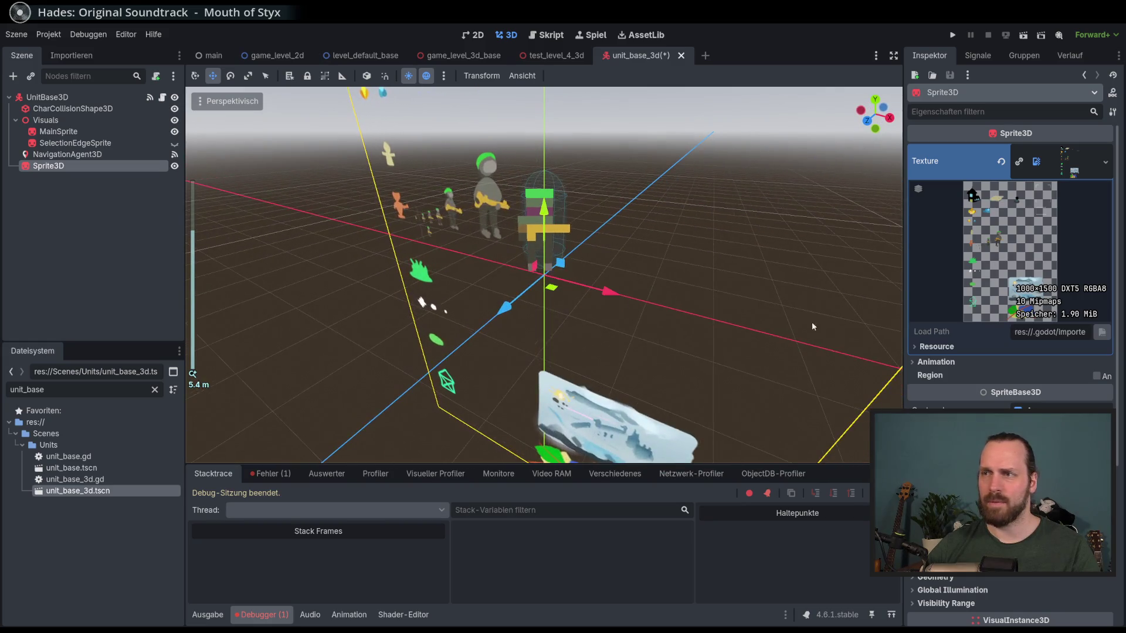
left_click(1097, 376)
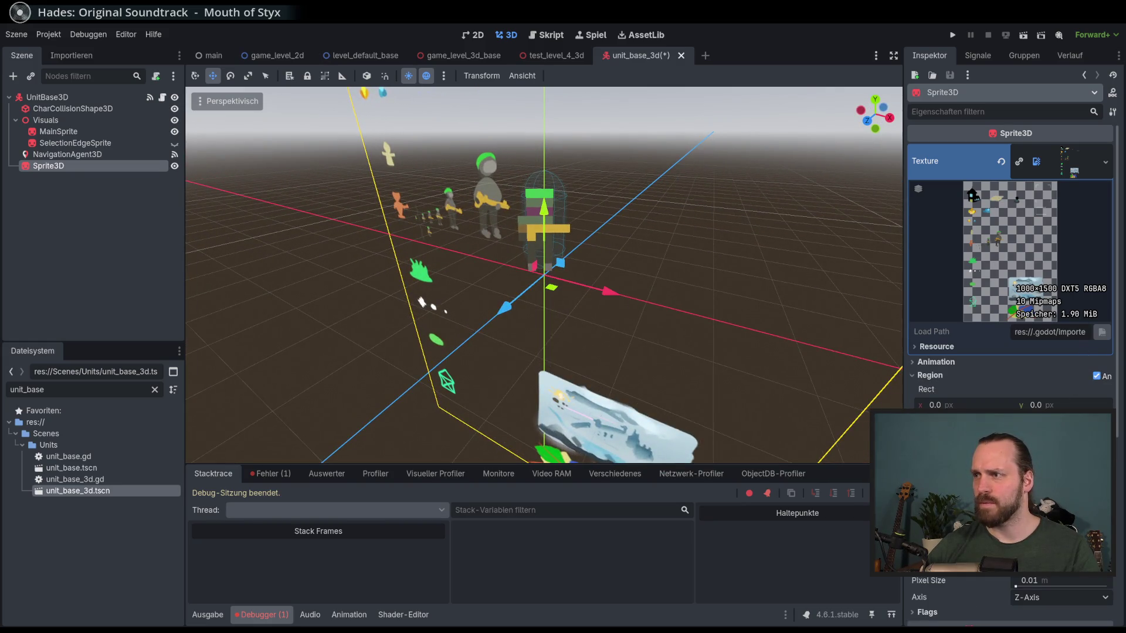
- In the Region Editor, crop the sprite to the small marker at 786, 405
left_click(1008, 422)
scroll(604, 301, "up", 3)
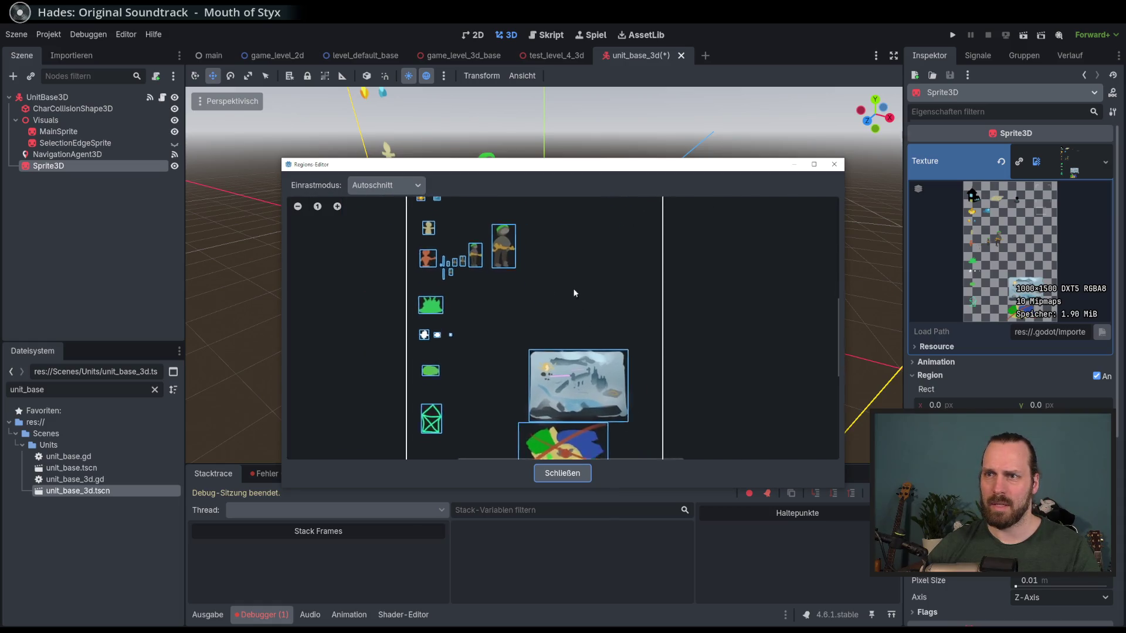
scroll(509, 373, "down", 2)
scroll(618, 273, "up", 2)
scroll(473, 373, "up", 2)
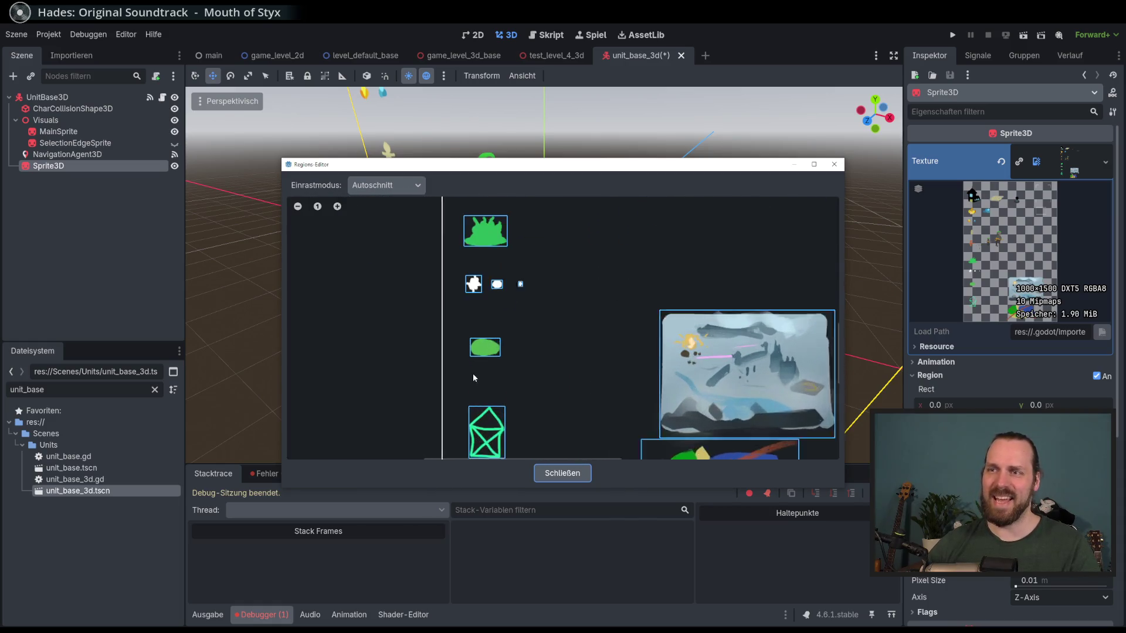
scroll(518, 354, "down", 3)
scroll(516, 370, "down", 2)
scroll(528, 349, "up", 5)
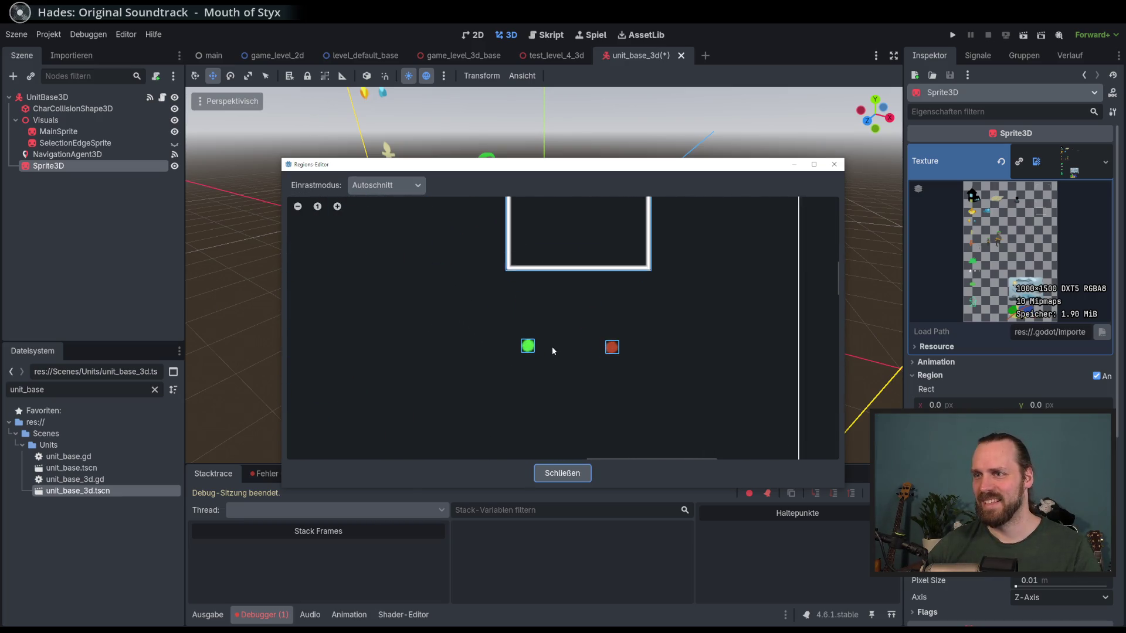
scroll(552, 350, "up", 2)
left_click(553, 351)
left_click(562, 473)
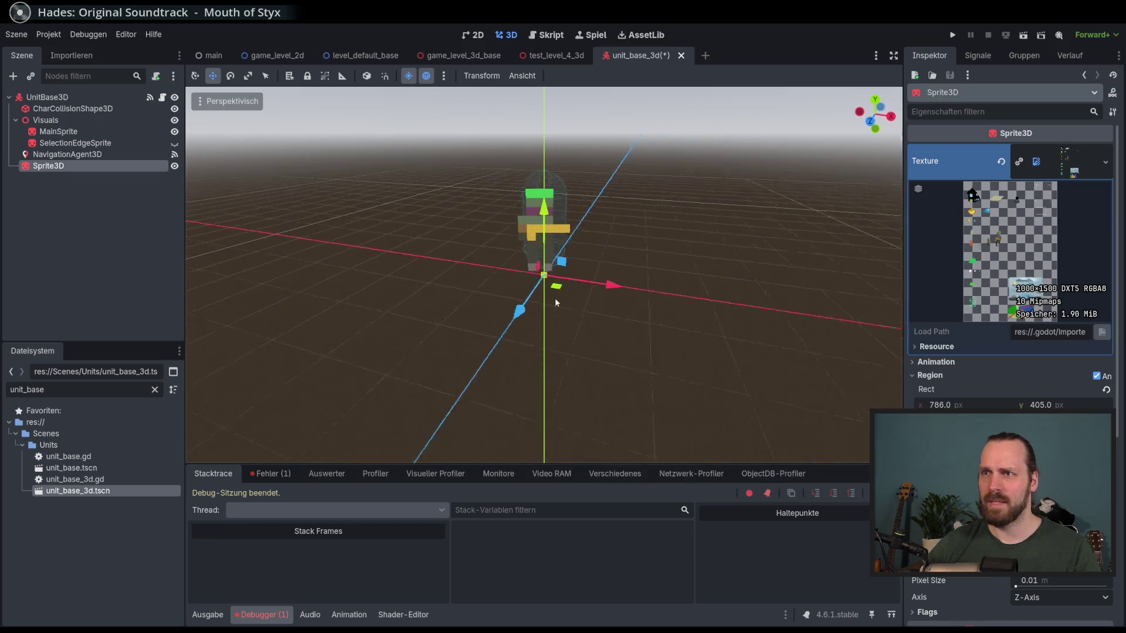
- Raise the Sprite3D marker to y 2.199 m above the unit and check it from several angles
scroll(989, 395, "down", 3)
scroll(989, 396, "down", 3)
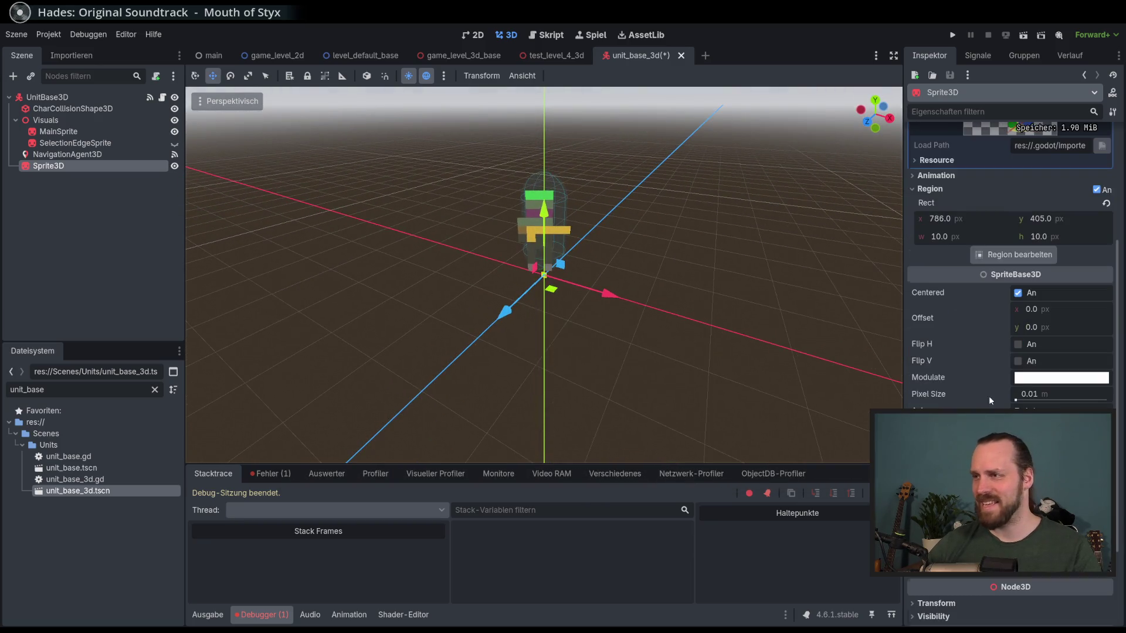
mouse_move(545, 202)
left_mouse_down()
mouse_move(557, 84)
mouse_move(544, 72)
left_mouse_up()
scroll(544, 176, "up", 3)
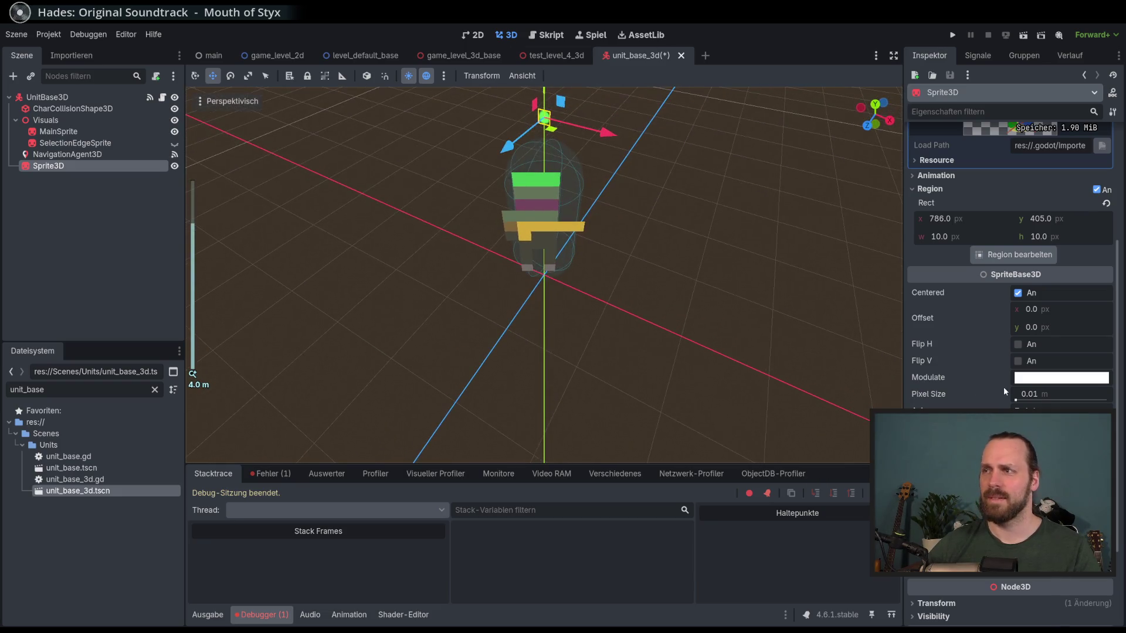
scroll(1001, 392, "down", 3)
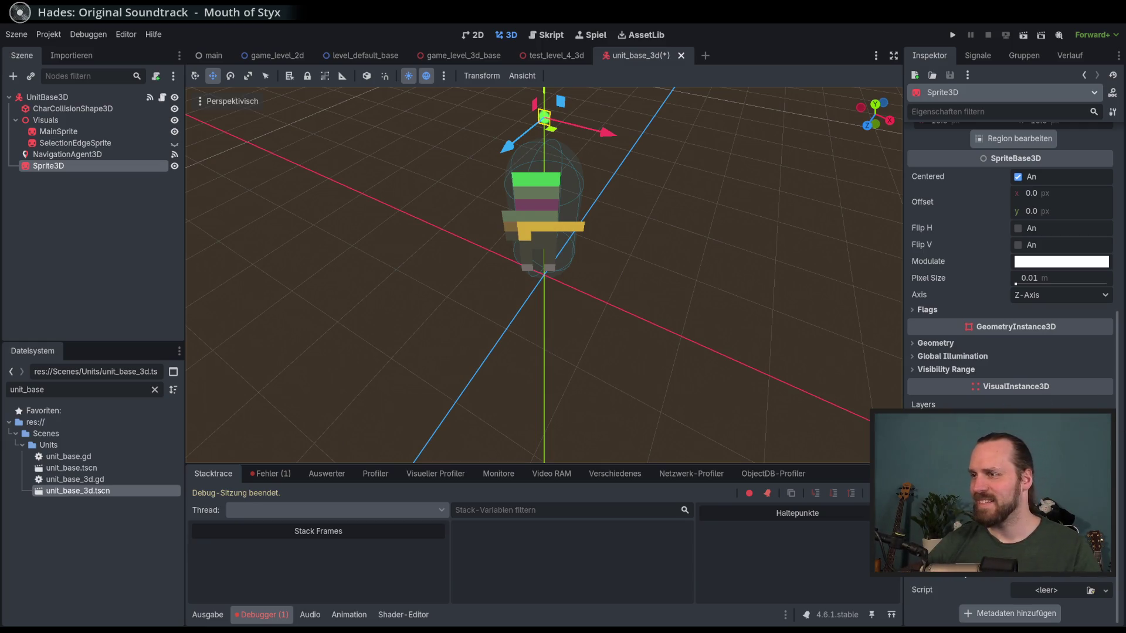
scroll(1009, 352, "down", 3)
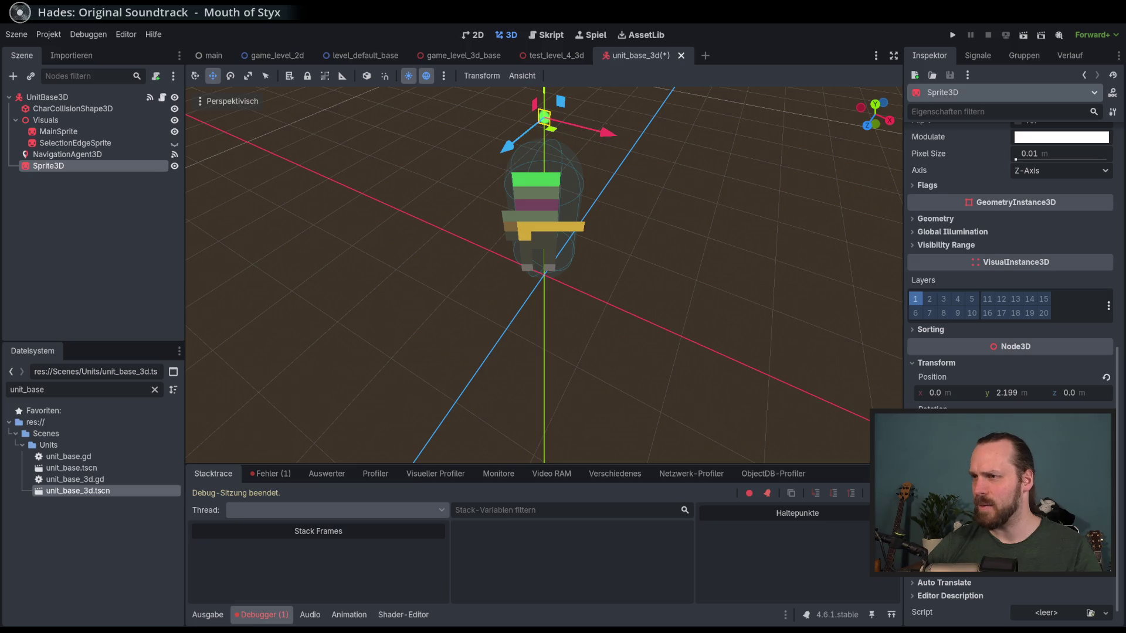
left_click_drag(730, 355, 750, 276)
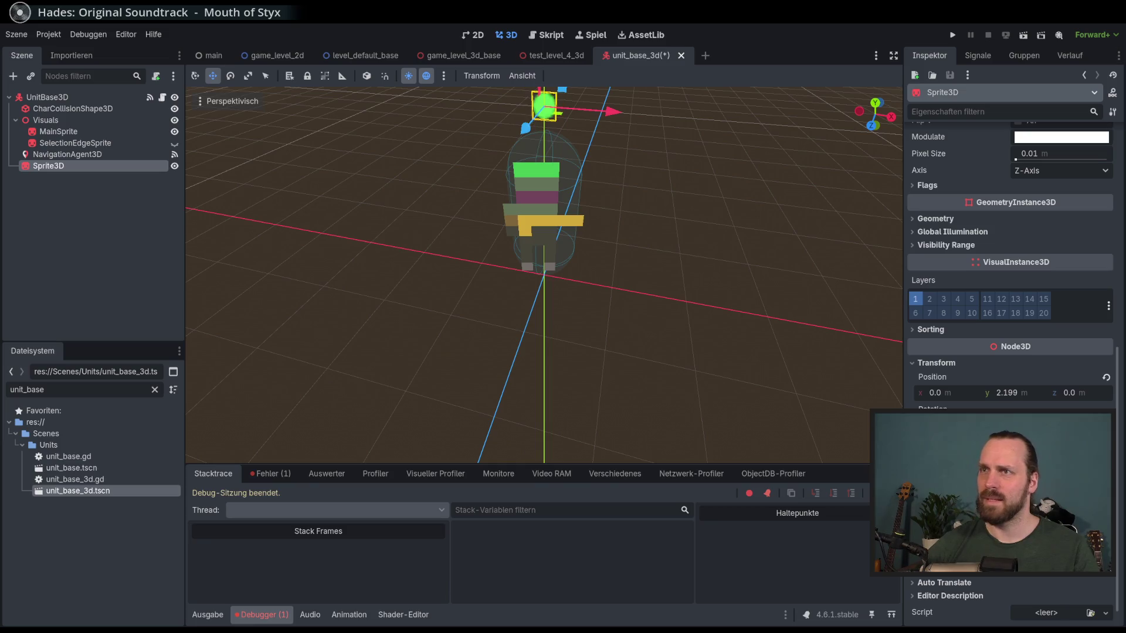
scroll(833, 308, "down", 2)
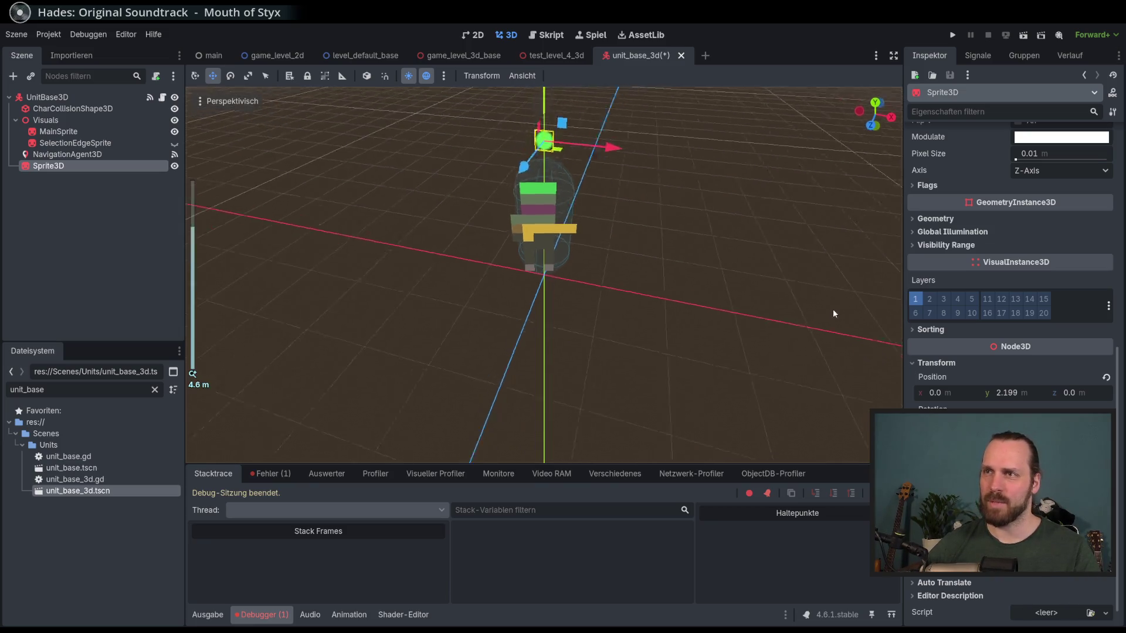
mouse_move(832, 313)
left_mouse_down()
mouse_move(844, 334)
mouse_move(794, 342)
mouse_move(1009, 353)
left_mouse_up()
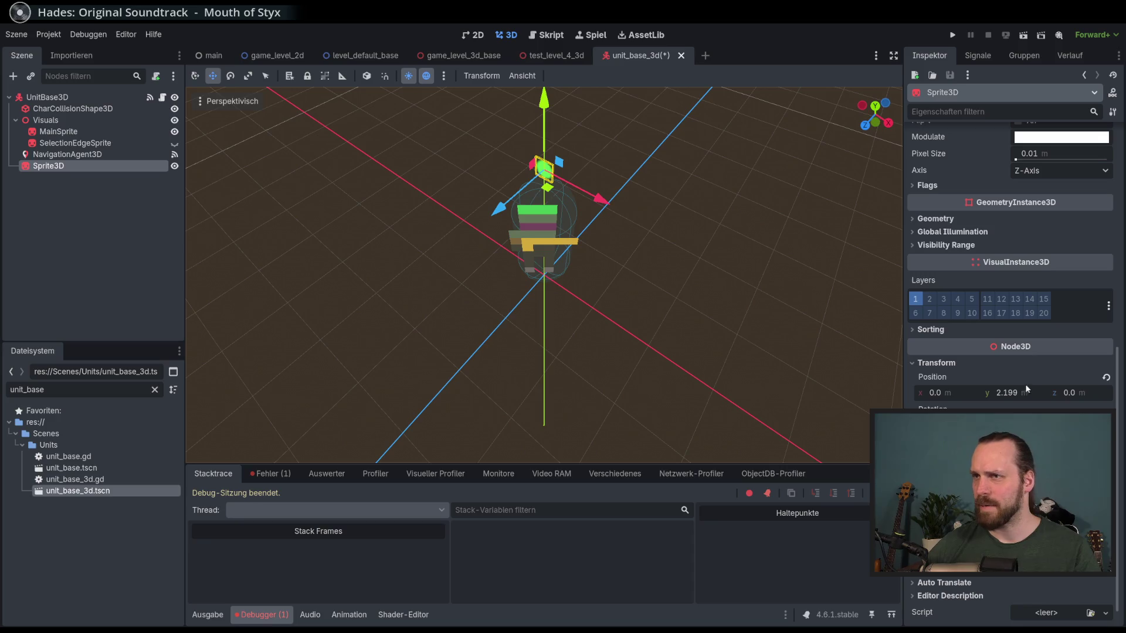
scroll(961, 292, "up", 3)
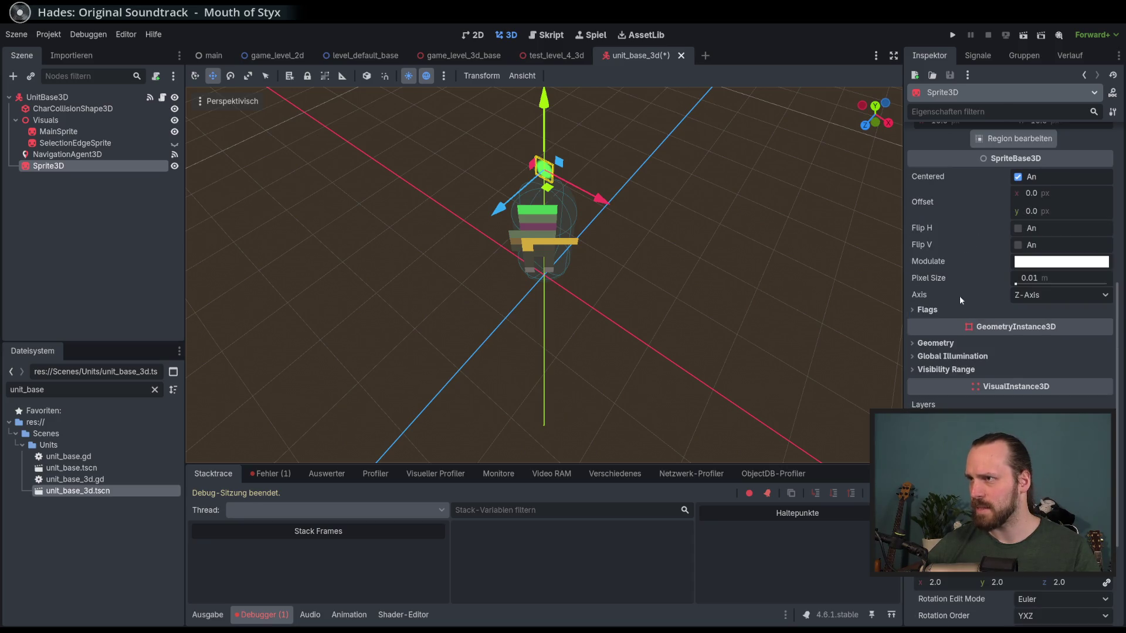
- Set the Sprite3D's Billboard flag to Enabled so it always faces the camera
left_click(948, 344)
left_click(950, 345)
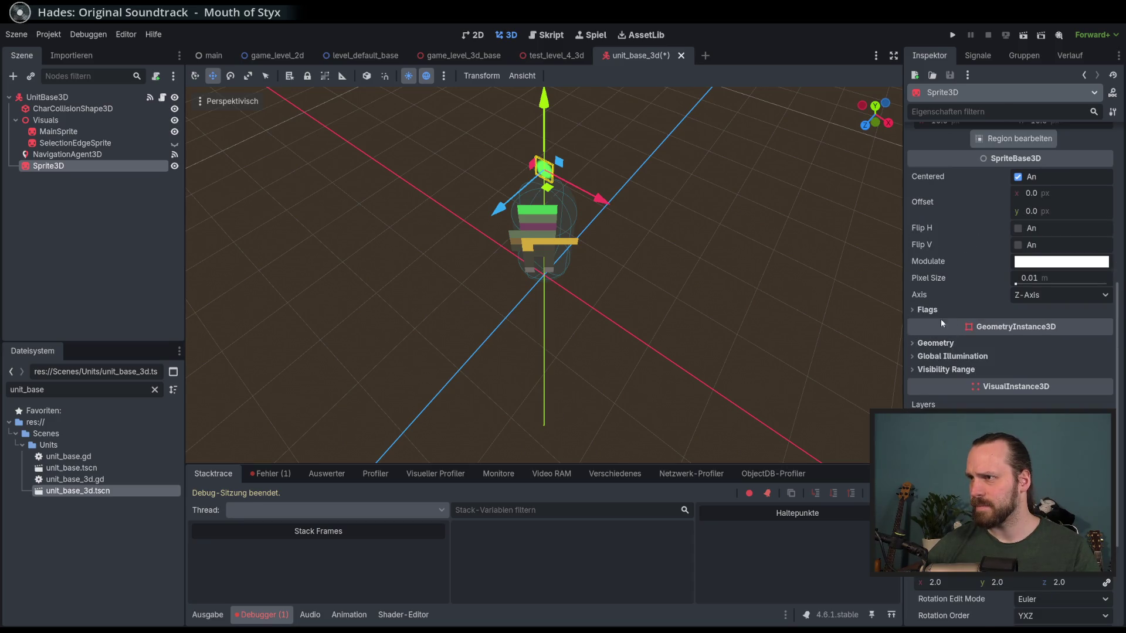
left_click(931, 310)
left_click(1055, 325)
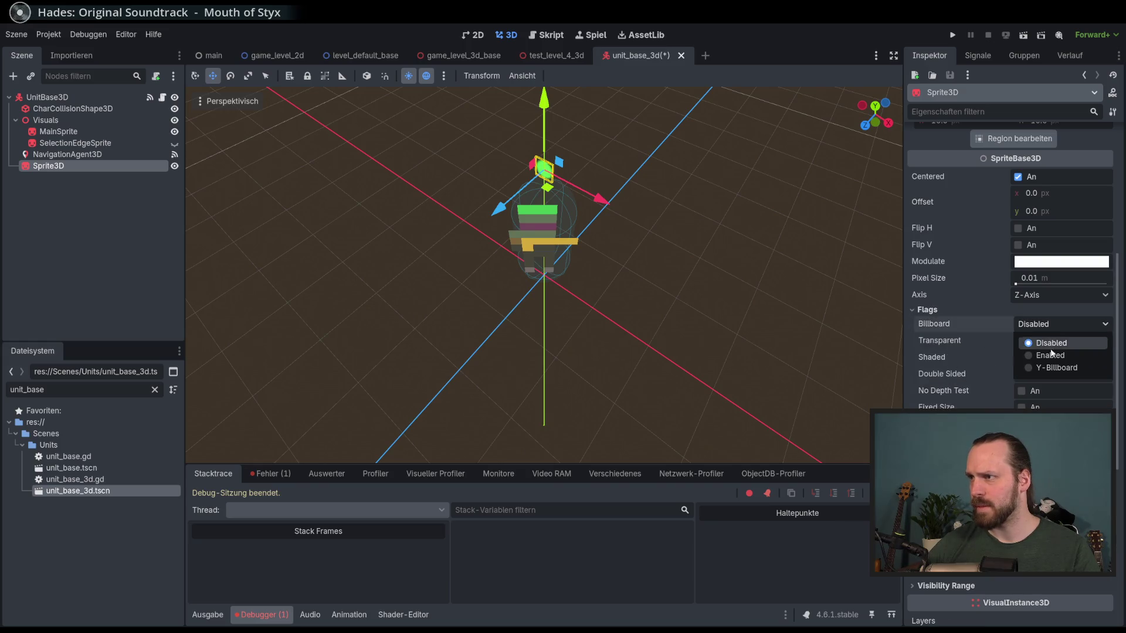
left_click(1051, 353)
mouse_move(693, 260)
left_mouse_down()
mouse_move(795, 195)
mouse_move(748, 305)
left_mouse_up()
scroll(618, 285, "up", 3)
mouse_move(619, 285)
left_mouse_down()
mouse_move(771, 273)
mouse_move(754, 275)
left_mouse_up()
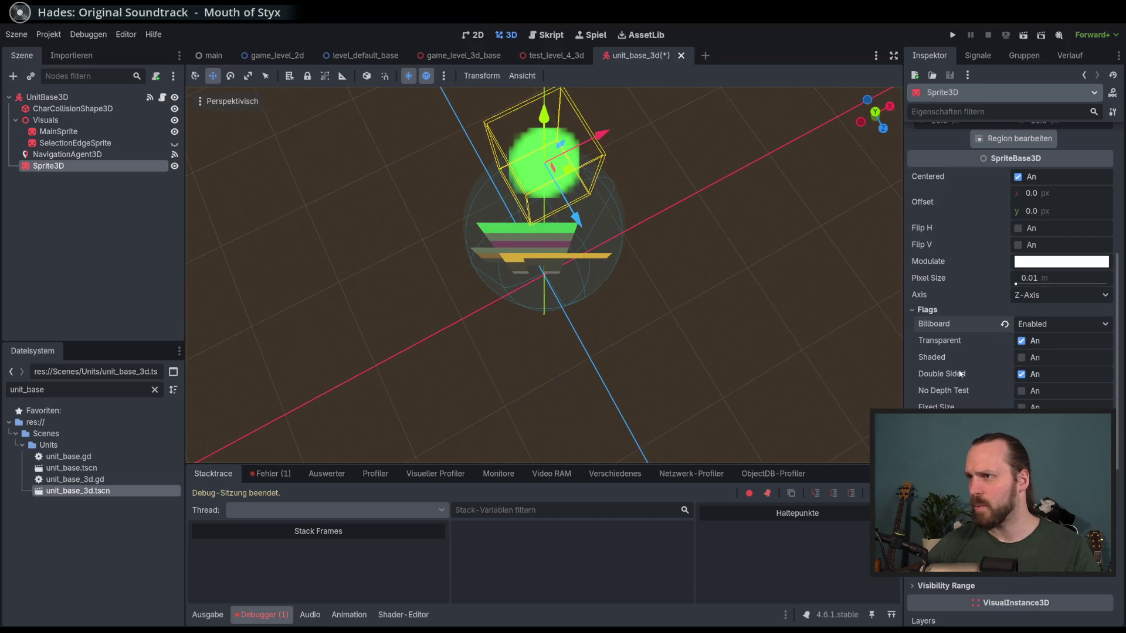
- Toggle the sprite's Fixed Size on and off to compare, leaving it unchecked
left_click(1022, 407)
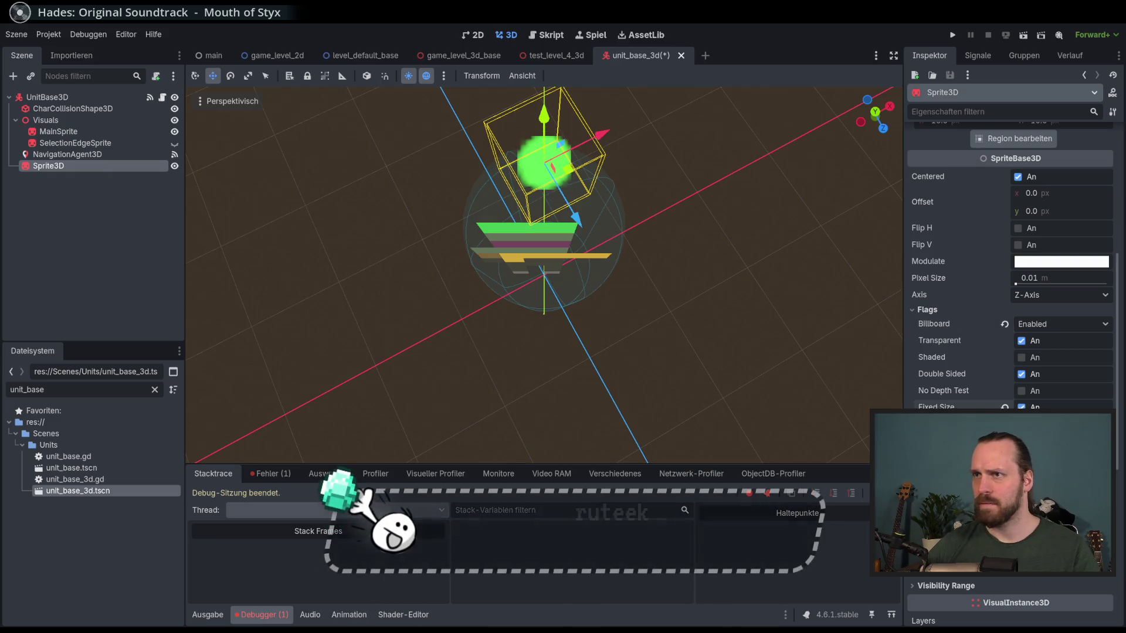
scroll(767, 327, "down", 3)
scroll(765, 325, "up", 4)
left_click(1022, 407)
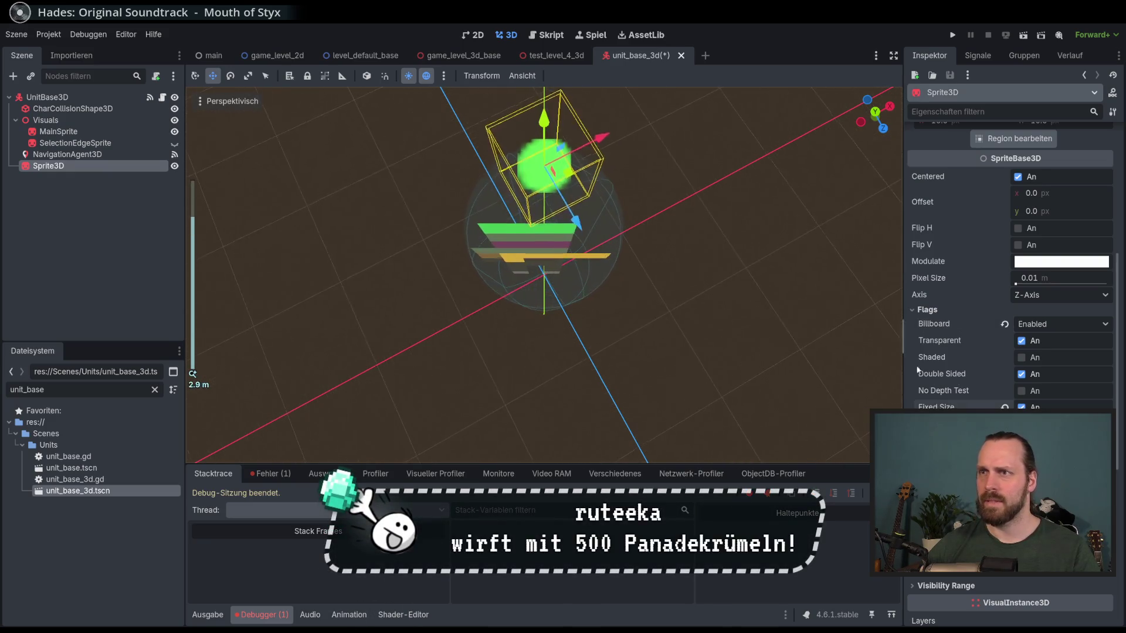
scroll(767, 322, "down", 3)
scroll(767, 322, "up", 2)
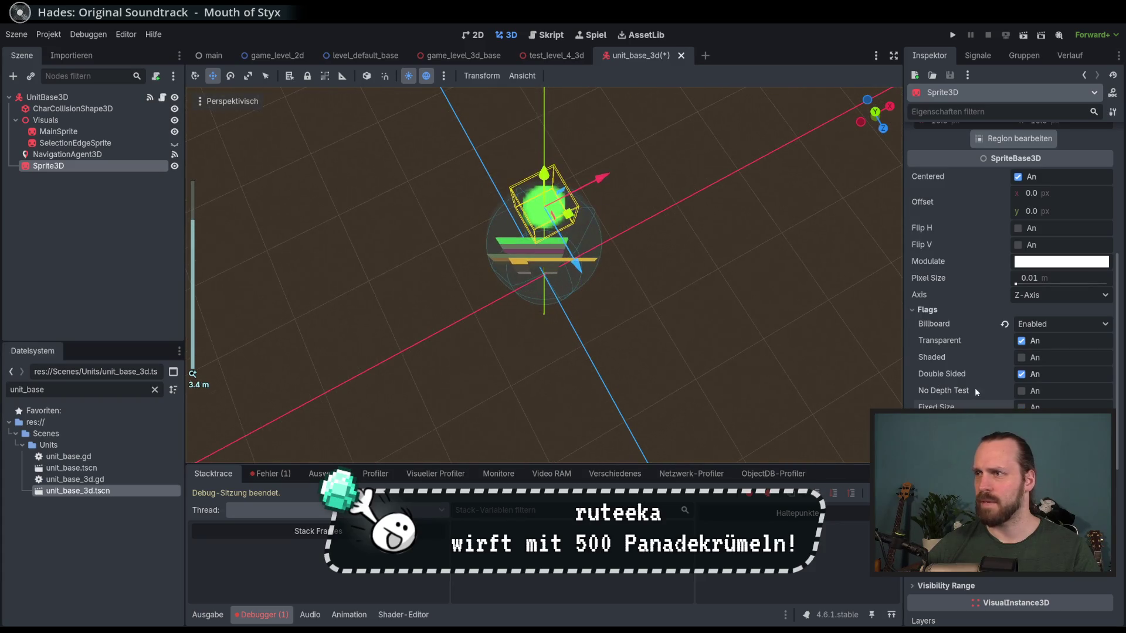
left_click(1022, 407)
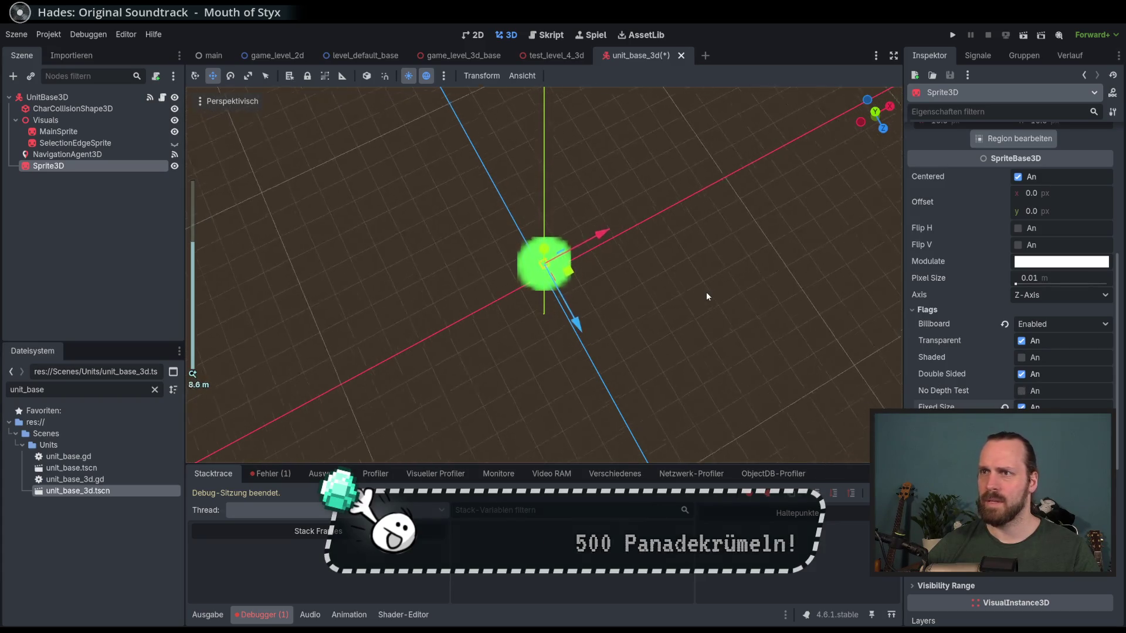
scroll(706, 291, "up", 1)
scroll(706, 290, "down", 3)
left_click(1021, 407)
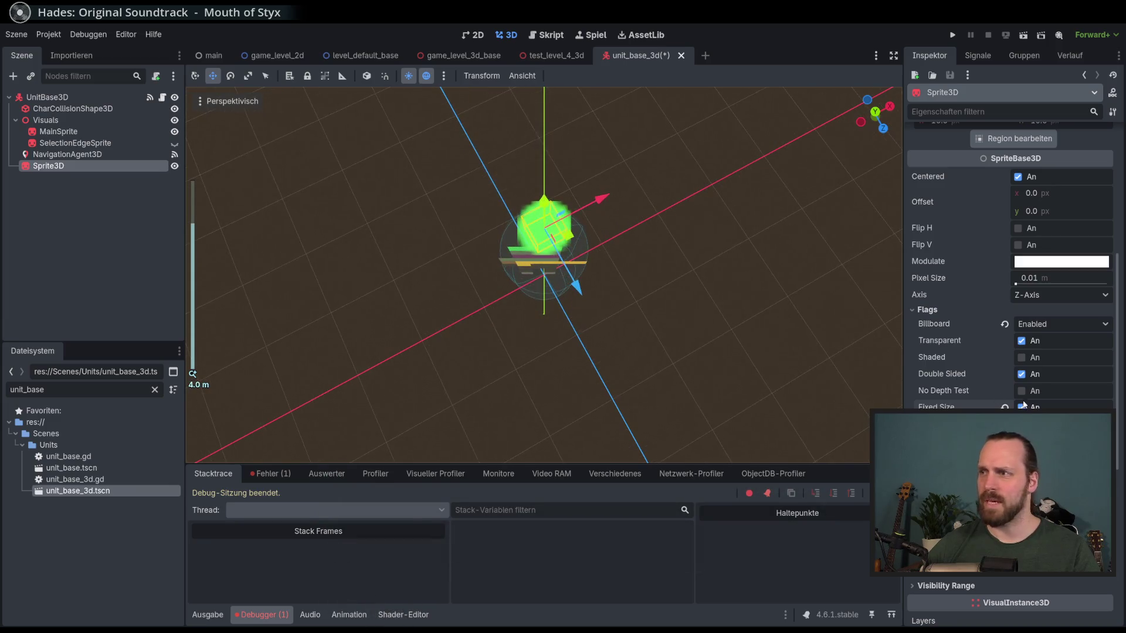
- Save the unit_base_3d scene and start nudging the sprite along its vertical axis
mouse_move(757, 272)
left_mouse_down()
mouse_move(763, 235)
mouse_move(722, 195)
left_mouse_up()
key("ctrl+s")
scroll(722, 196, "down", 3)
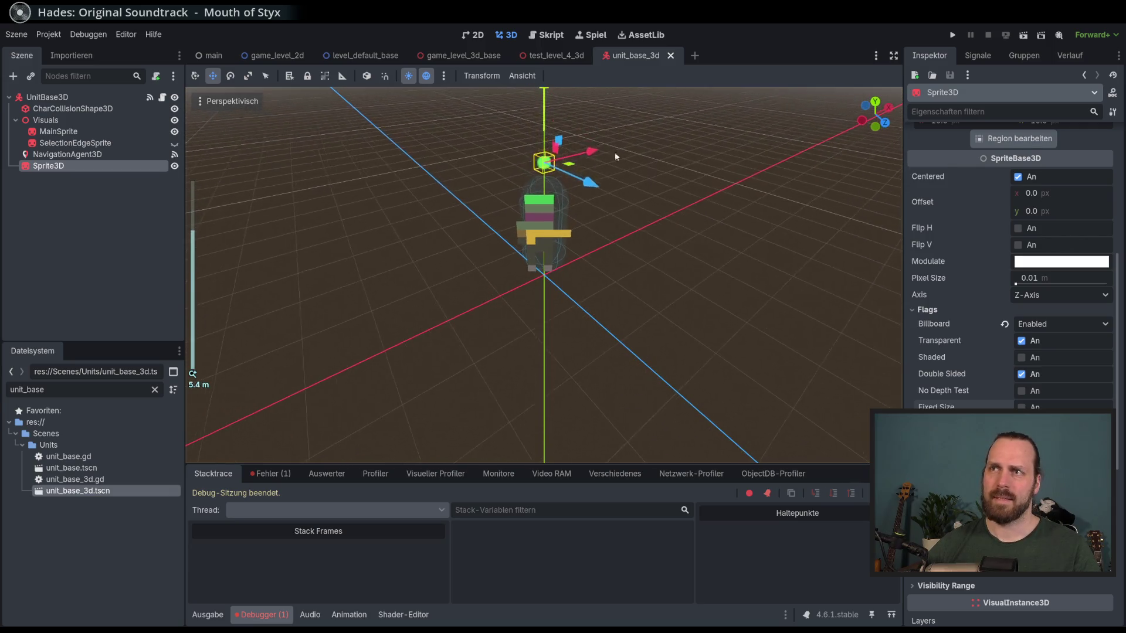
left_click_drag(546, 114, 546, 112)
- Save the scene with the lowered sprite and orbit around the unit to check it
key("ctrl+s")
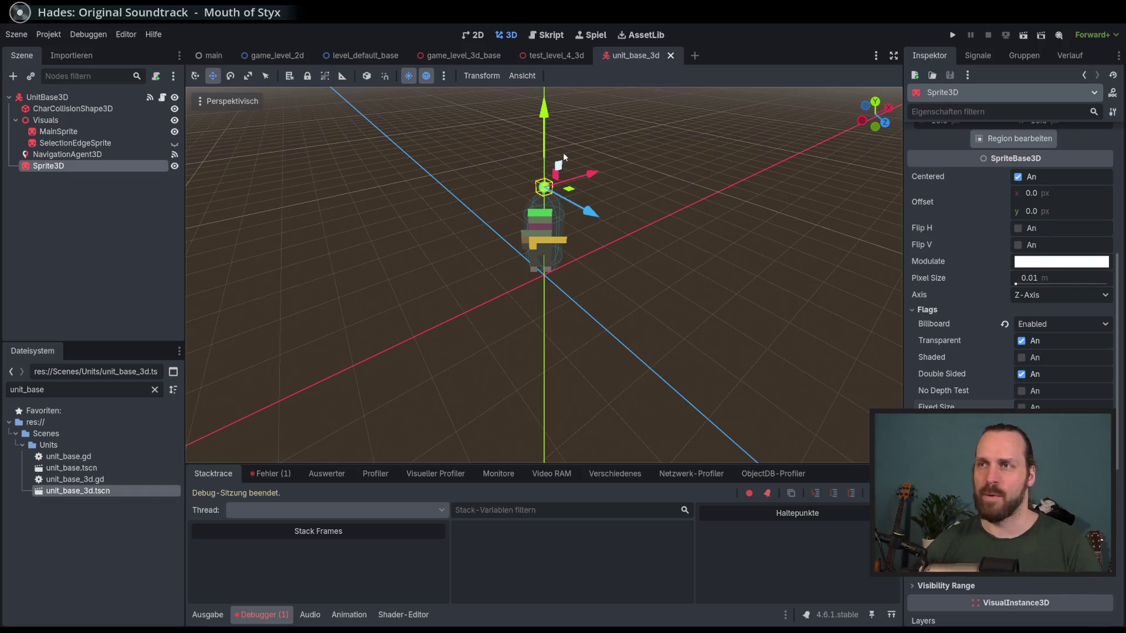
scroll(604, 198, "up", 2)
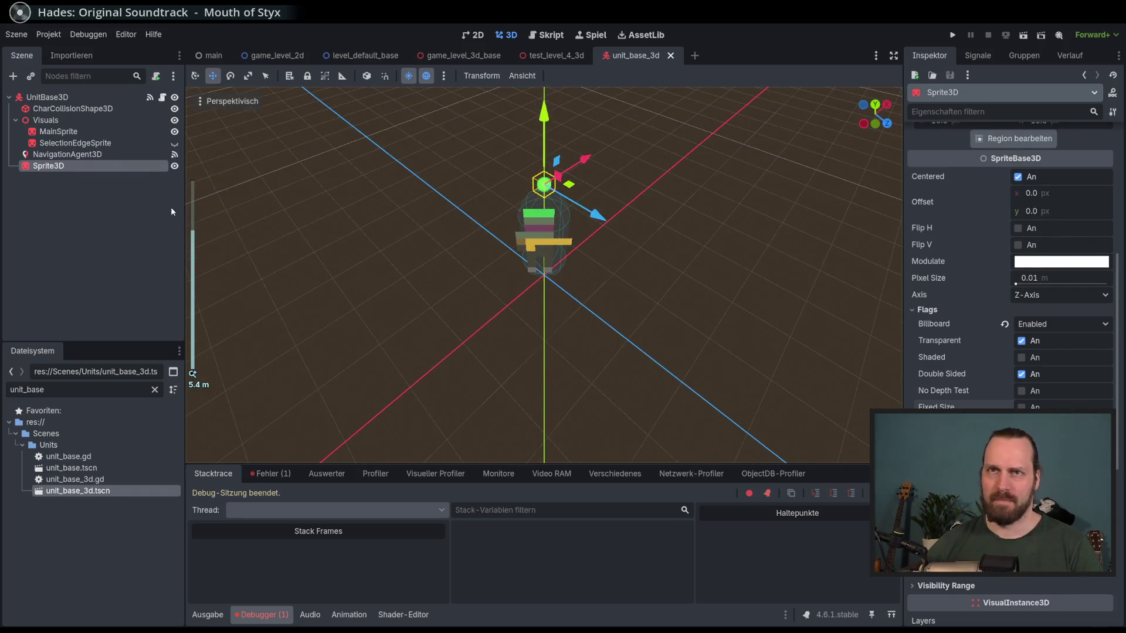
left_click_drag(287, 228, 328, 219)
left_click_drag(208, 238, 280, 242)
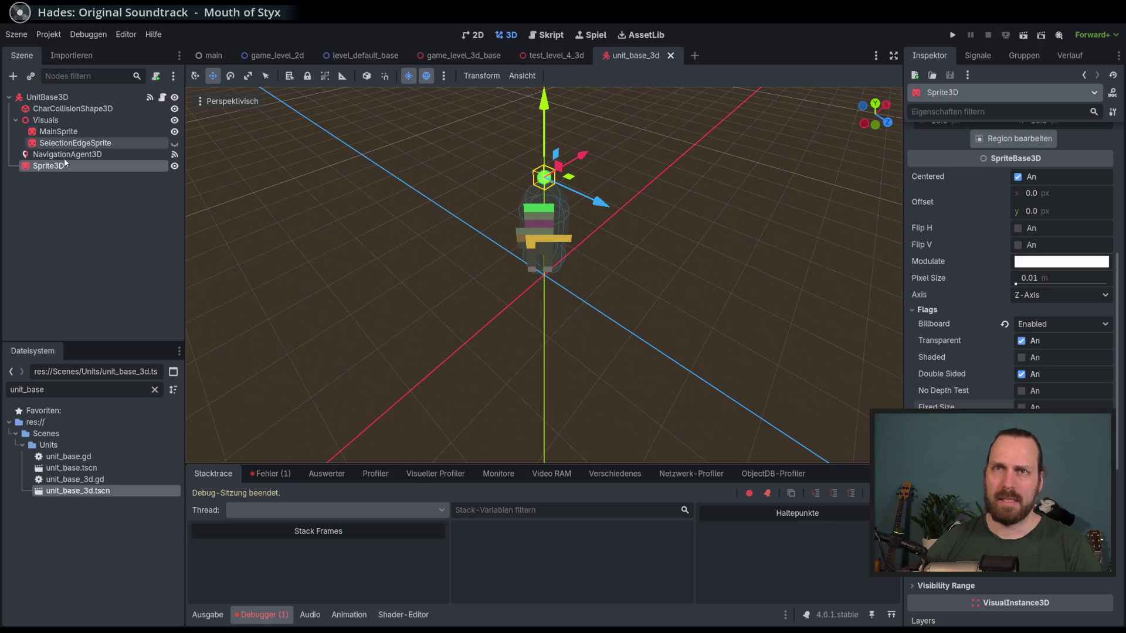
- Rename the Sprite3D node to SelectedMarker and open the unit_base_3d.gd script
key("F2")
type("SelectedMark")
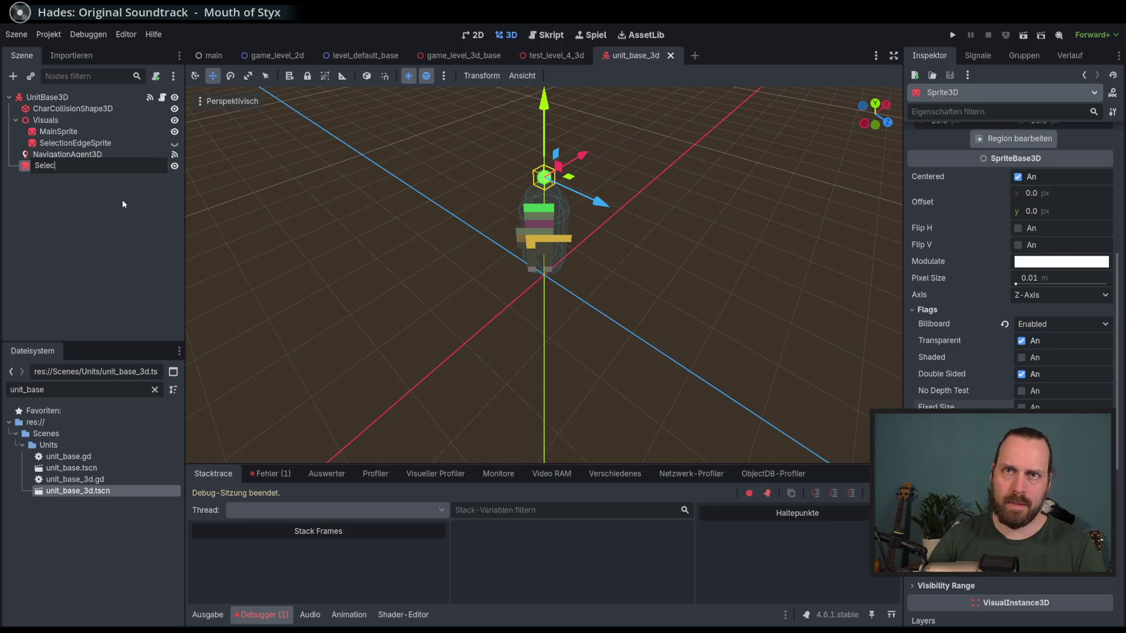
type("er")
key("Return")
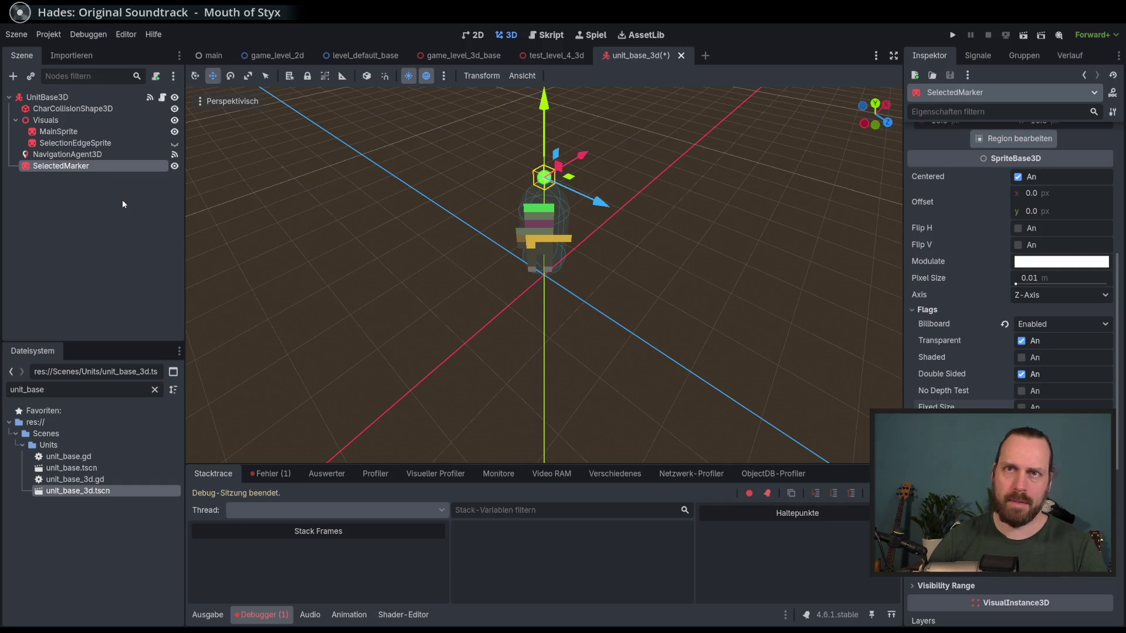
left_click(162, 97)
scroll(384, 202, "up", 15)
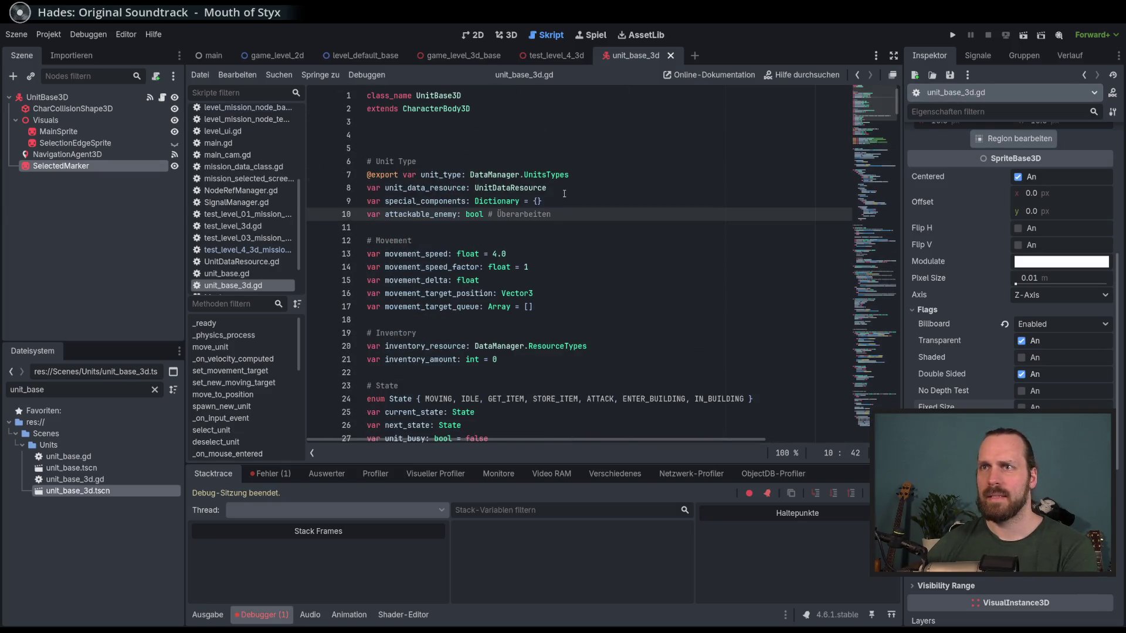
scroll(565, 191, "down", 9)
left_click(529, 315)
key("Return")
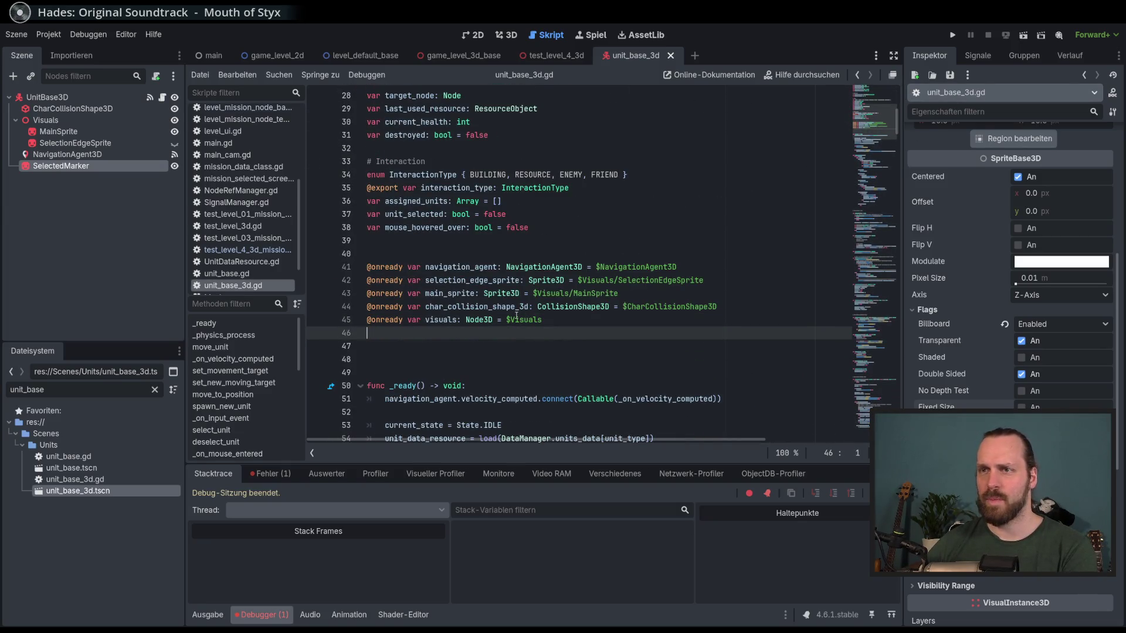
mouse_move(91, 167)
left_mouse_down()
mouse_move(557, 333)
mouse_move(660, 334)
left_mouse_up()
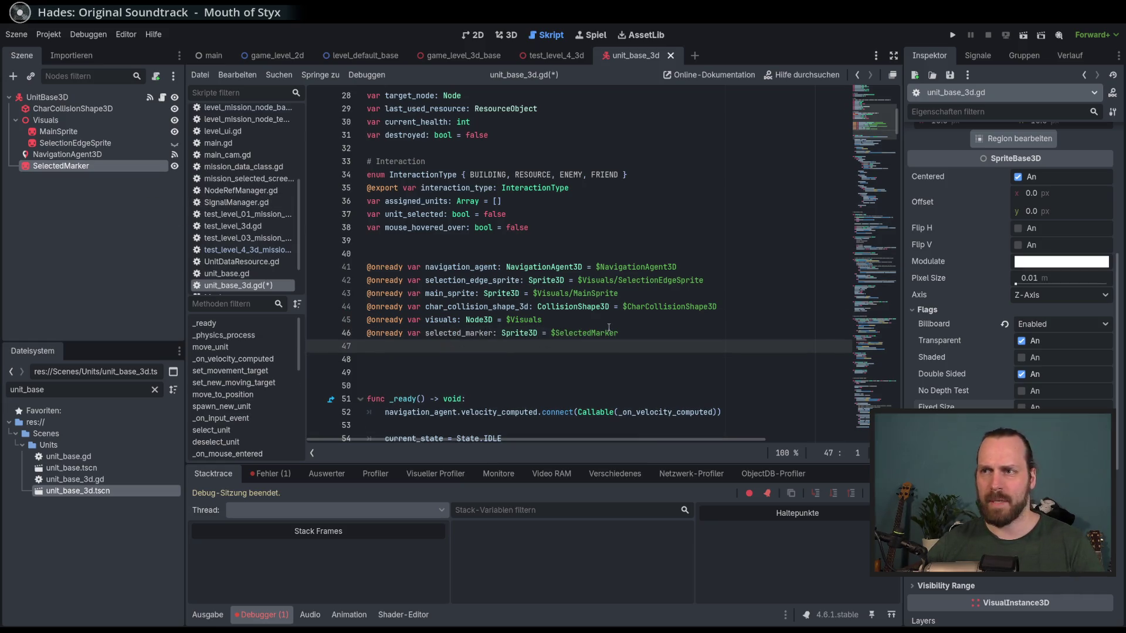
key("ctrl+s")
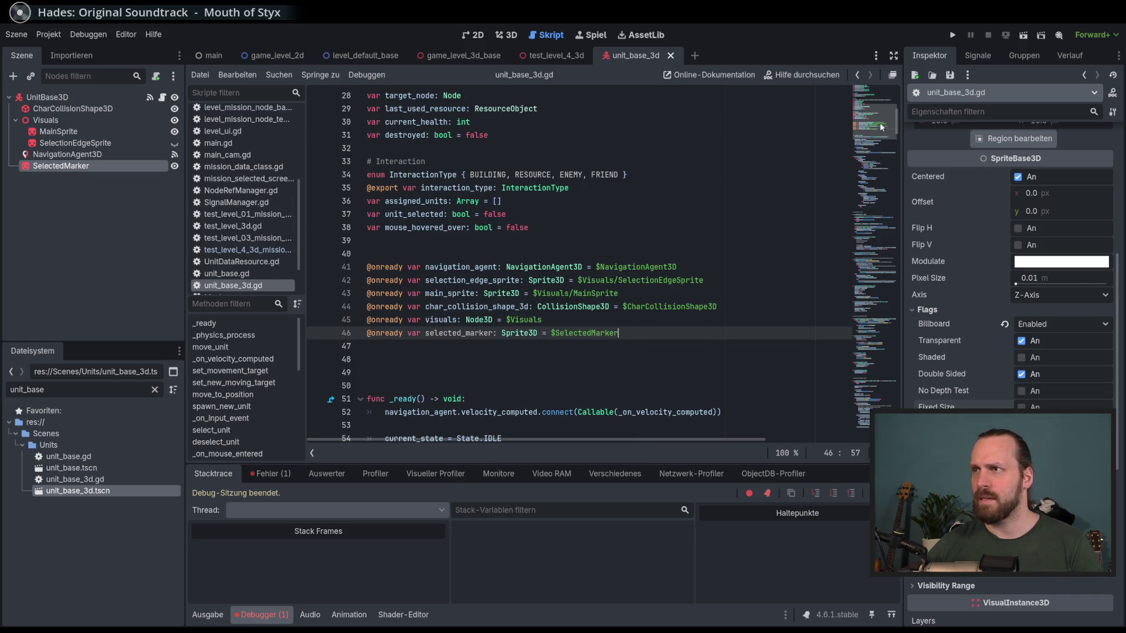
- Search the script for selected_marker to find its commented-out show and hide calls
key("ctrl+f")
type("selected")
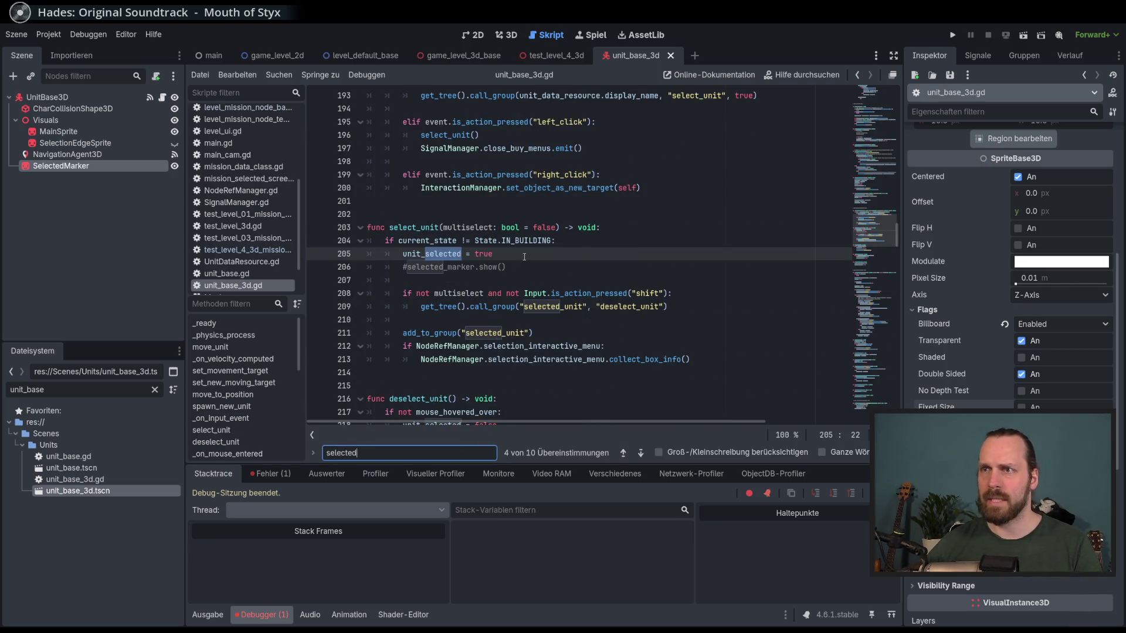
left_click(550, 260)
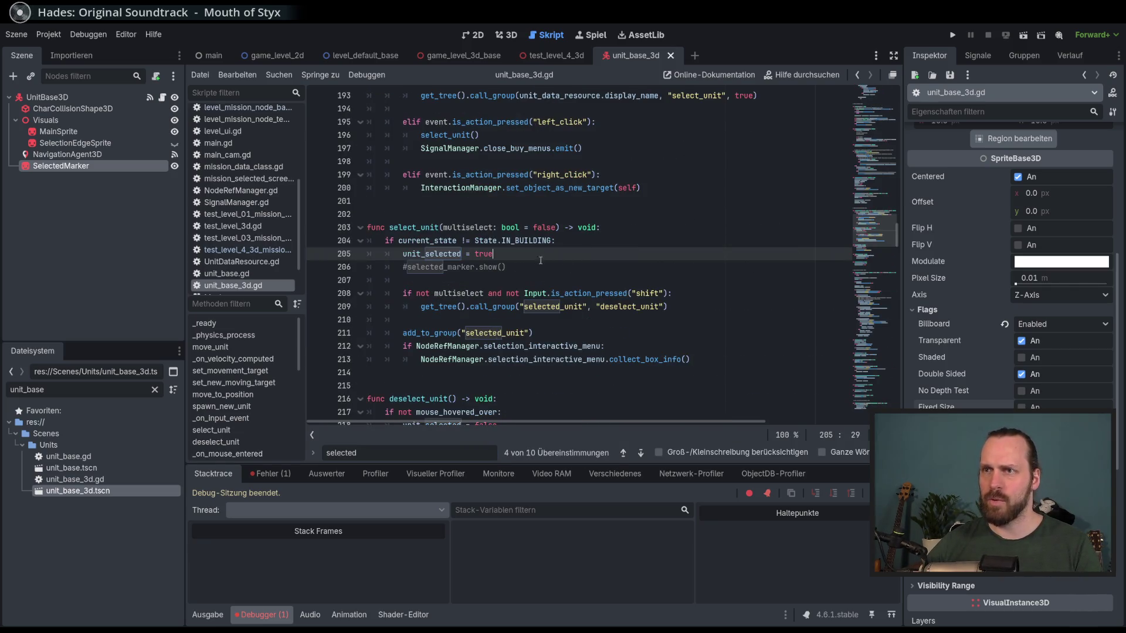
double_click(465, 268)
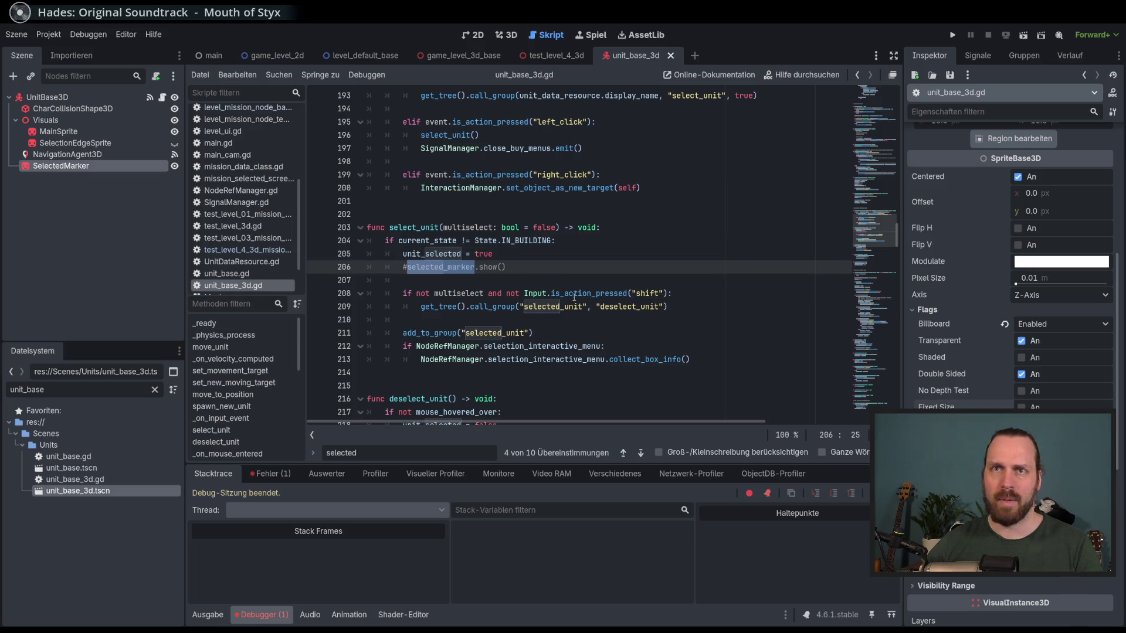
scroll(603, 288, "down", 2)
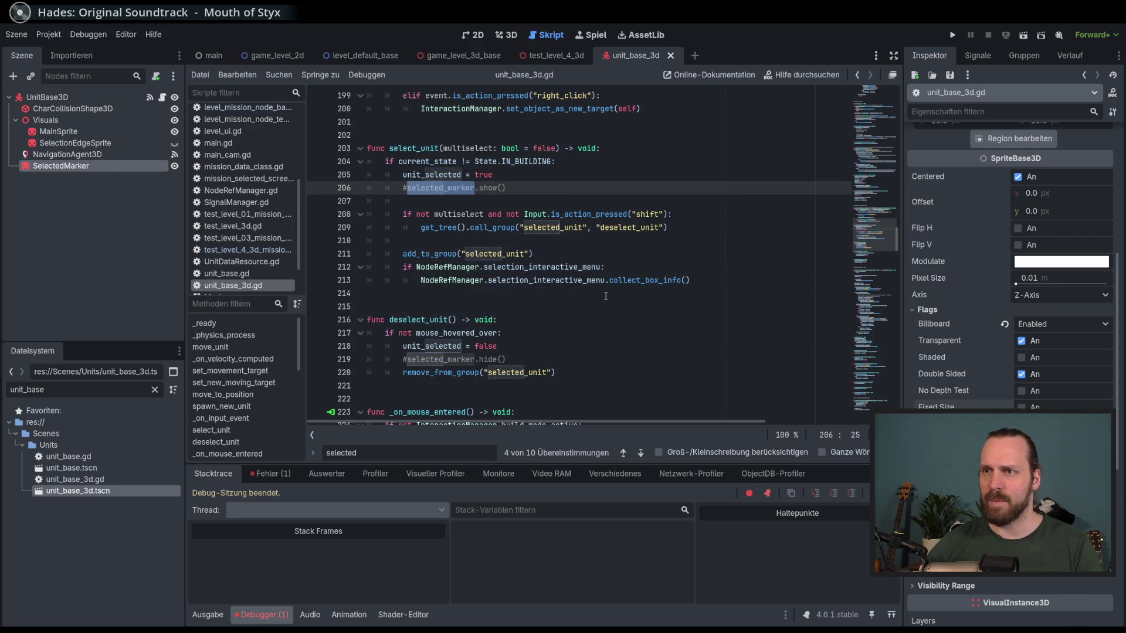
left_click_drag(877, 240, 877, 118)
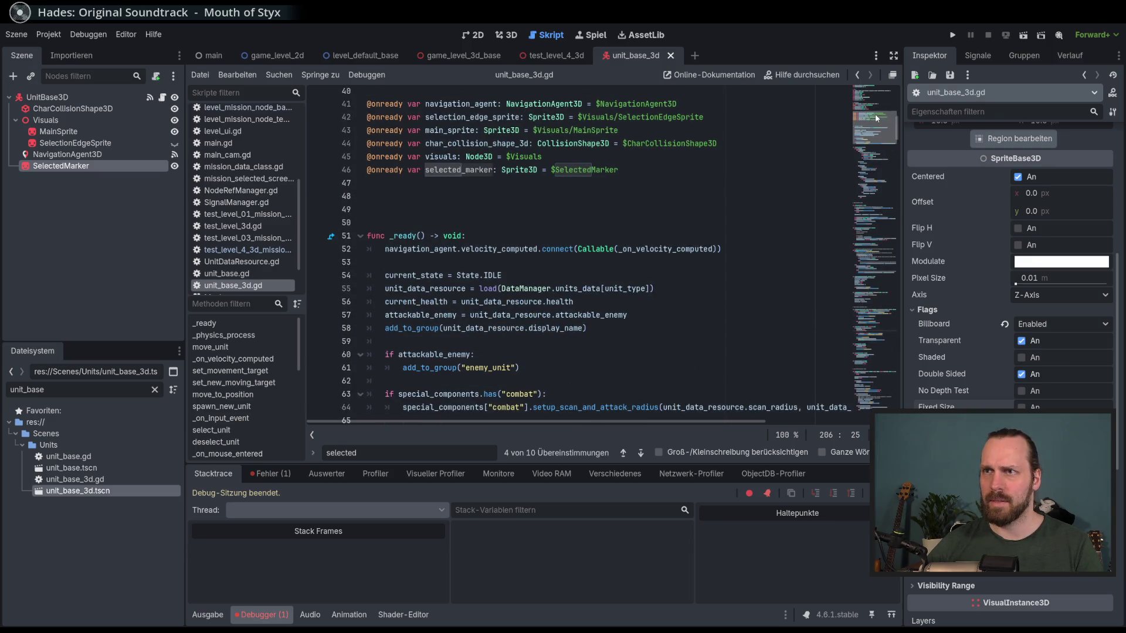
scroll(482, 171, "down", 5)
scroll(482, 171, "up", 3)
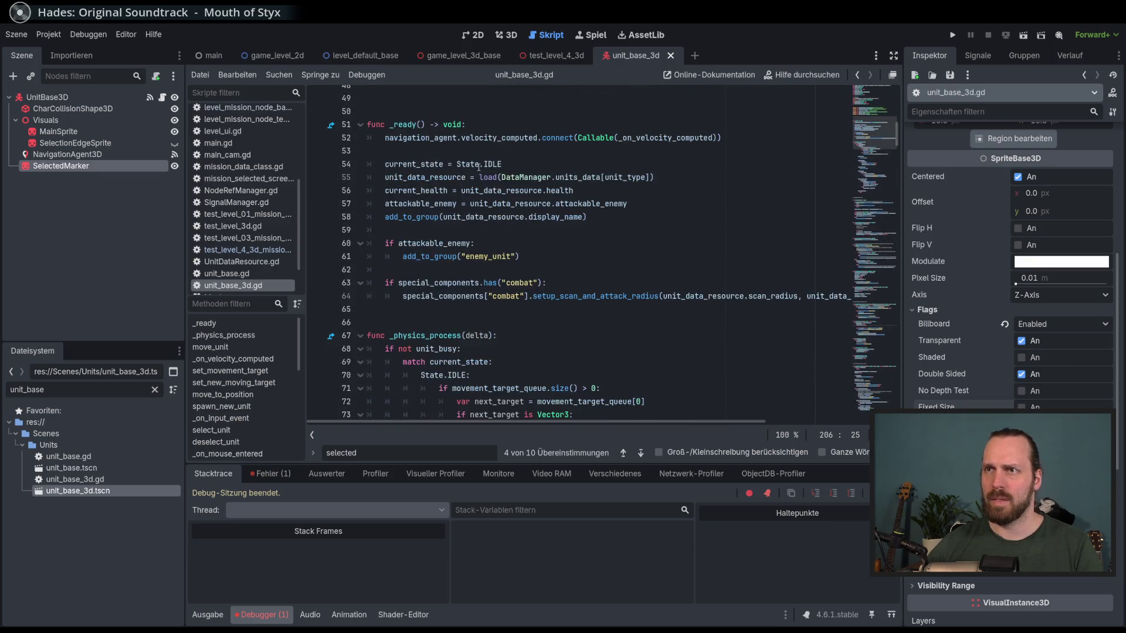
scroll(482, 170, "up", 5)
double_click(464, 254)
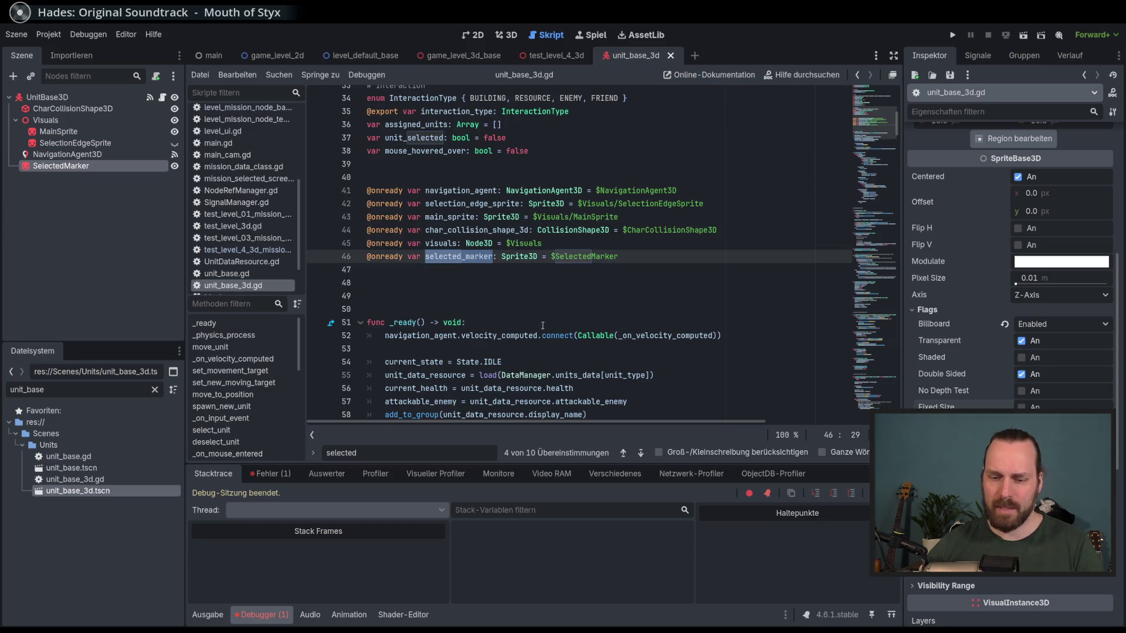
key("ctrl+f")
left_click(640, 453)
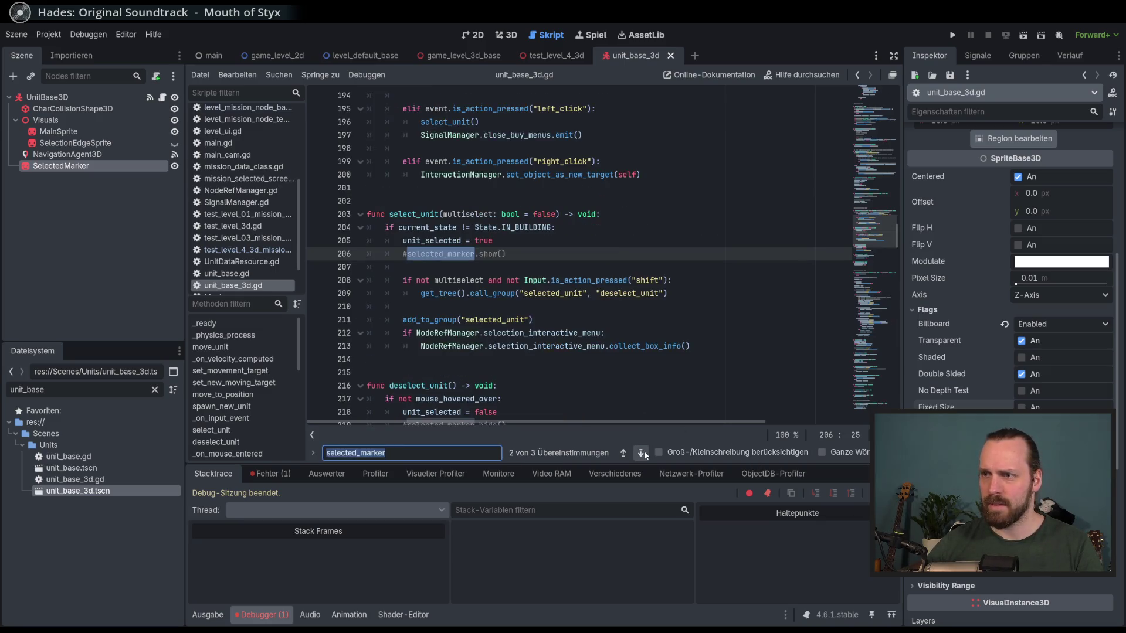
- Uncomment the selected_marker show and hide calls on lines 206 and 219, then run the game
left_click(475, 254)
key("ctrl+k")
scroll(528, 293, "down", 2)
left_click(563, 346)
key("ctrl+k")
left_click(584, 338)
key("F5")
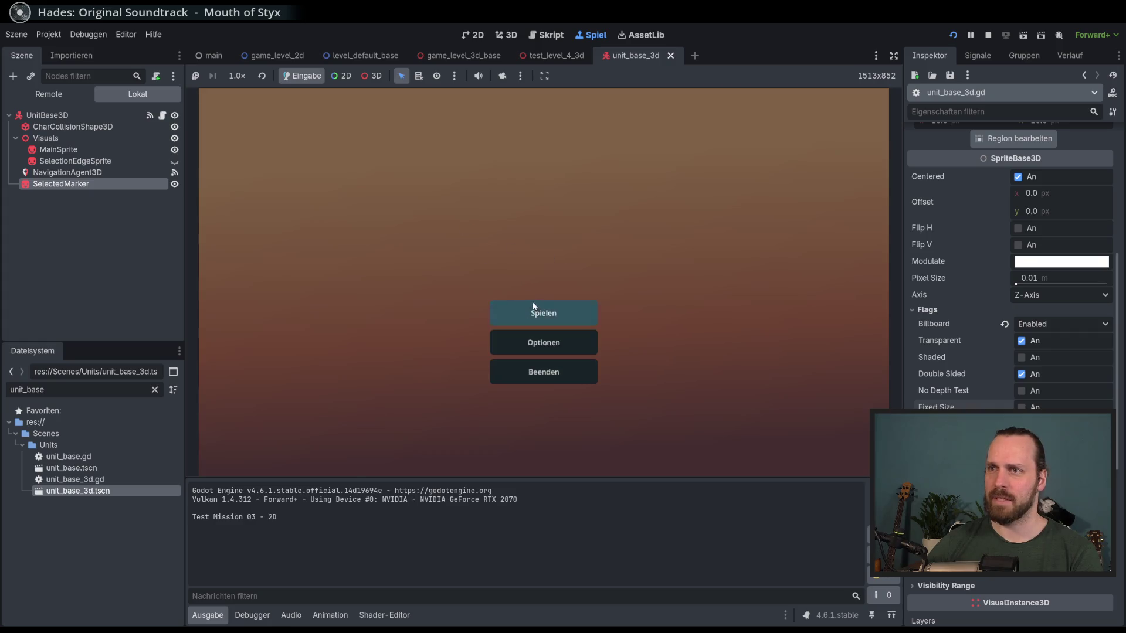
- Launch Test Mission - 3D from the game's main menu
left_click(533, 305)
left_click(394, 245)
left_click(668, 419)
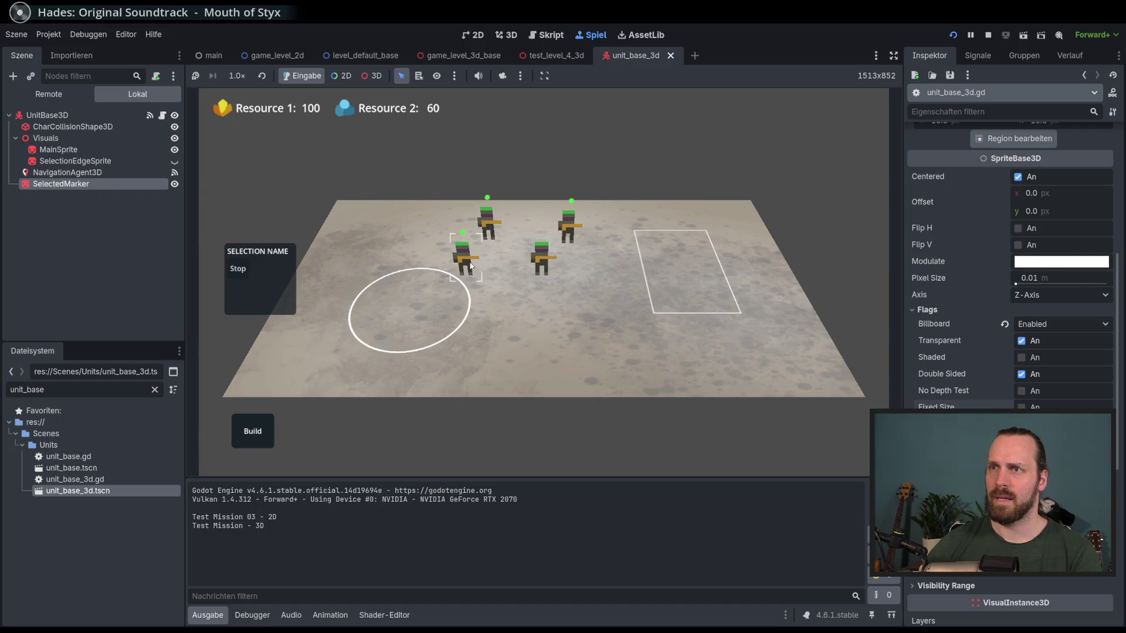
- Select single units and all four, send them walking, then stop the game with F8
right_click(517, 306)
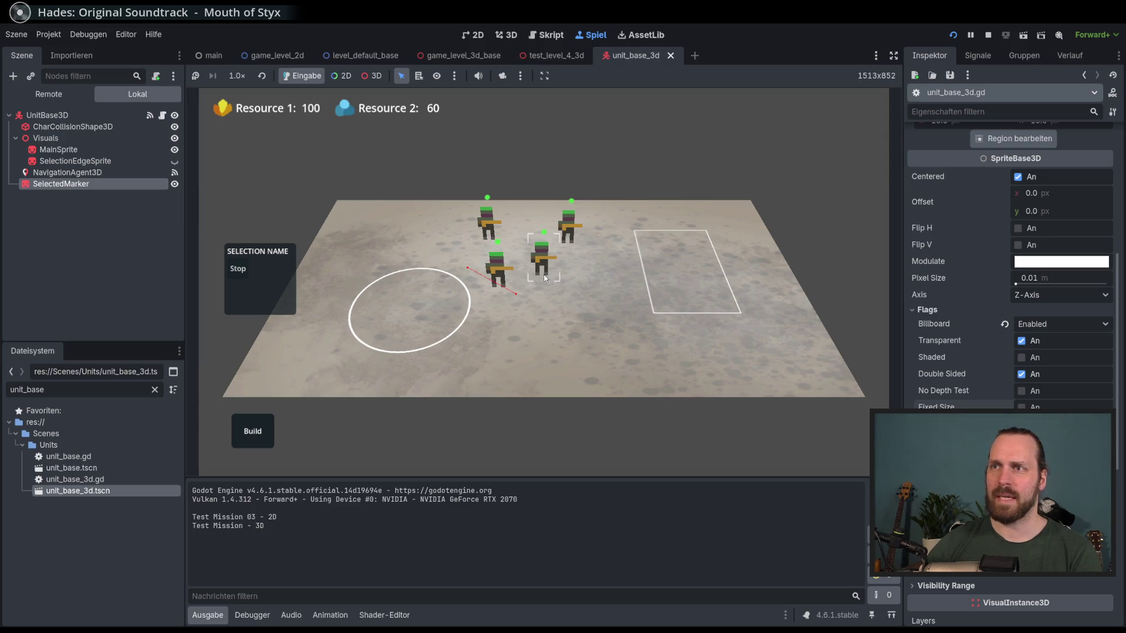
left_click(545, 262)
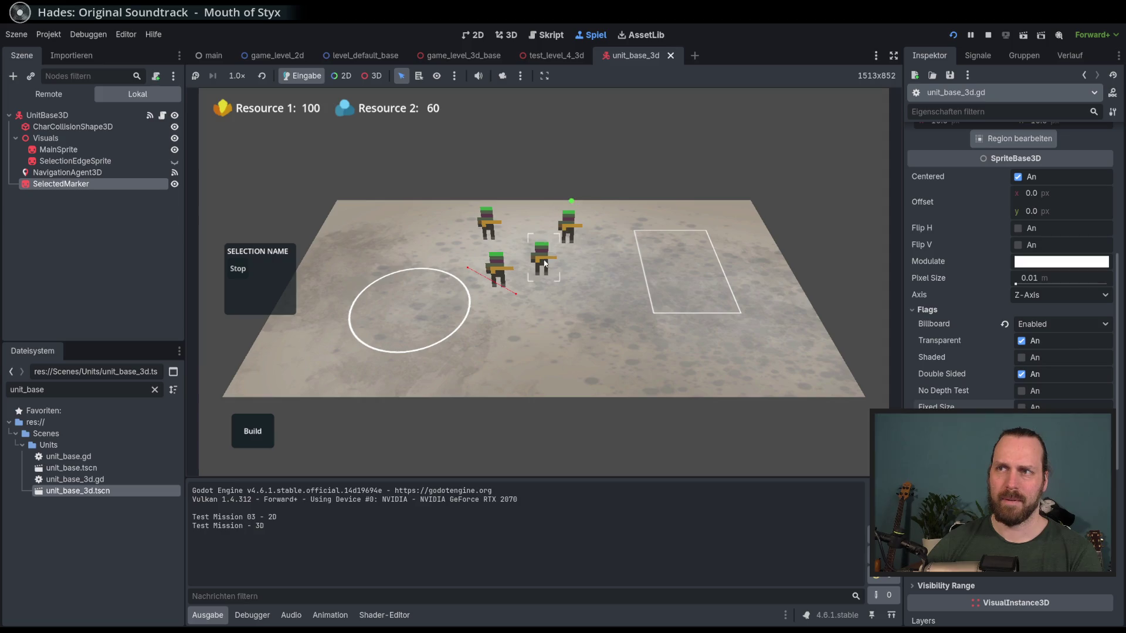
double_click(500, 282)
right_click(472, 337)
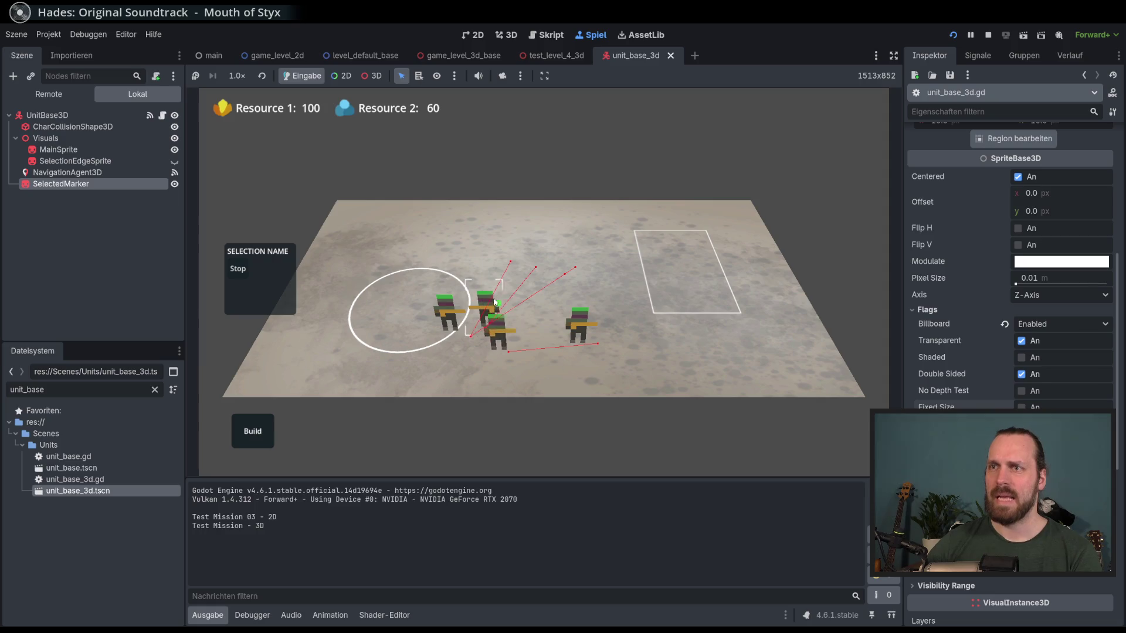
left_click(445, 280)
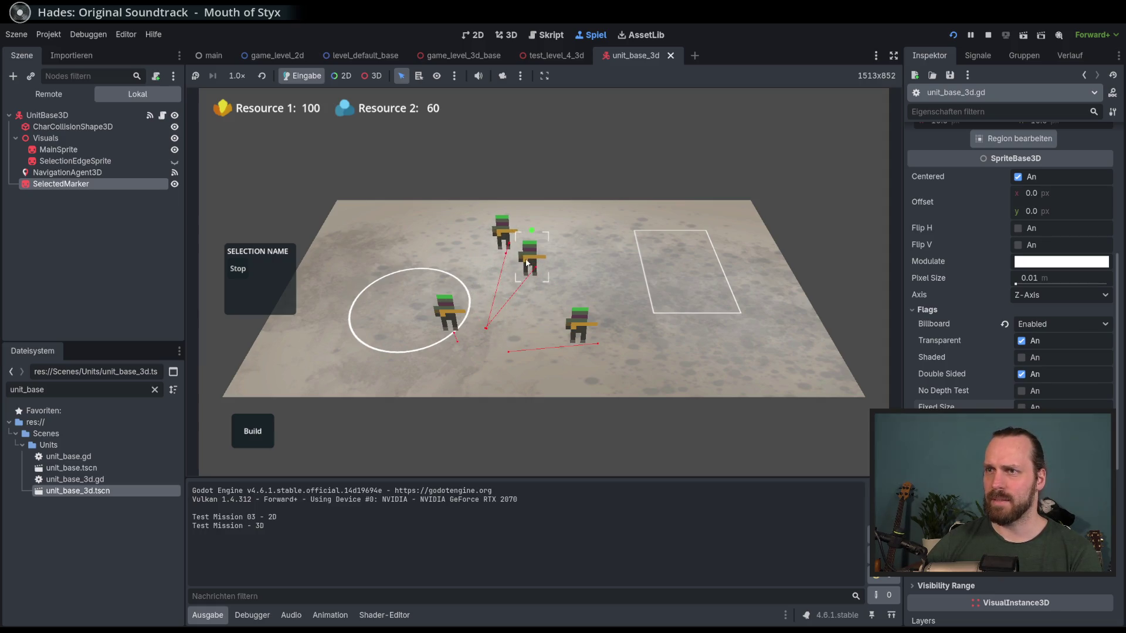
left_click(503, 245)
double_click(503, 245)
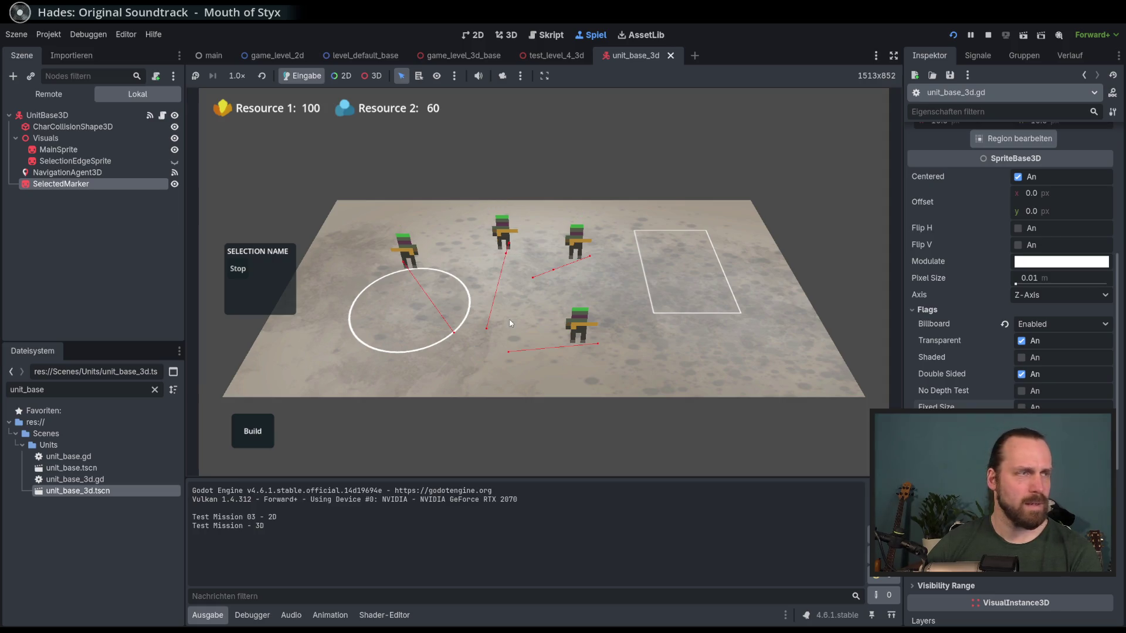
key("F8")
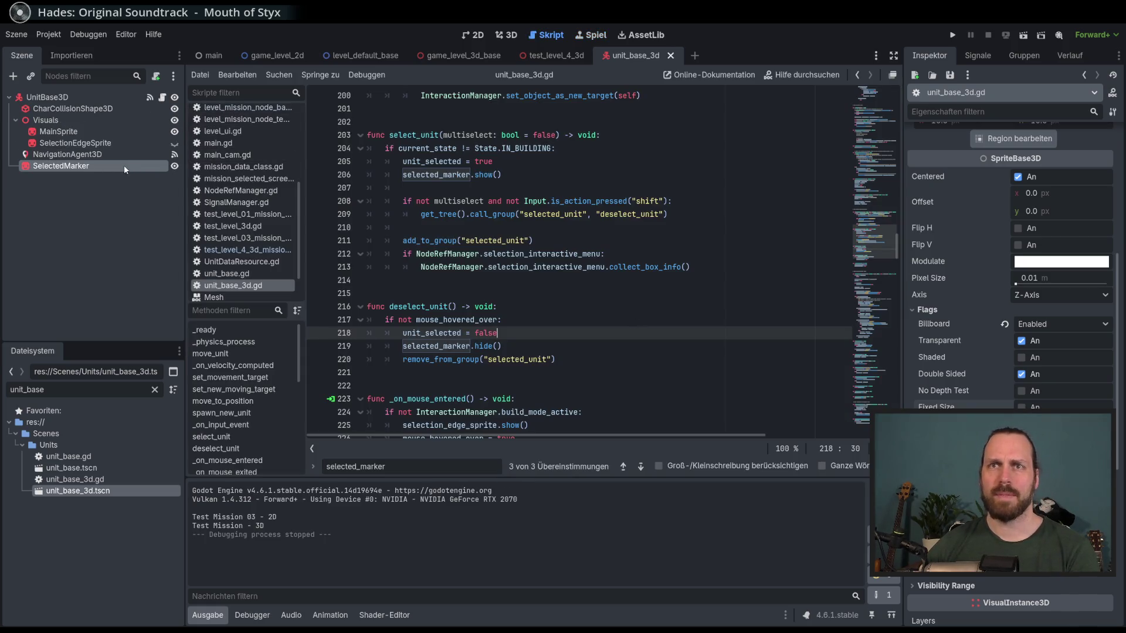
- Apply the pending scale edit, save the scene, and hide the SelectedMarker node
scroll(1054, 340, "down", 10)
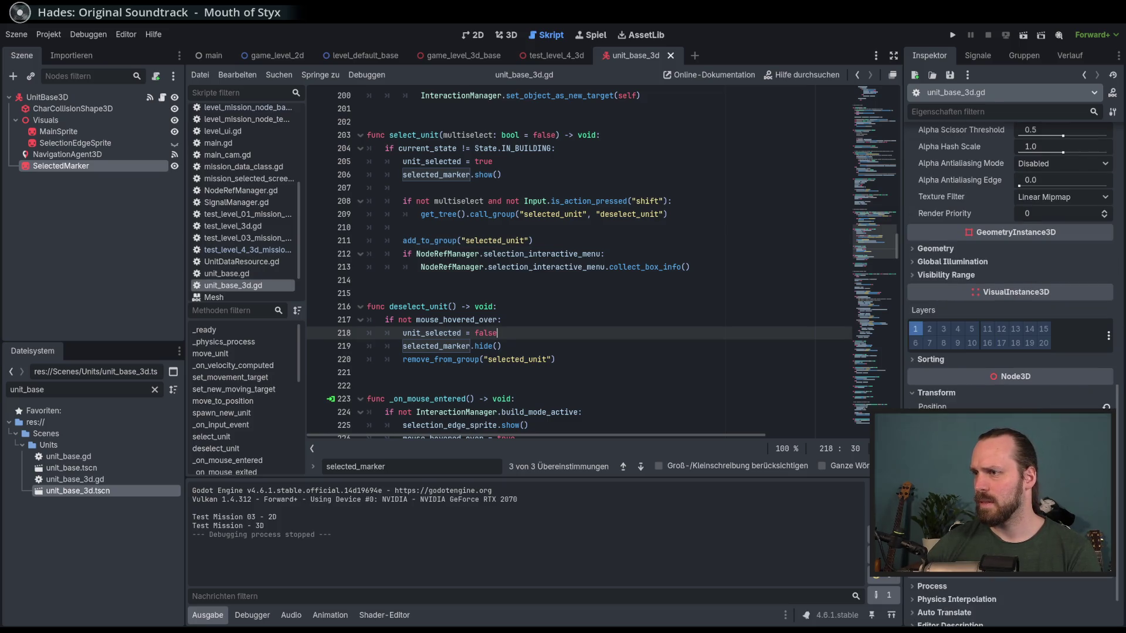
key("Return")
key("ctrl+s")
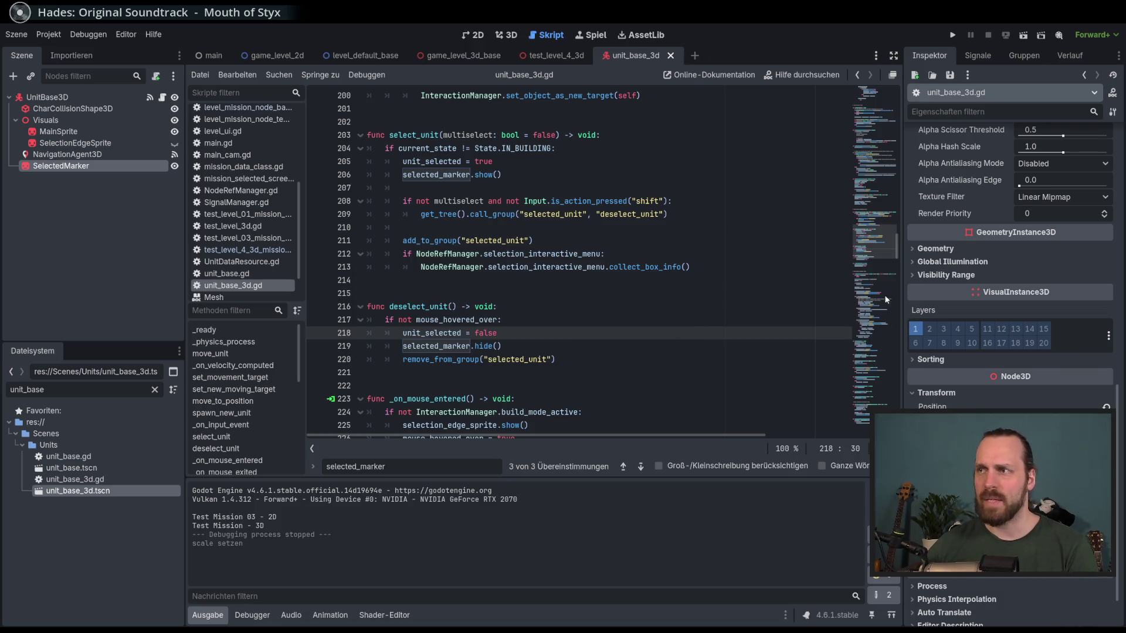
scroll(886, 311, "up", 20)
left_click(174, 166)
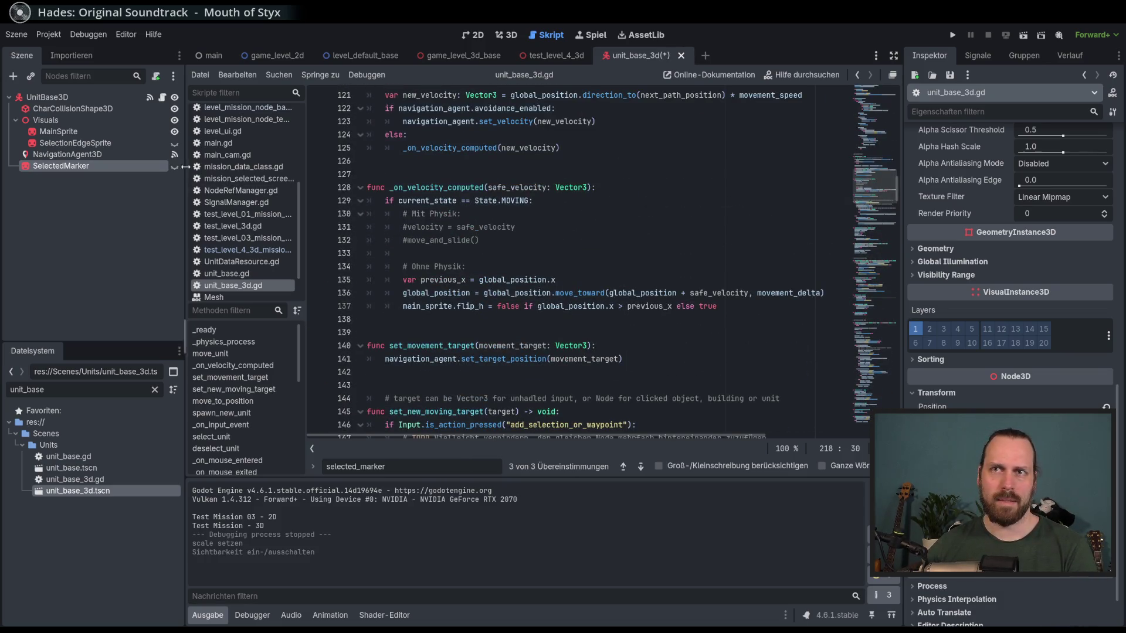
scroll(667, 185, "up", 20)
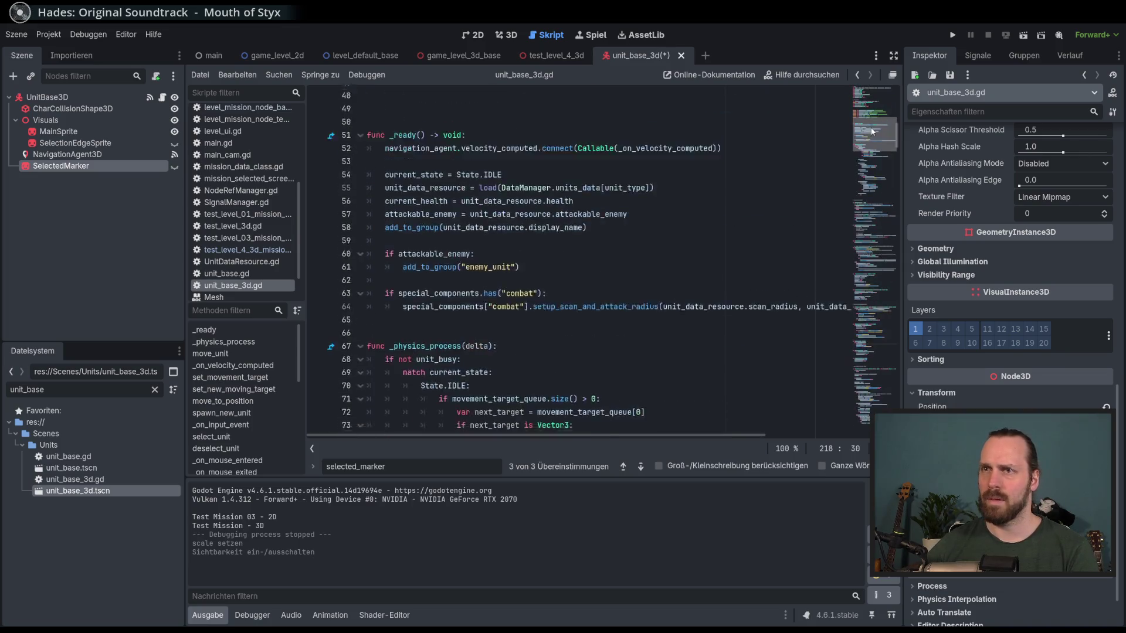
scroll(667, 185, "down", 8)
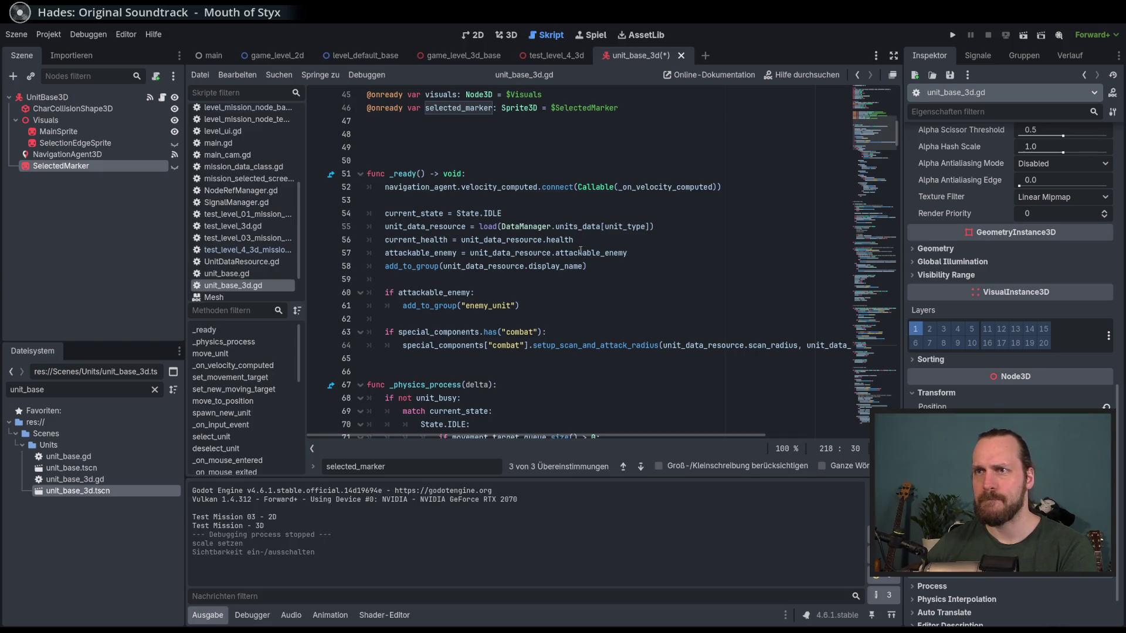
- Add selected_marker.hide() after line 64 at the end of _ready, then run the game
mouse_move(576, 250)
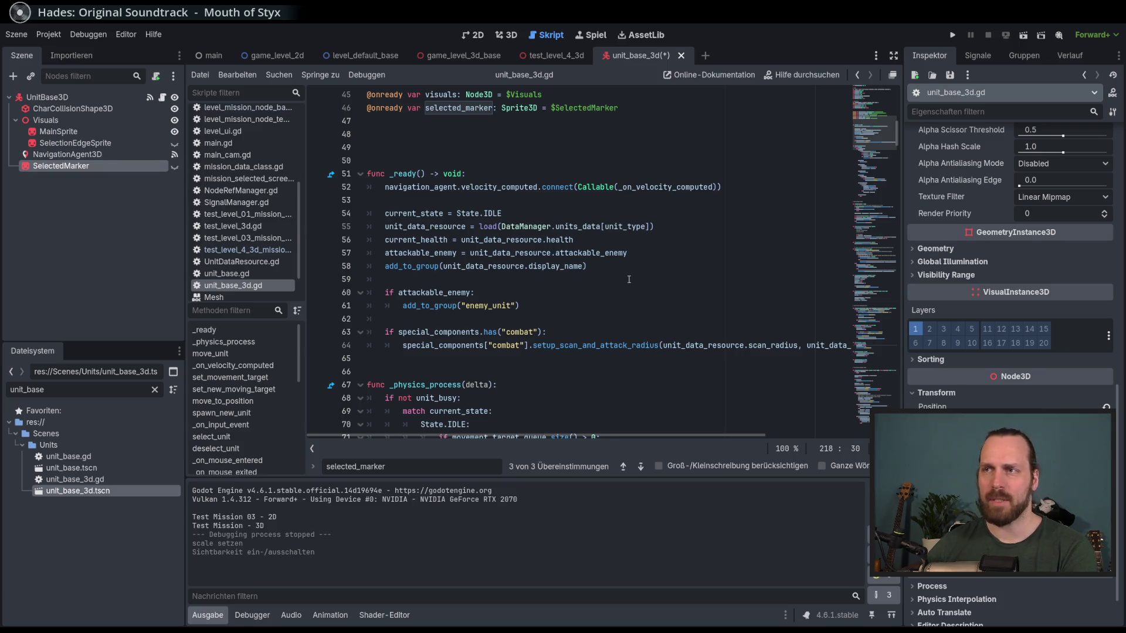
left_click(622, 266)
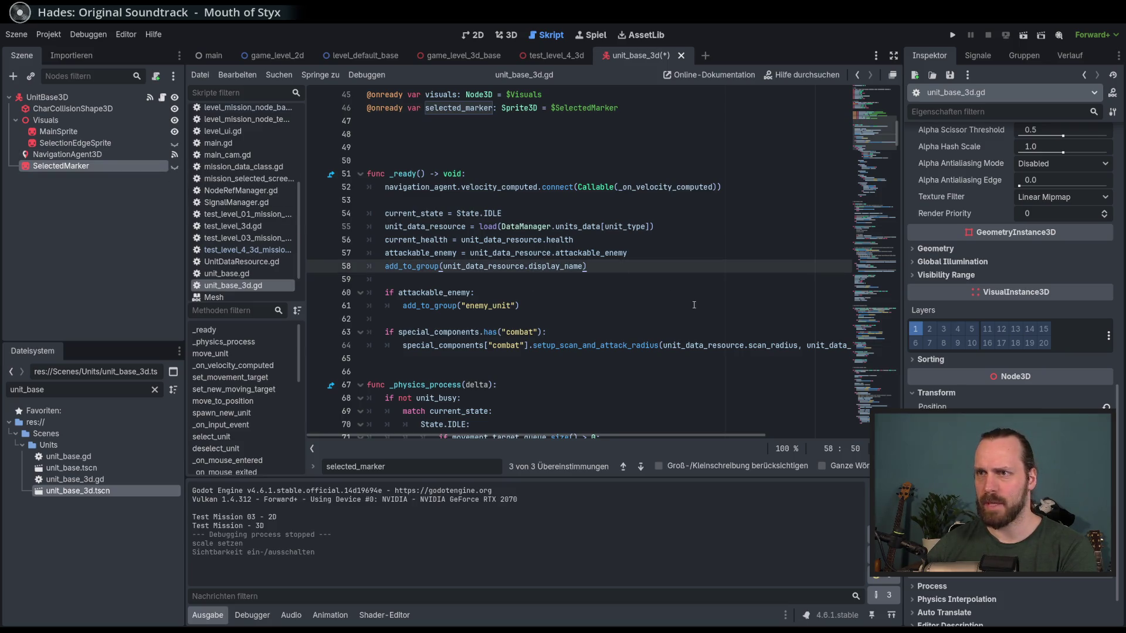
left_click(563, 346)
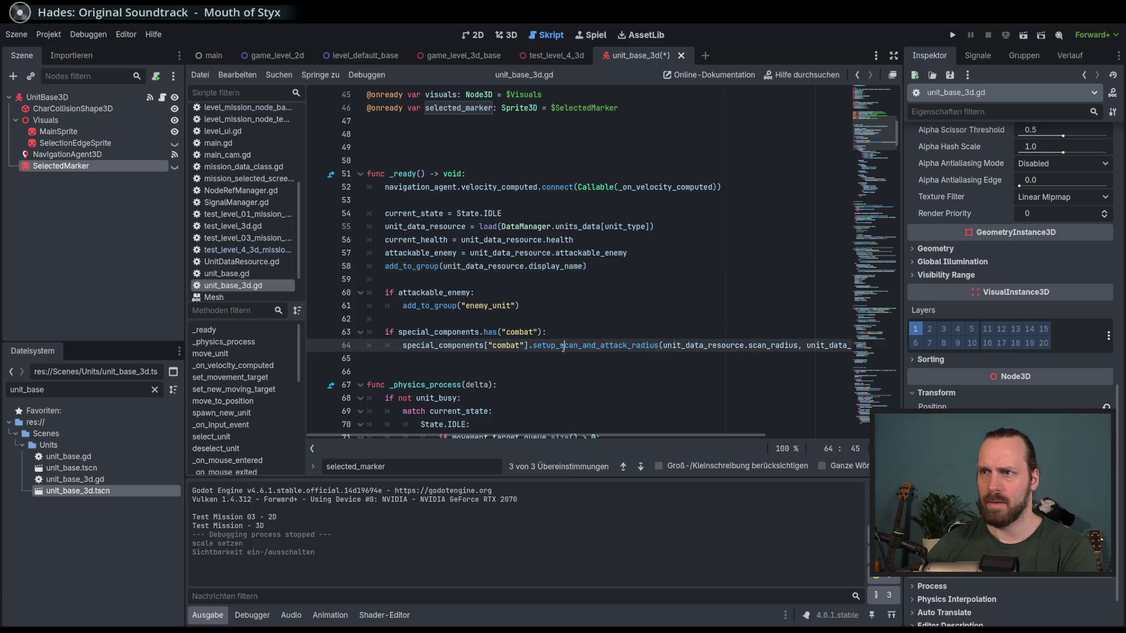
key("End")
key("Return")
key("Return")
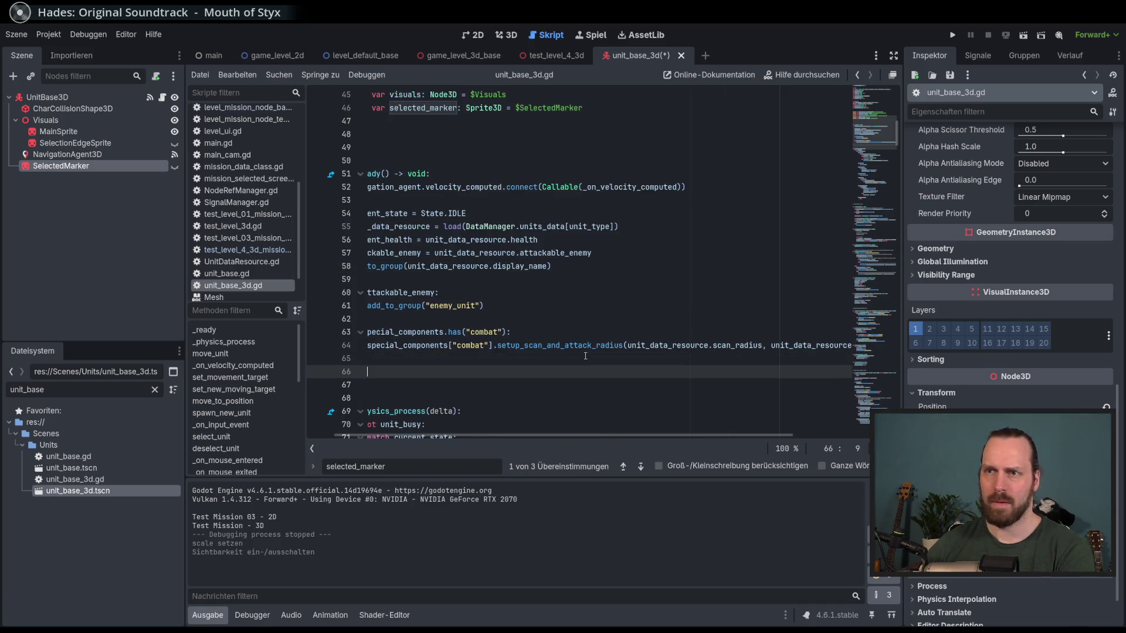
key("Return")
type(".")
key("Escape")
type("hi")
key("Return")
key("F5")
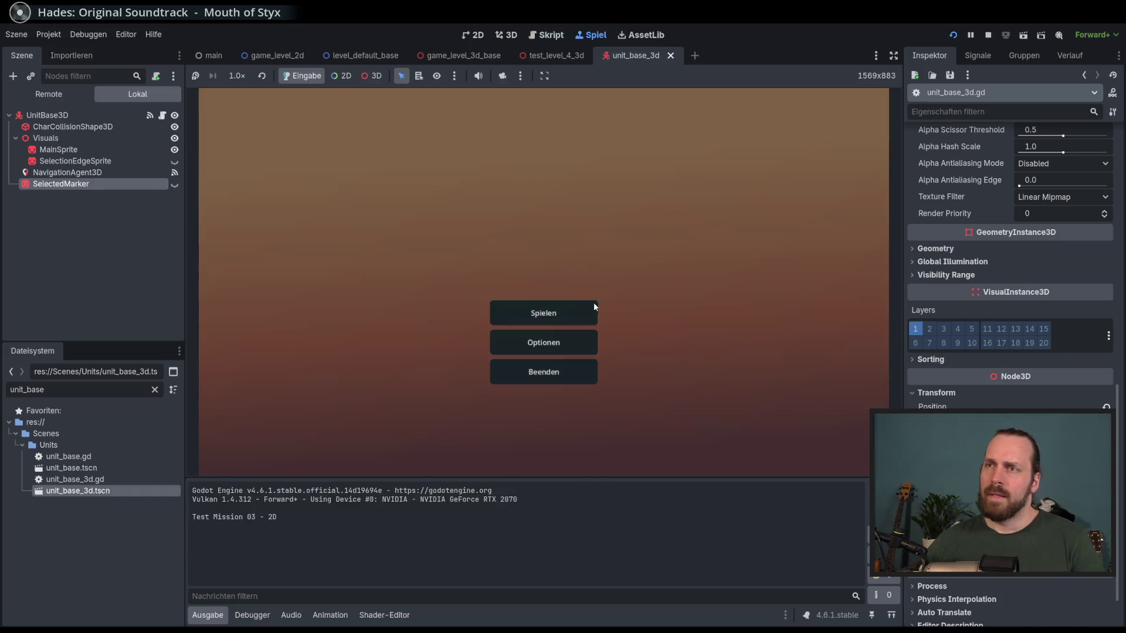
- Start Test Mission - 3D and send one selected unit toward the right rectangle
left_click(591, 306)
left_click(633, 421)
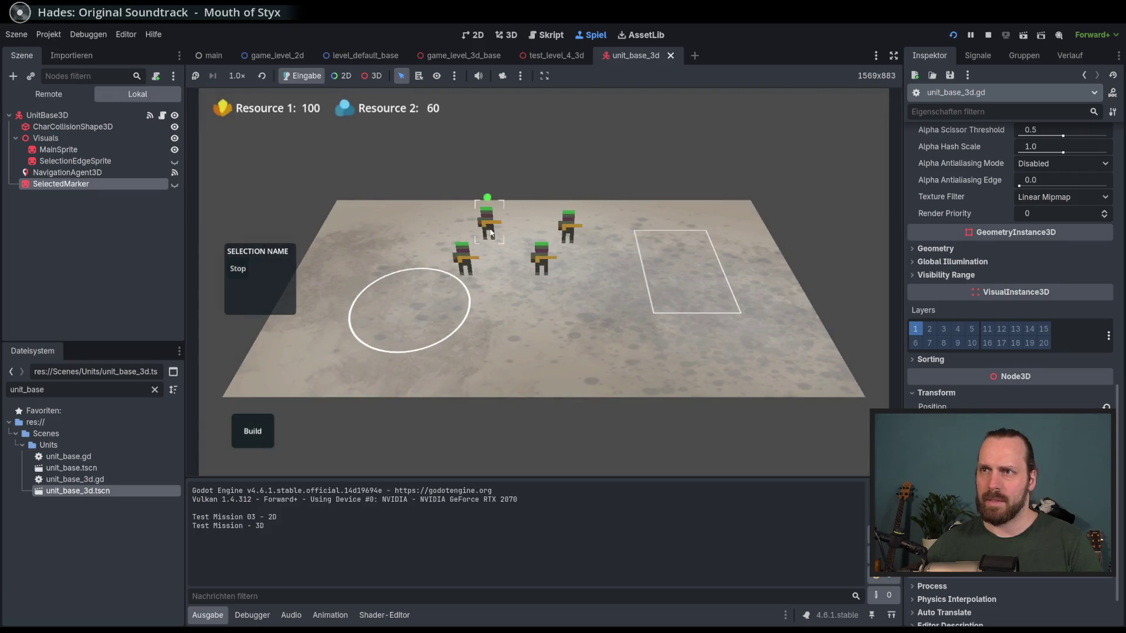
left_click(540, 255)
right_click(740, 323)
- Select various units, send the upper one left, then move all four to the far-left corner
left_click(614, 317)
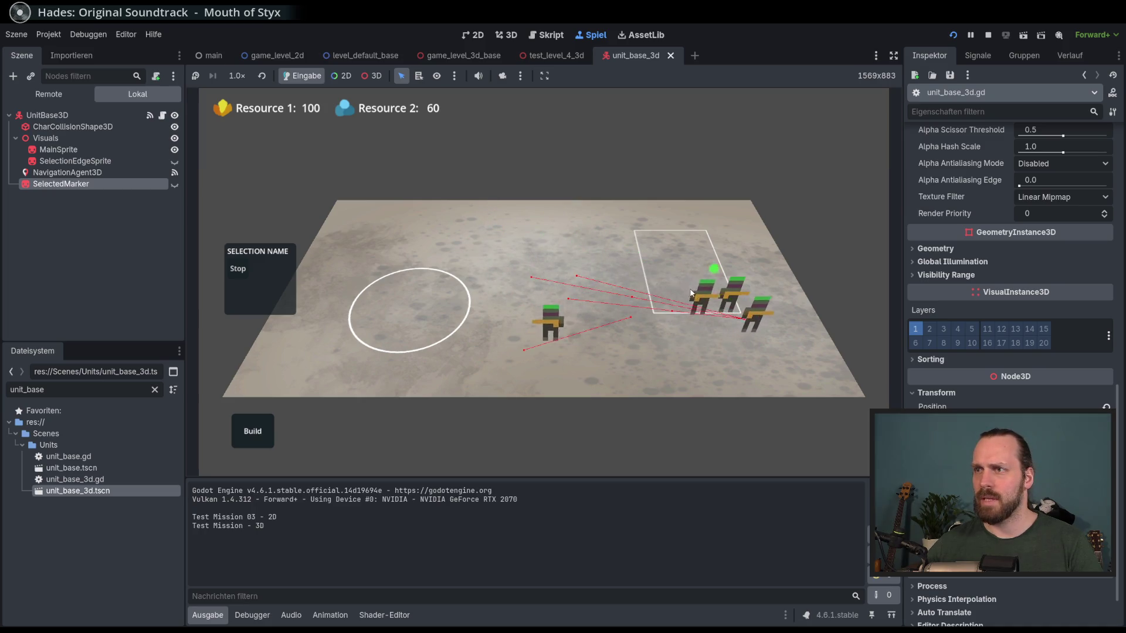
left_click(767, 321)
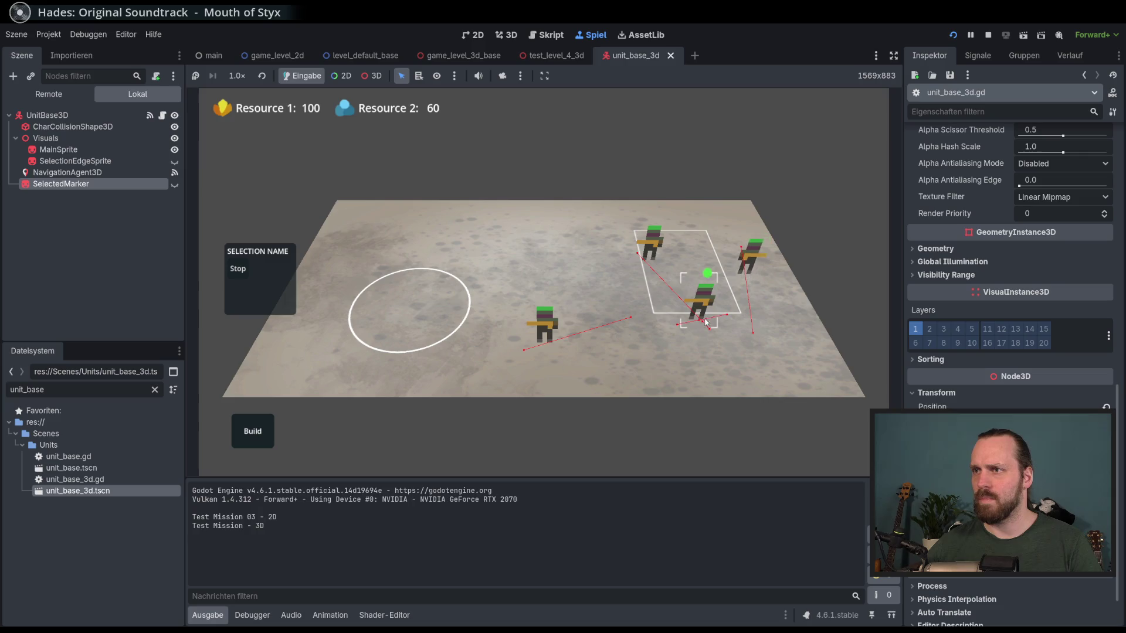
left_click(549, 317)
left_click(651, 238)
right_click(546, 246)
left_click(692, 302)
double_click(533, 343)
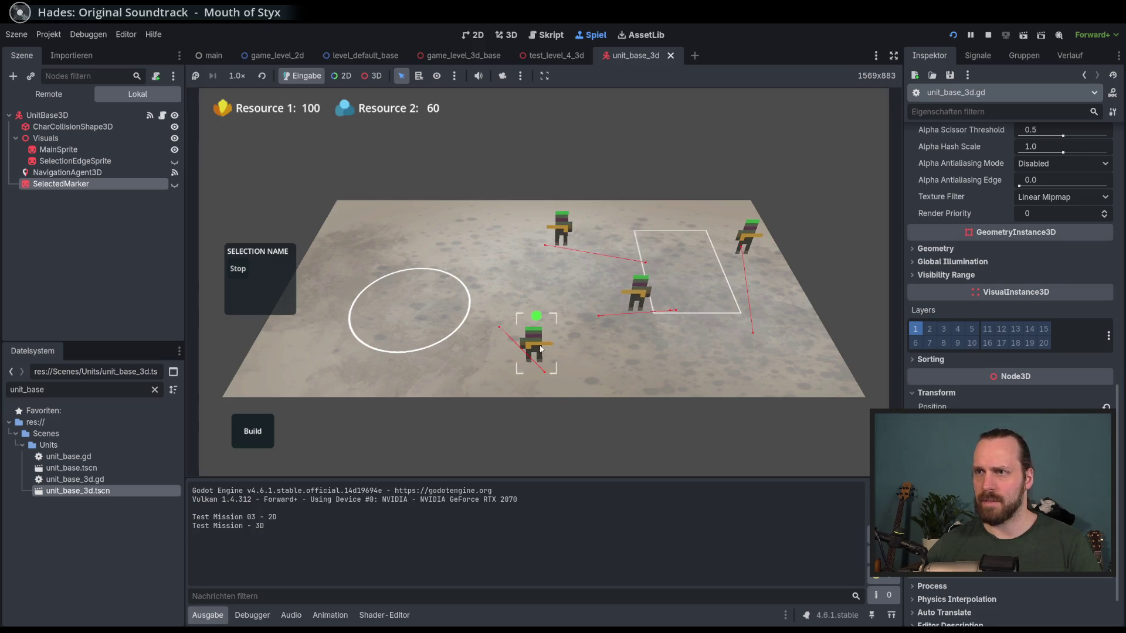
right_click(361, 201)
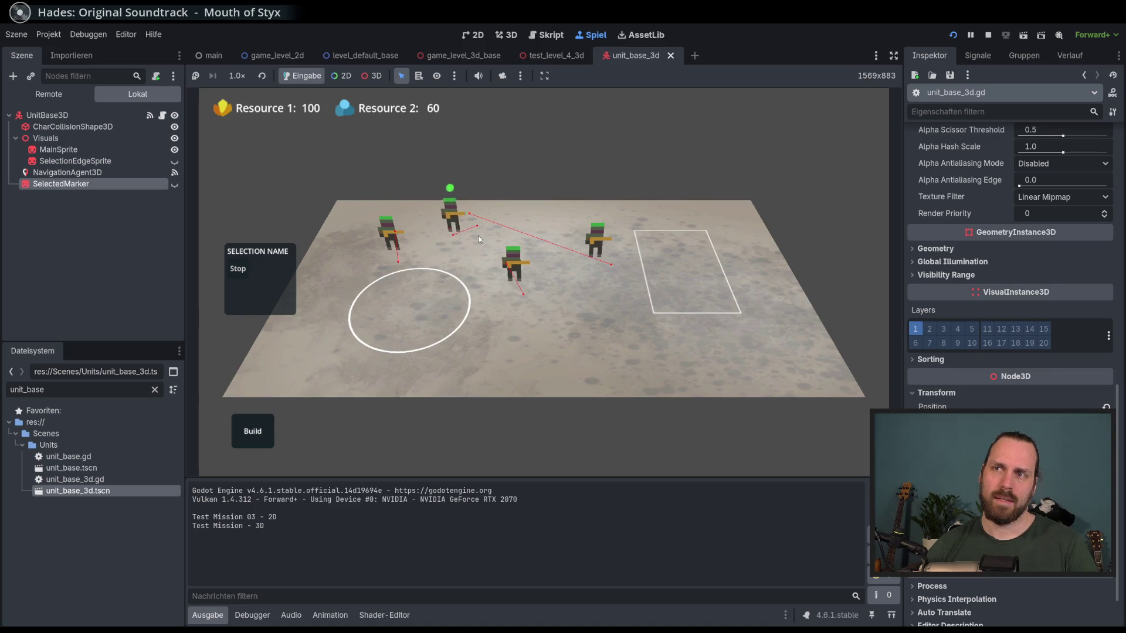
- Move the right unit to a new spot, select the top-left unit, and stop the game
left_click(598, 243)
right_click(619, 296)
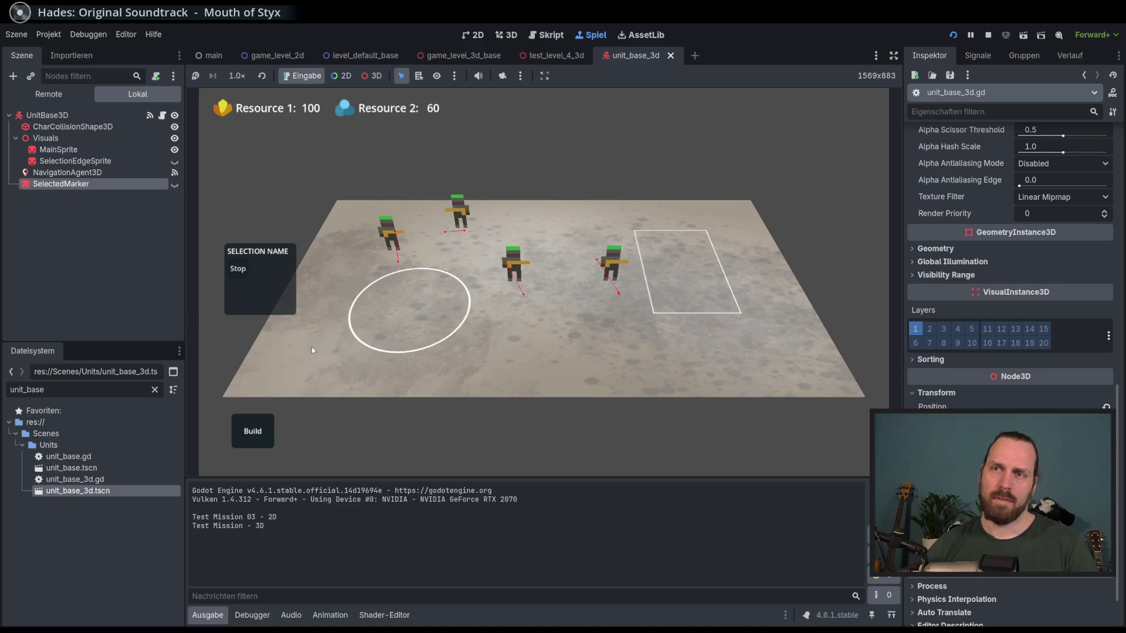
left_click(378, 243)
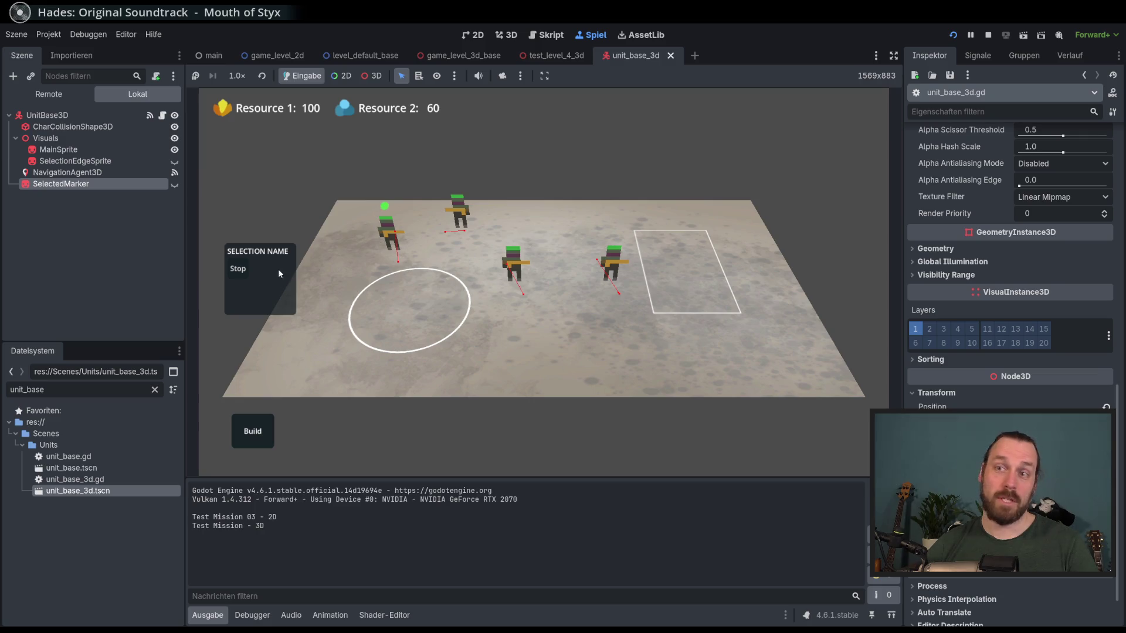
key("F8")
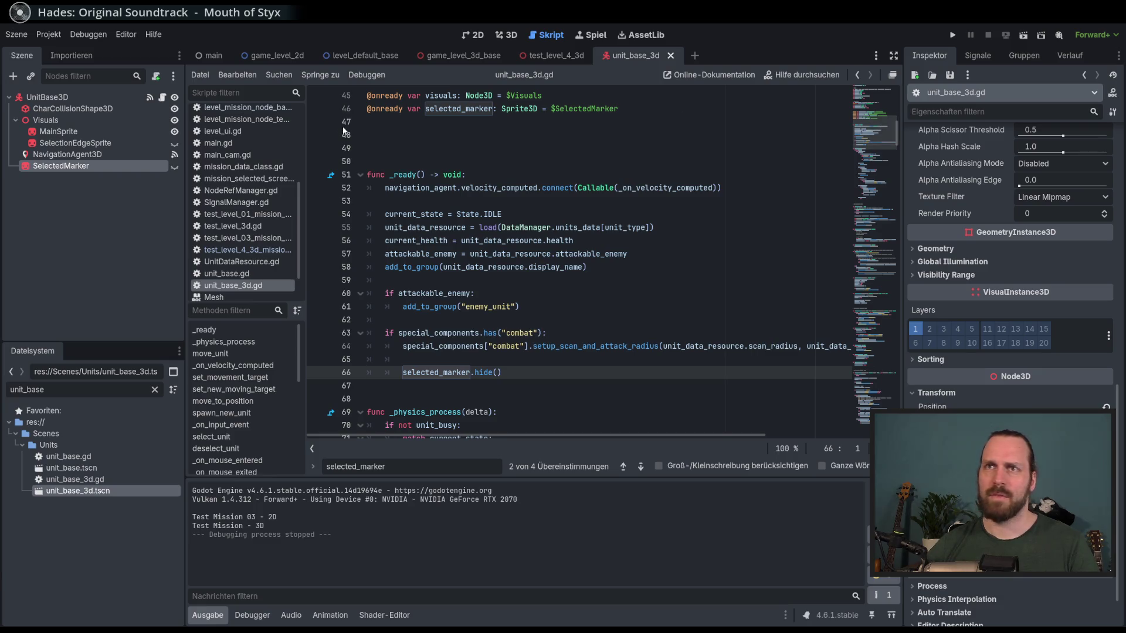
- Filter the script list by 'unit' and open unit_base.gd
scroll(267, 234, "up", 3)
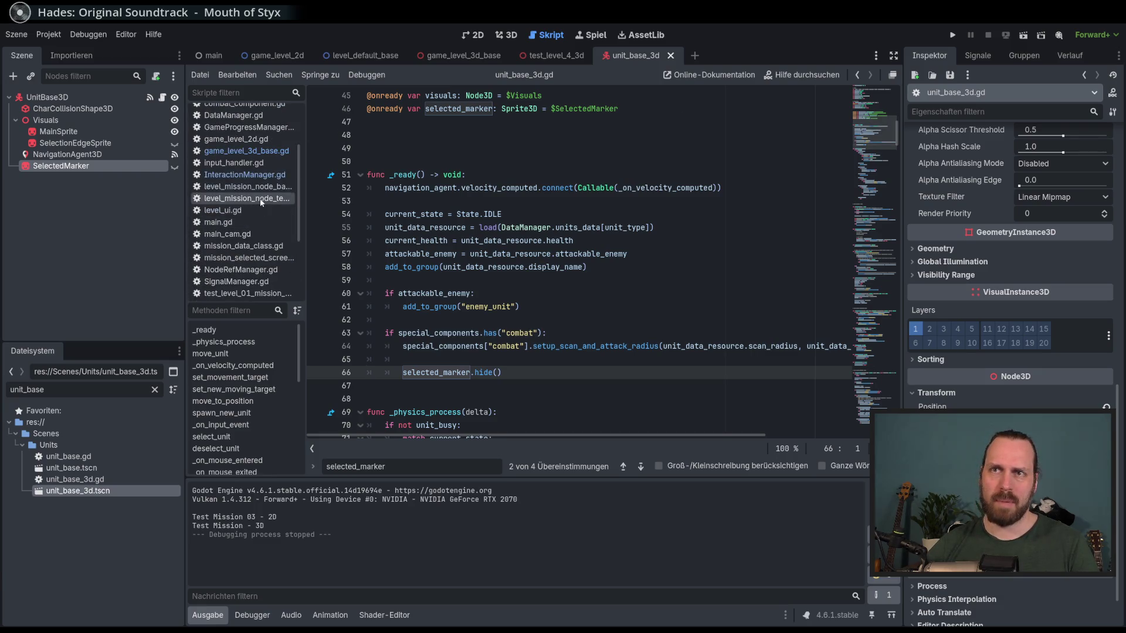
mouse_move(299, 202)
left_mouse_down()
mouse_move(301, 261)
mouse_move(303, 135)
left_mouse_up()
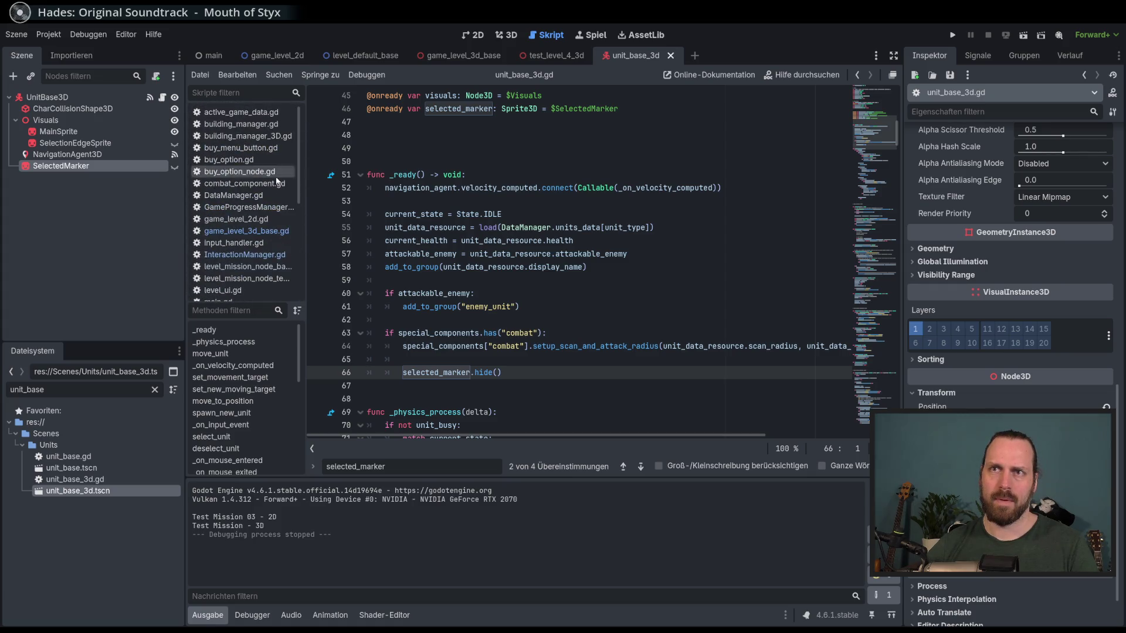
left_click(242, 93)
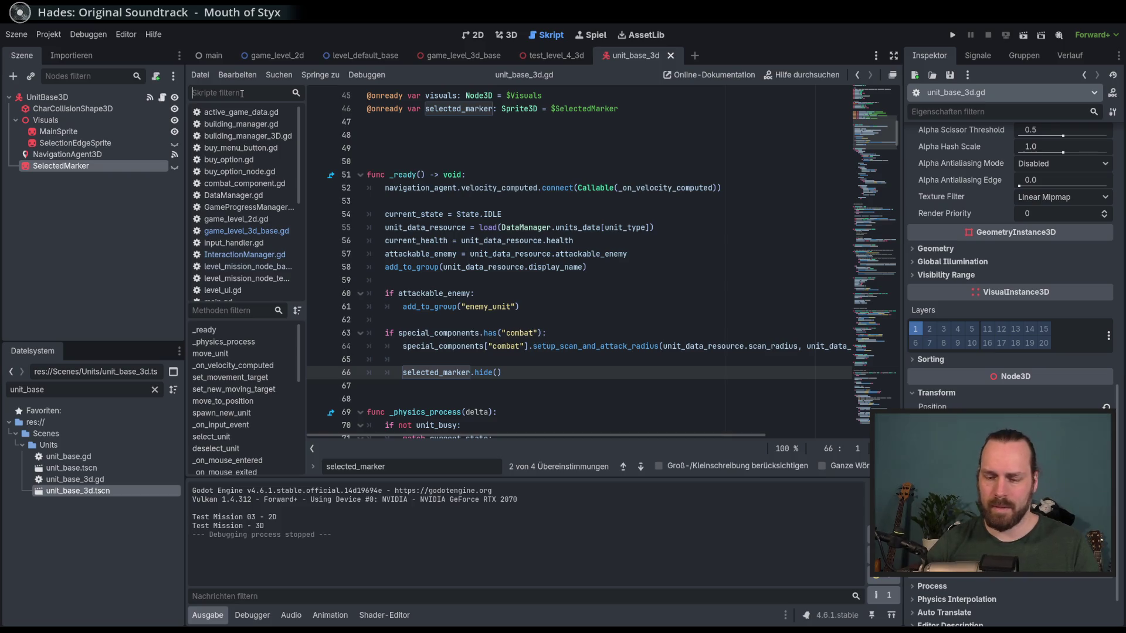
type("unit")
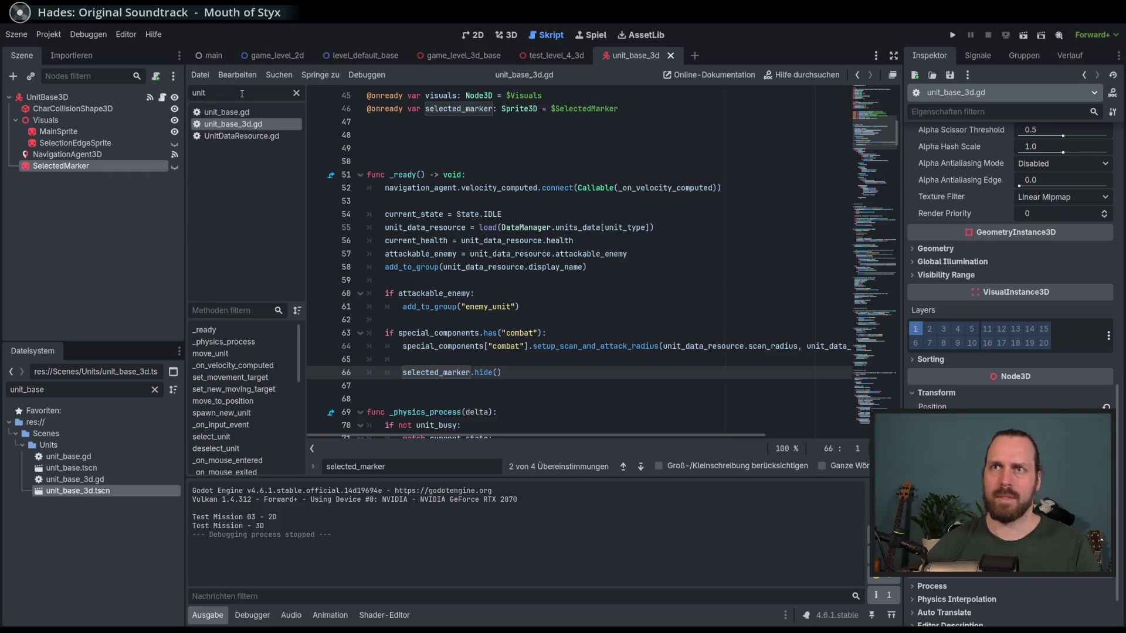
left_click(227, 112)
left_click(670, 266)
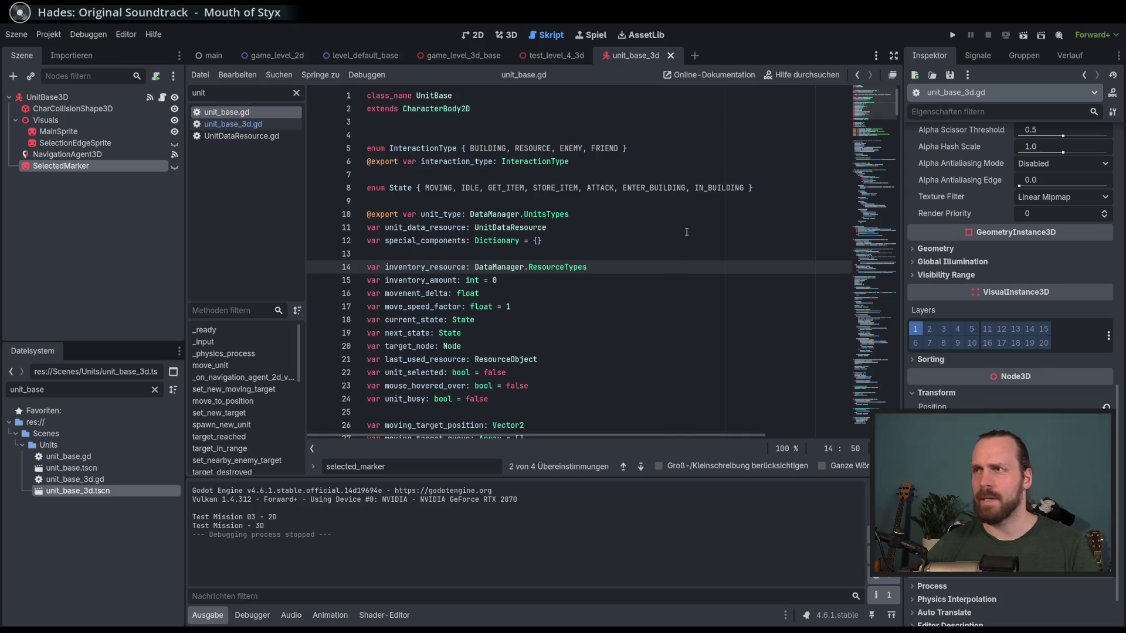
- Scroll to _ready in unit_base.gd, then open the game_level_2d scene's InputHandler script
scroll(686, 232, "down", 3)
left_click(604, 249)
scroll(603, 248, "down", 10)
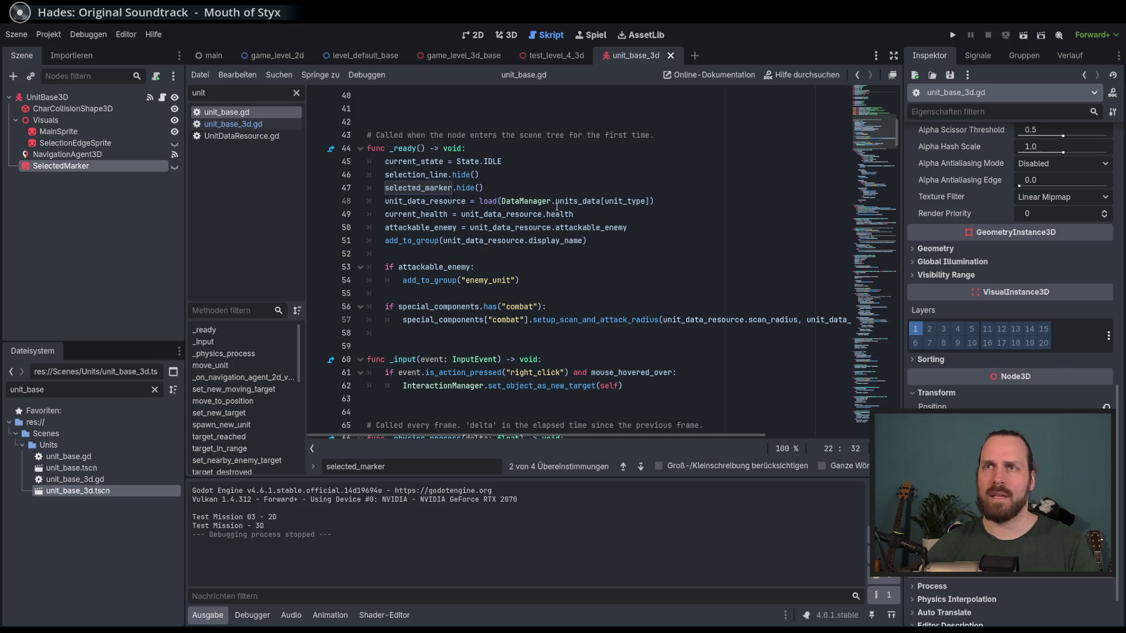
left_click(293, 57)
left_click(88, 107)
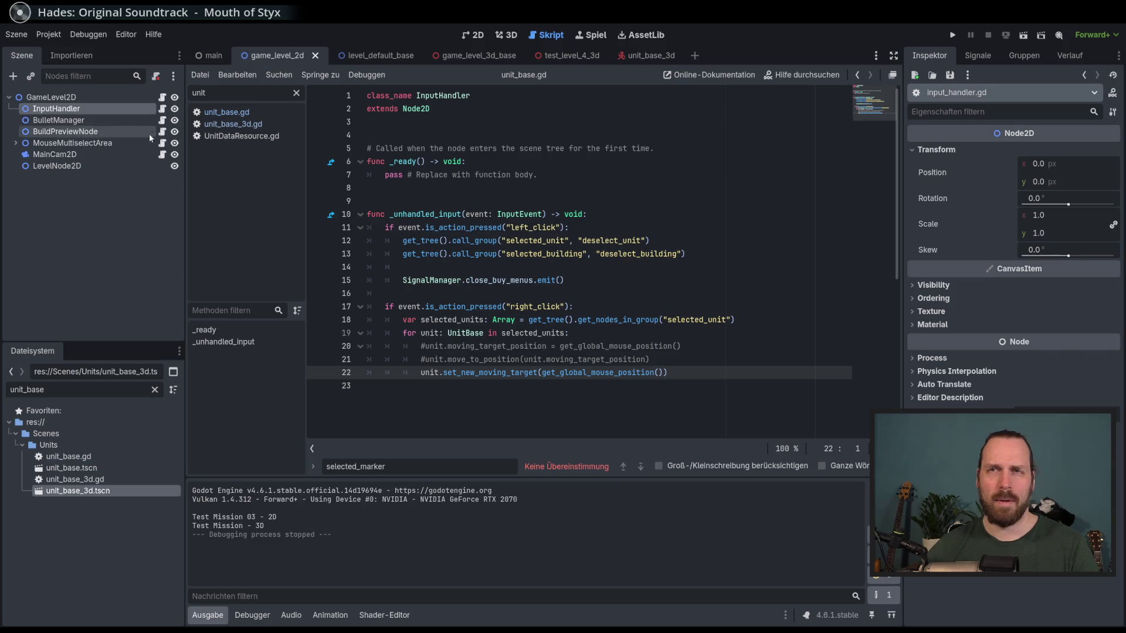
- Switch to game_level_2d.gd, then look through the mouse_multiselect_area.gd script
left_click(162, 96)
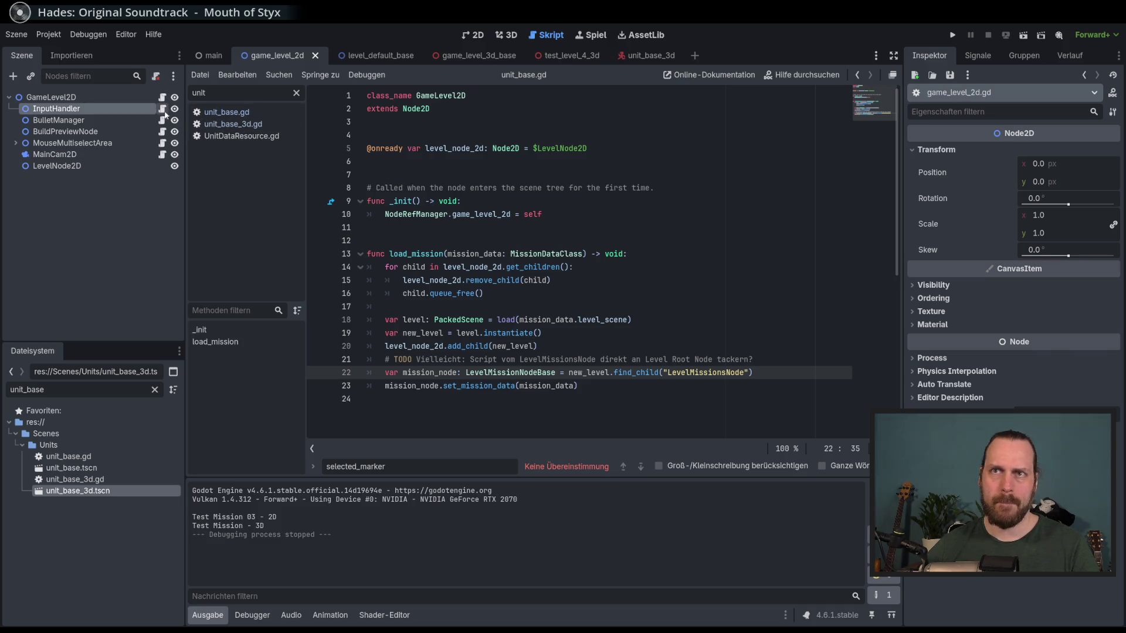
left_click(162, 143)
left_click(538, 267)
scroll(543, 283, "down", 10)
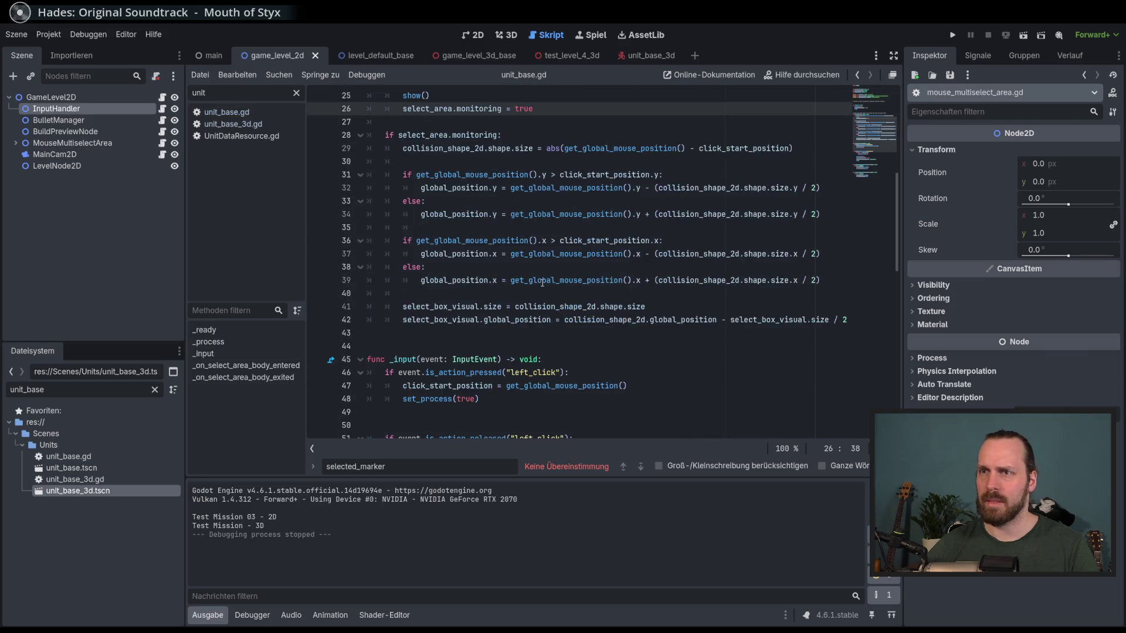
scroll(587, 281, "up", 8)
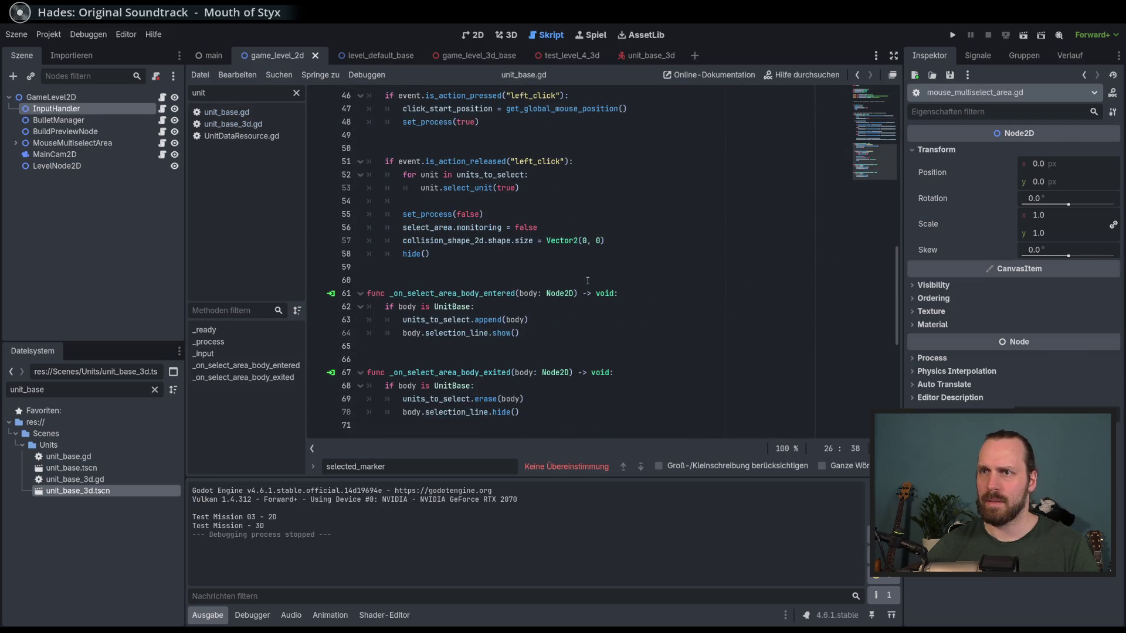
scroll(588, 281, "up", 6)
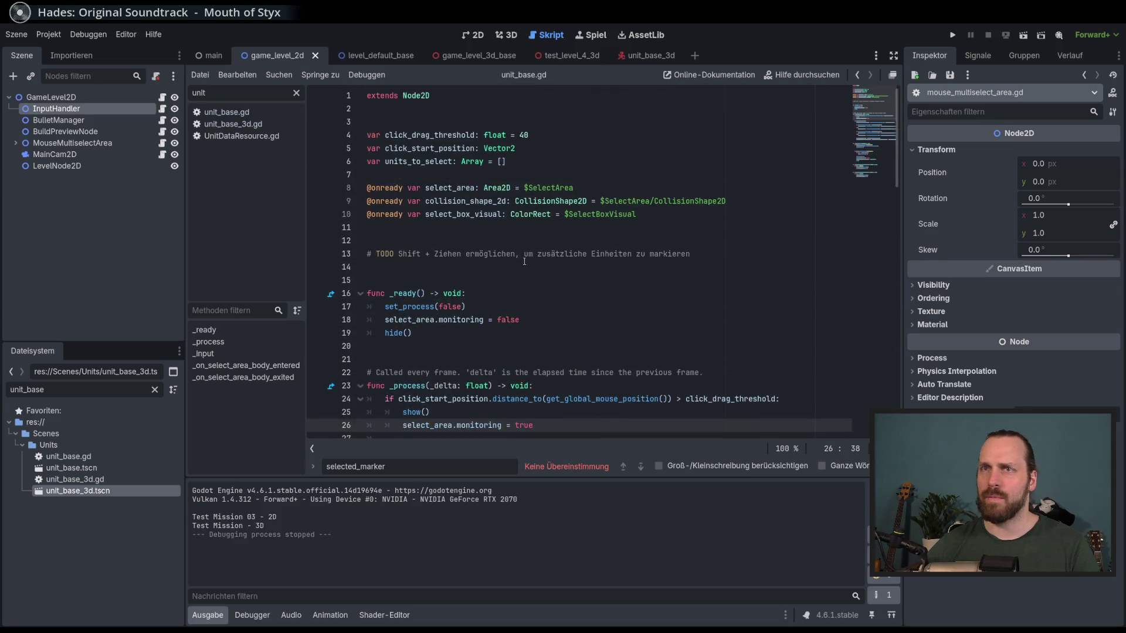
- Open input_handler.gd and go to the right_click check around line 17
left_click(162, 109)
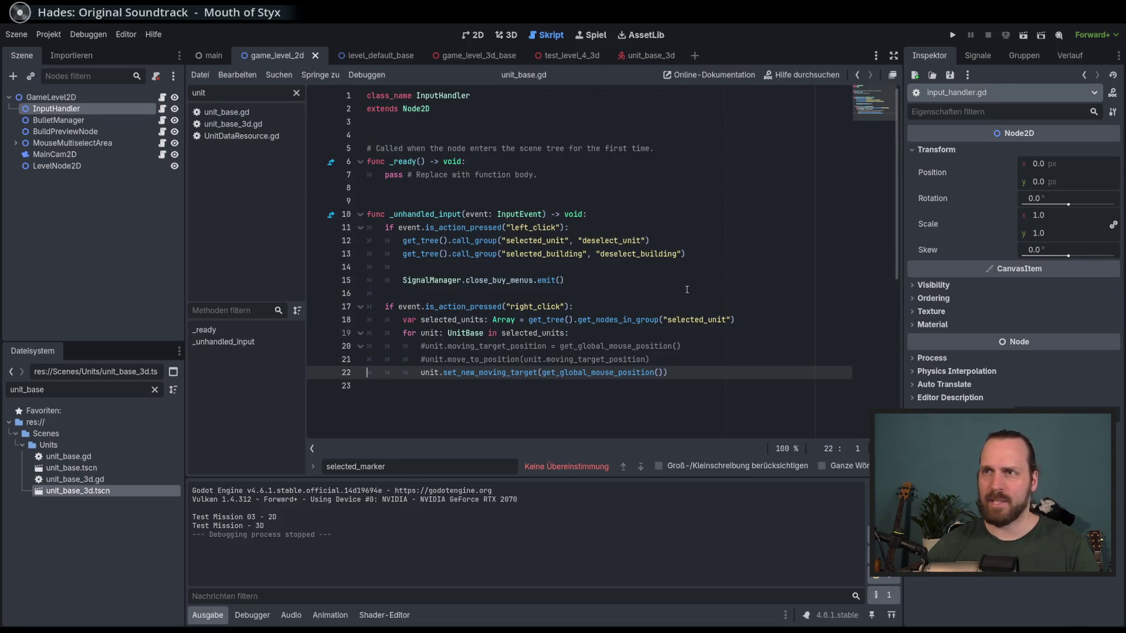
left_click(651, 308)
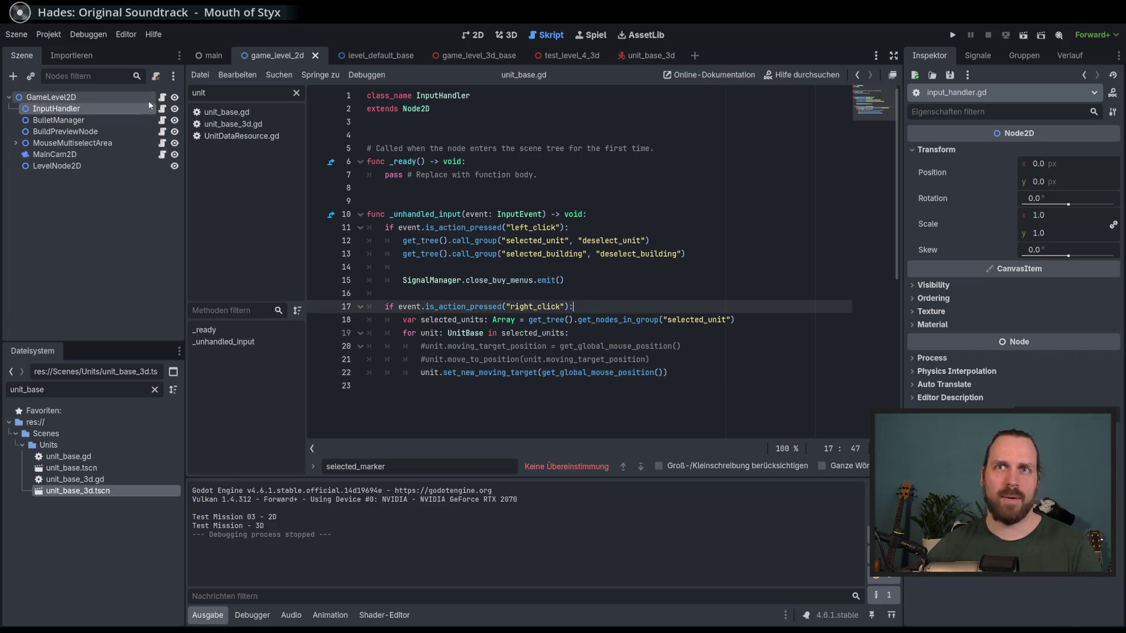
key("Up")
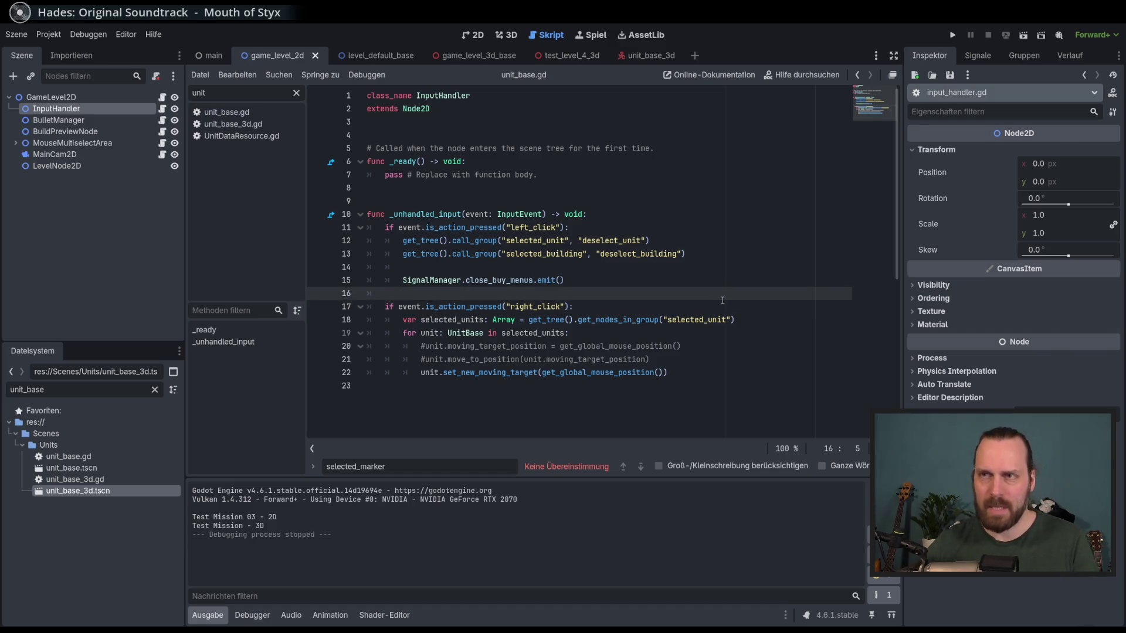
- Confirm stop_unit_movement is mapped to S in the Input Map, then start a project-wide search
left_click(49, 35)
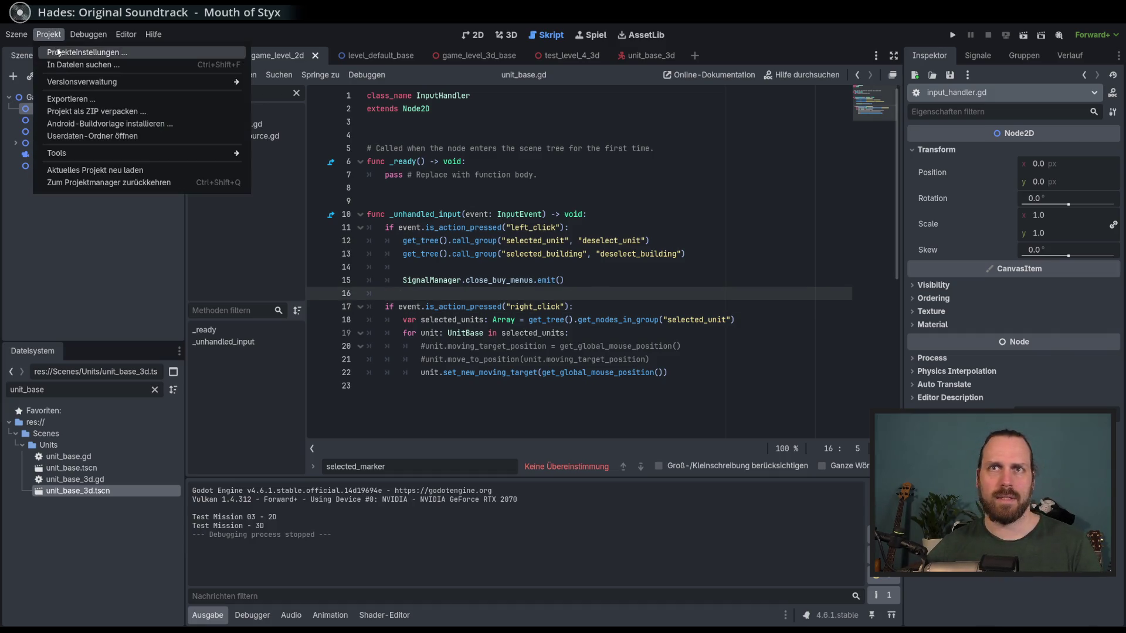
left_click(65, 47)
left_click(334, 199)
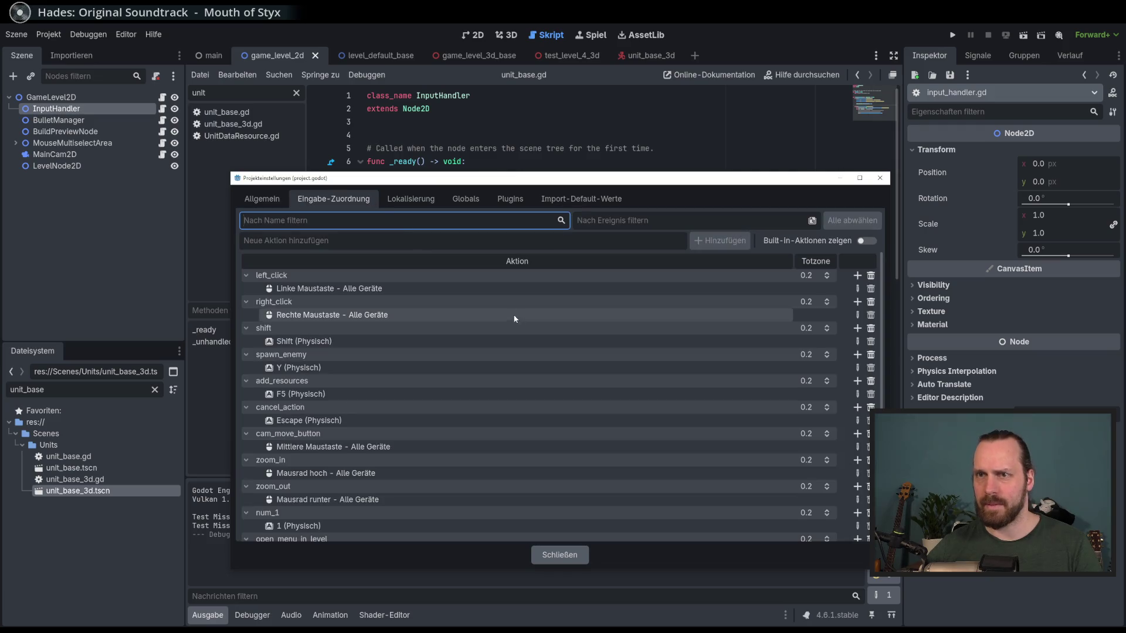
scroll(516, 352, "down", 5)
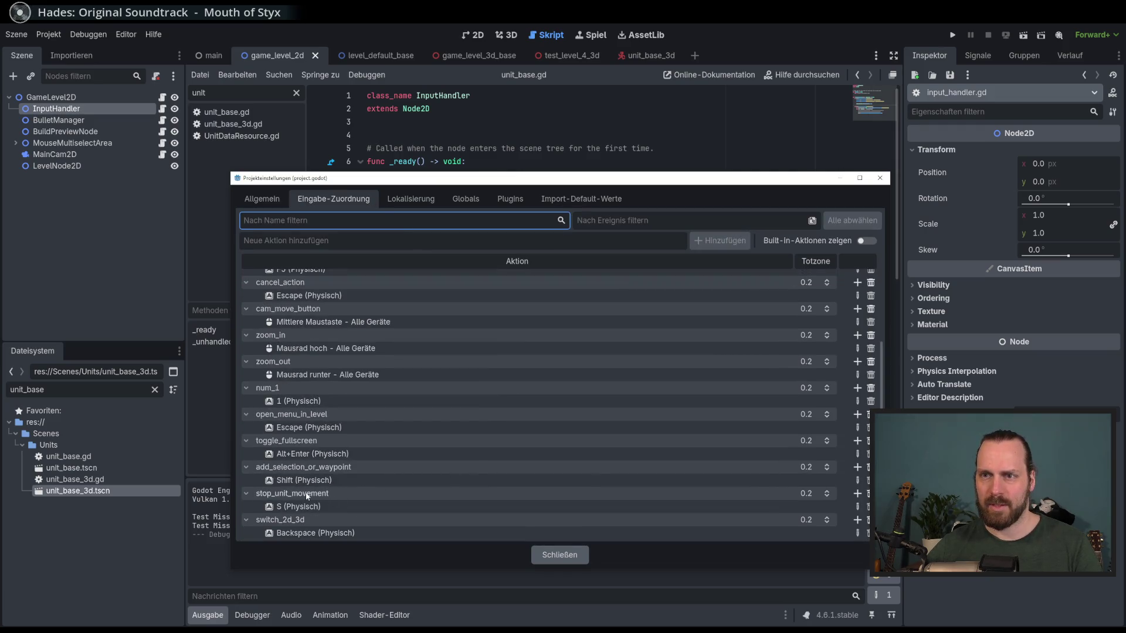
left_click(577, 556)
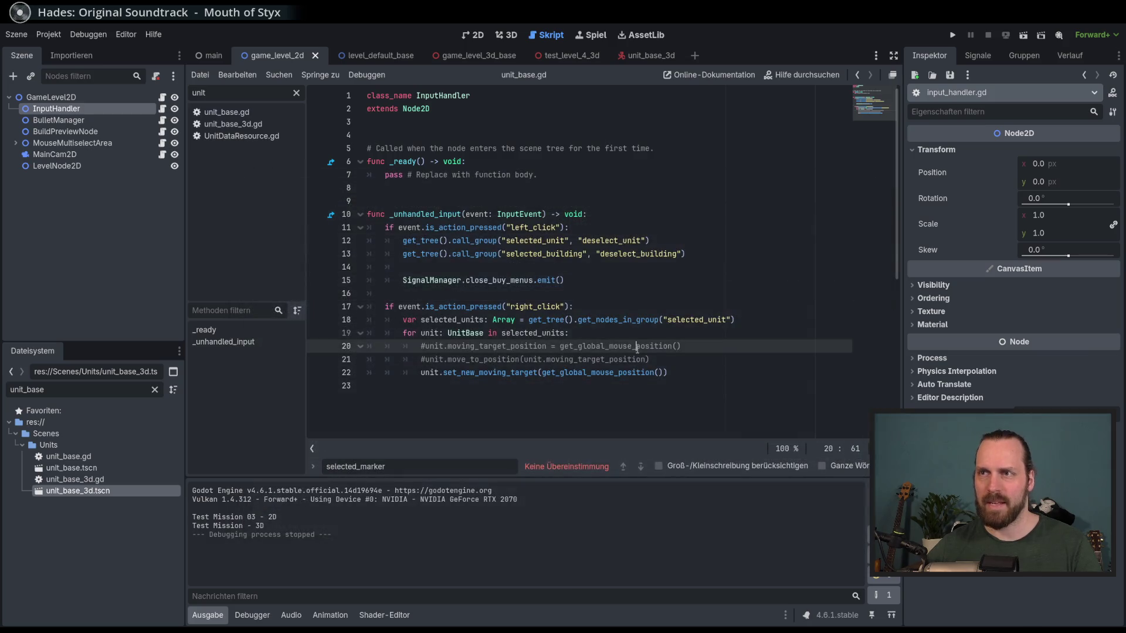
key("ctrl+shift+f")
type("stop_")
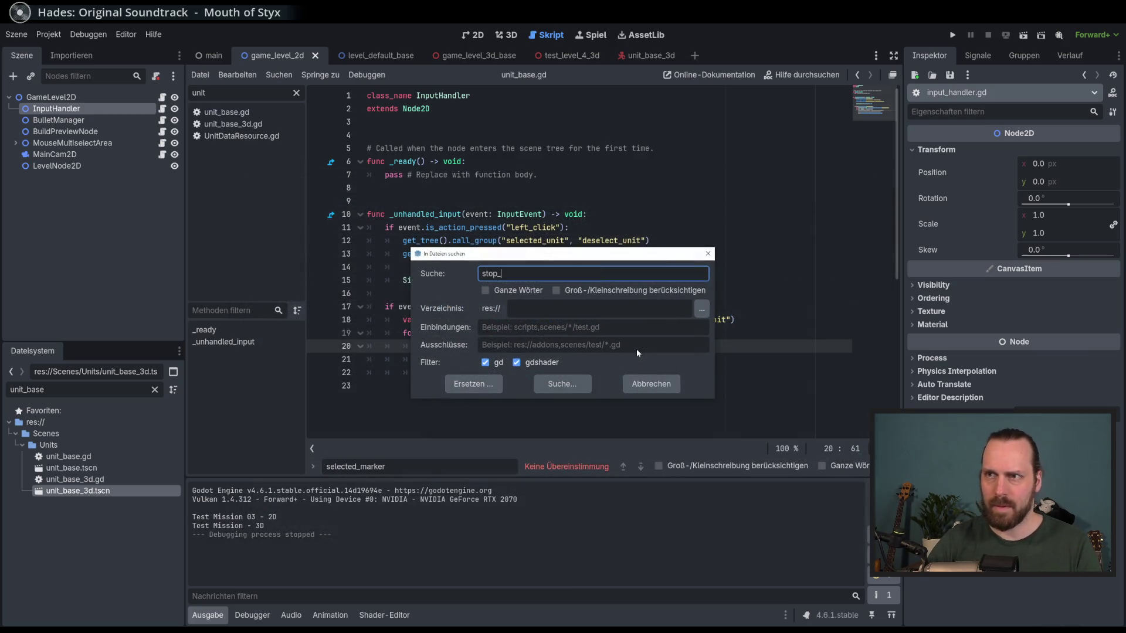
- Search the project for stop_unit and open the match in interaction_menu_button.gd
type("unit")
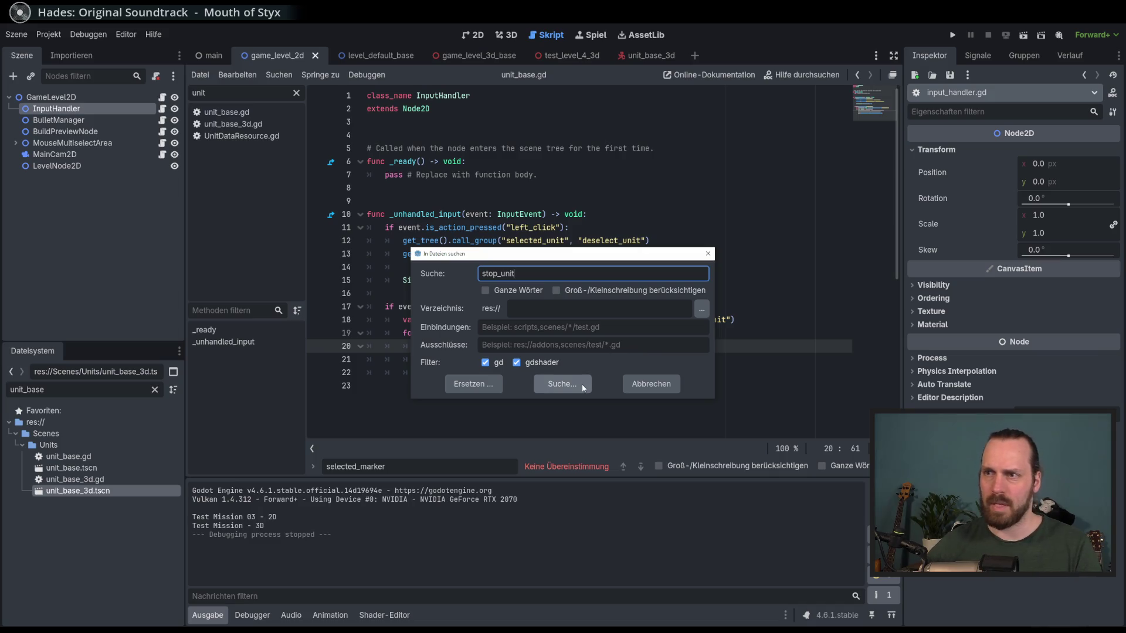
left_click(579, 386)
left_click(580, 487)
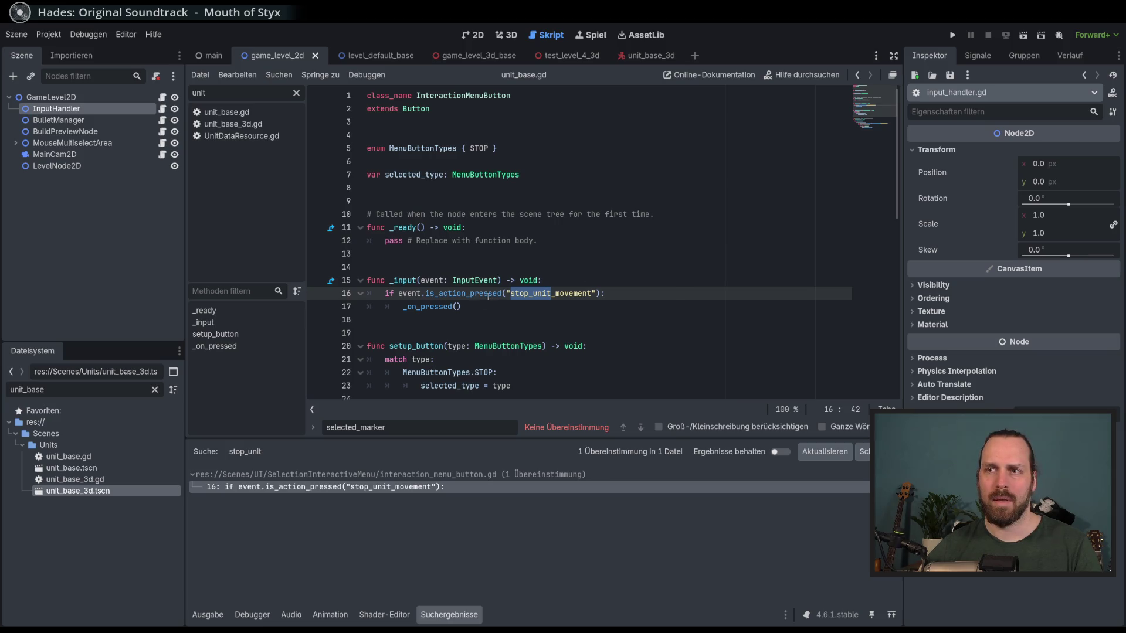
- Review the _on_pressed handler, then delete UnitBase from line 32's 'if unit is' check
double_click(432, 305)
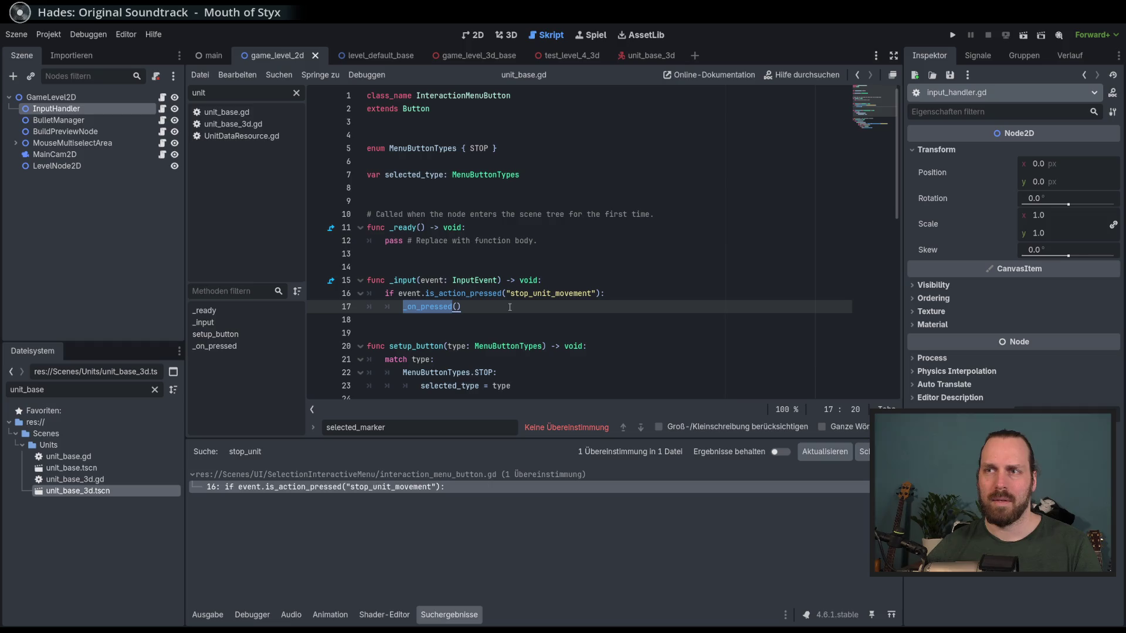
key("End")
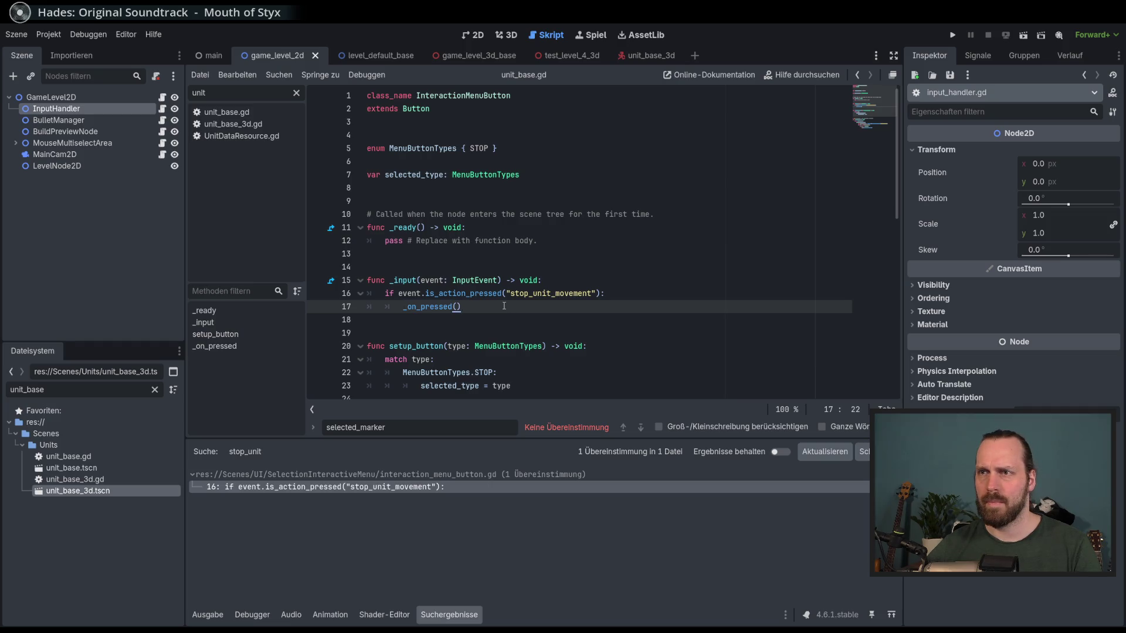
scroll(503, 306, "down", 1)
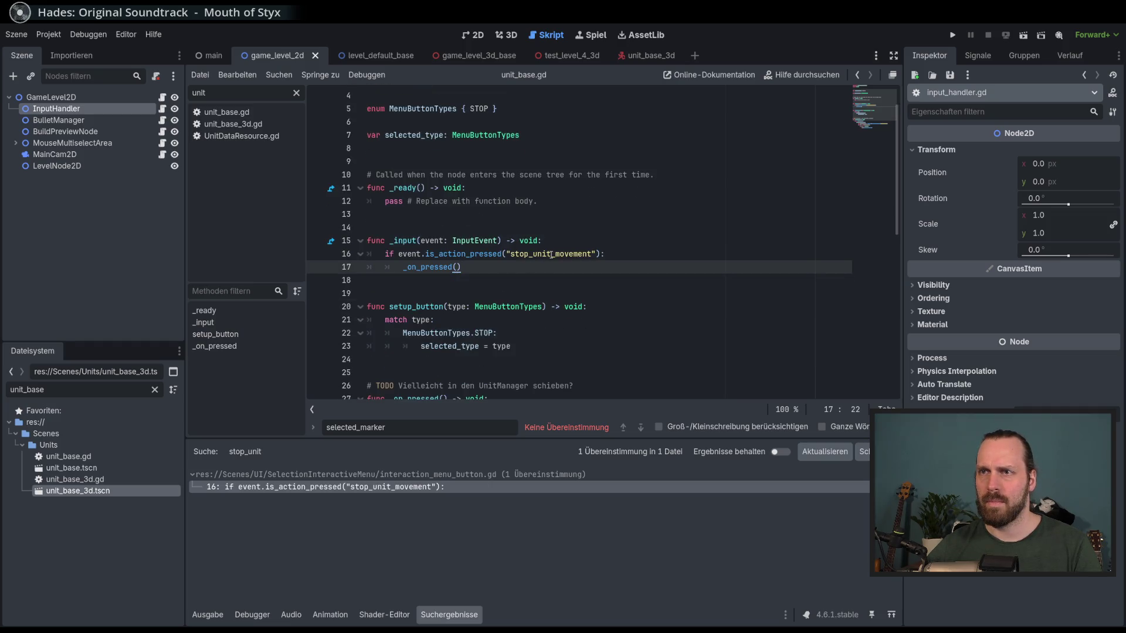
double_click(436, 268)
scroll(528, 294, "down", 4)
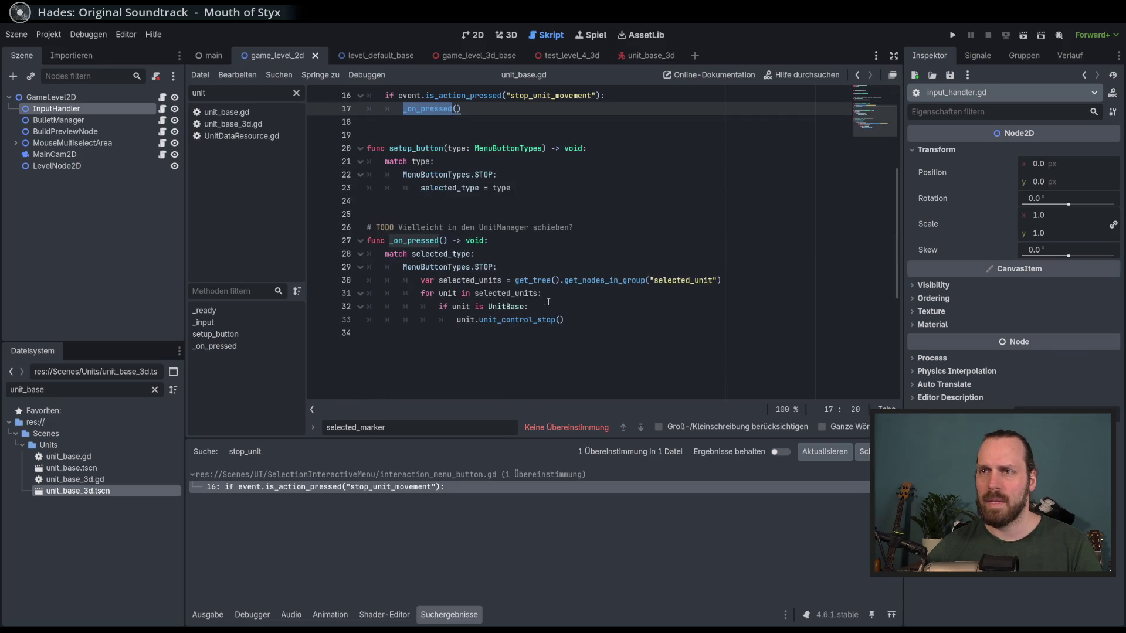
scroll(585, 315, "up", 1)
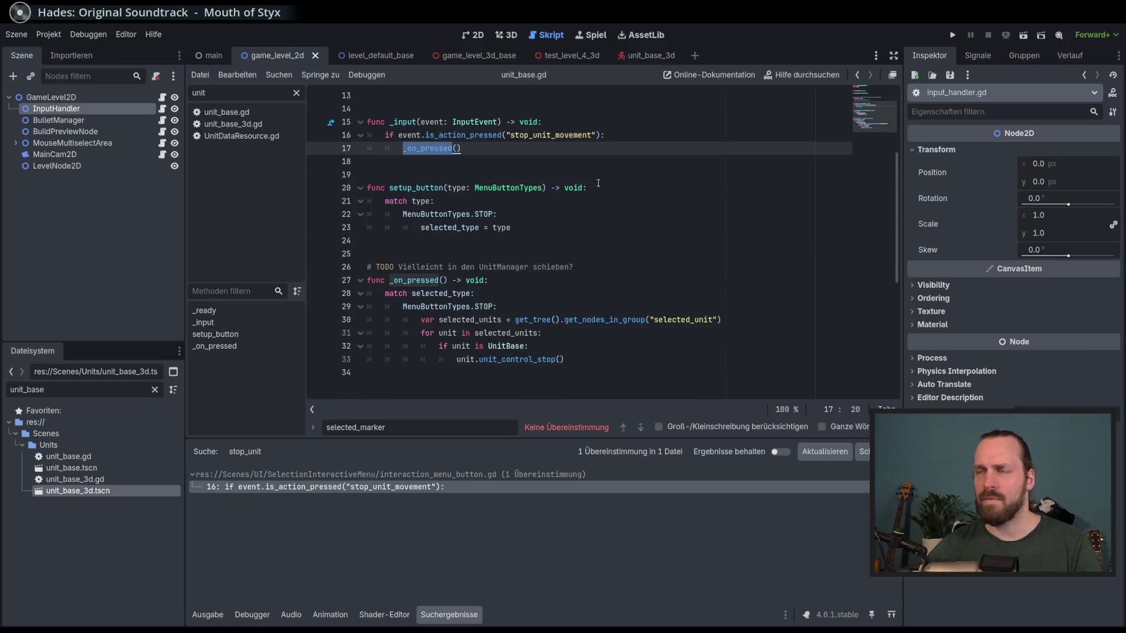
double_click(573, 136)
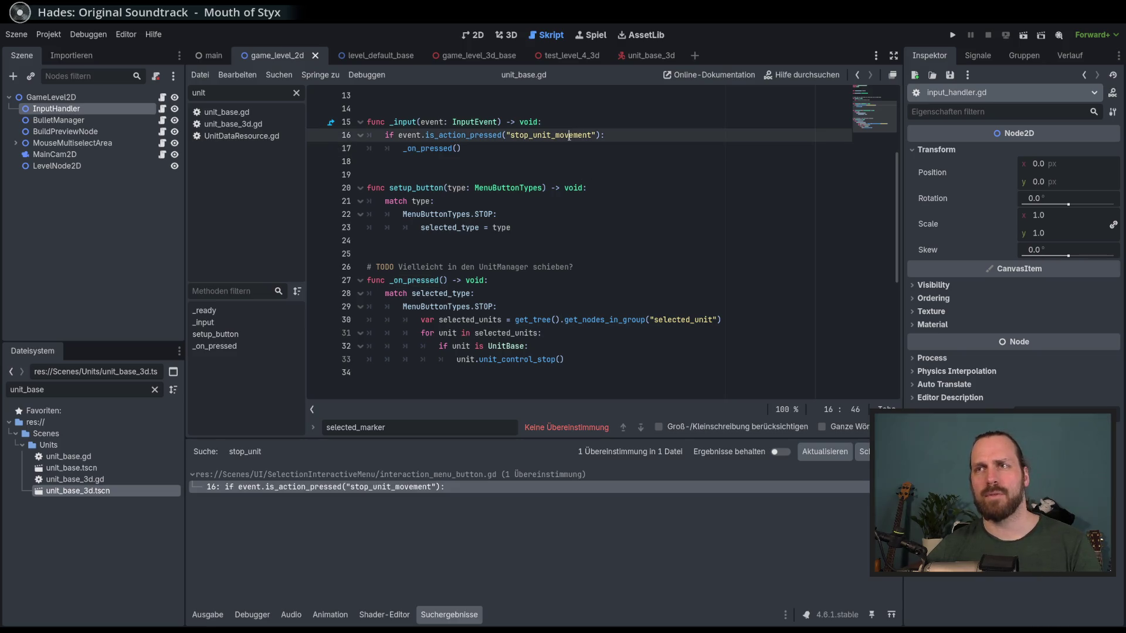
double_click(463, 136)
double_click(442, 148)
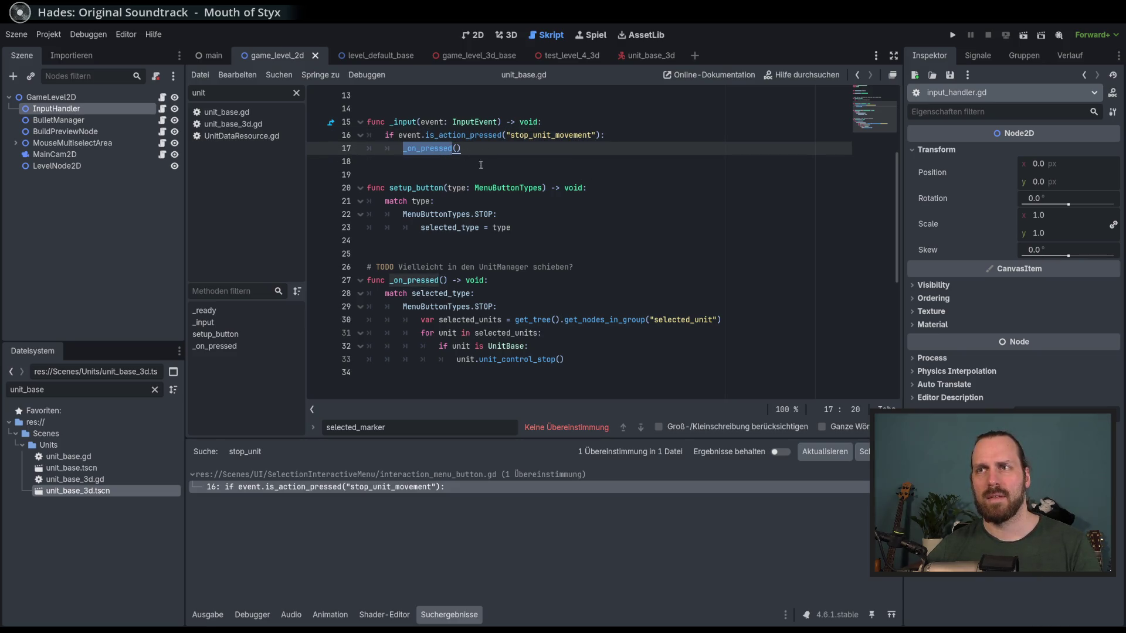
scroll(526, 321, "down", 1)
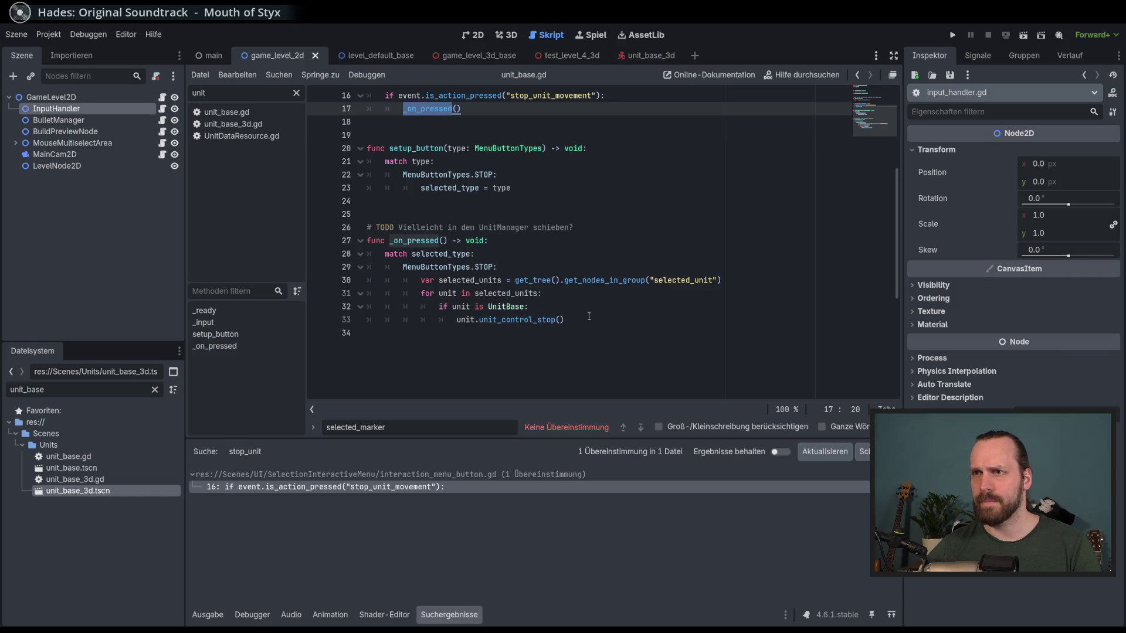
double_click(512, 307)
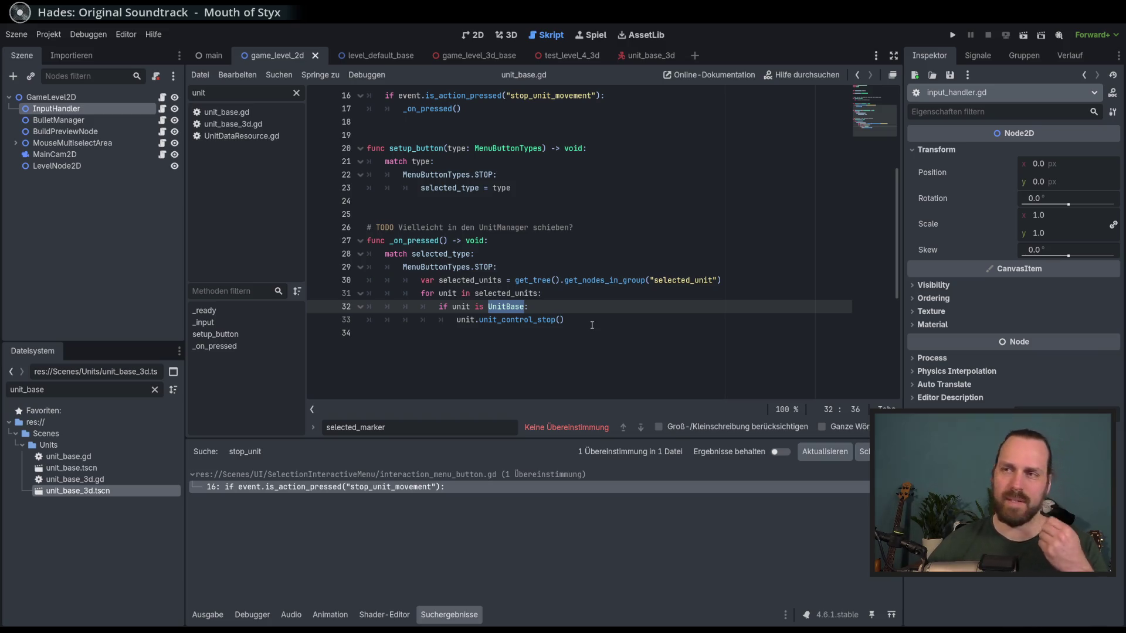
key("BackSpace")
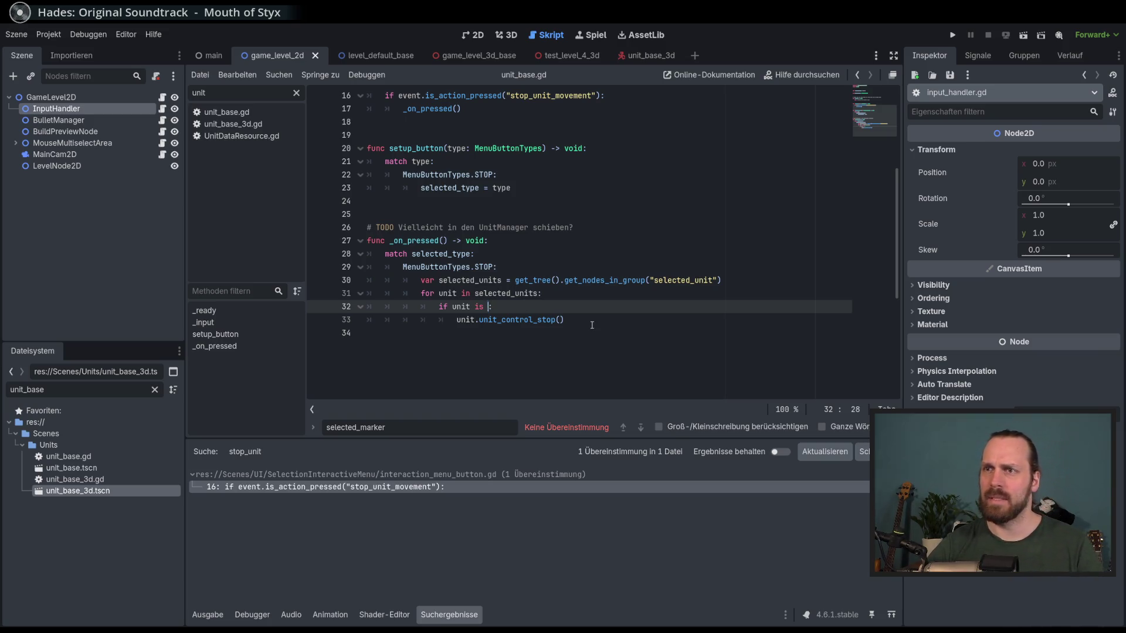
- Run the project and start Test Mission - 3D from mission select
key("F5")
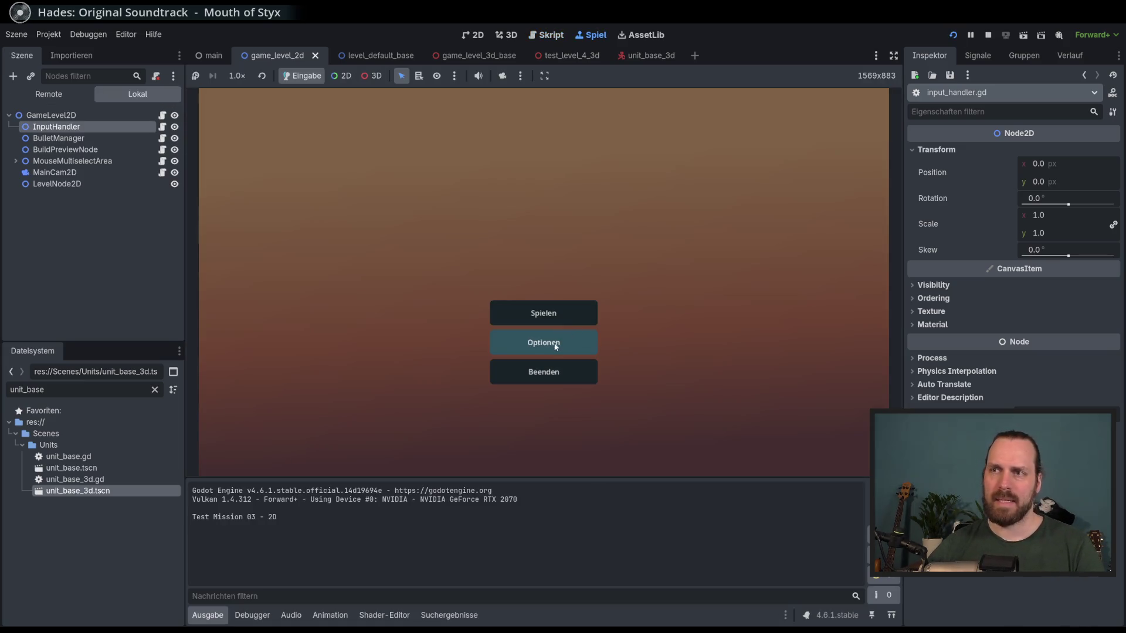
left_click(553, 317)
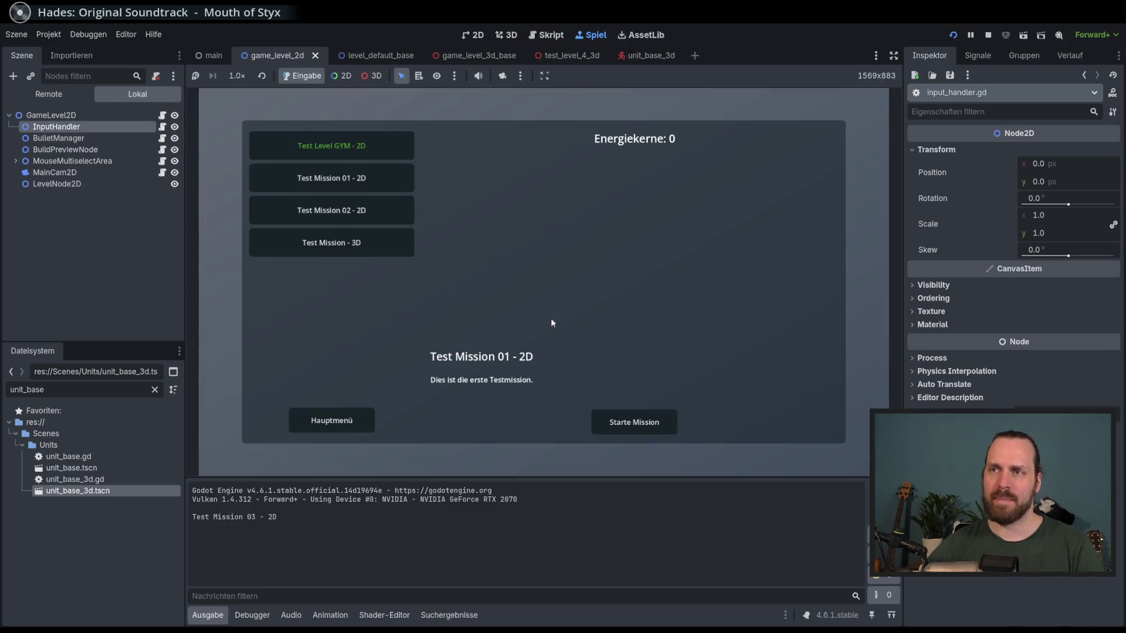
left_click(359, 251)
left_click(650, 429)
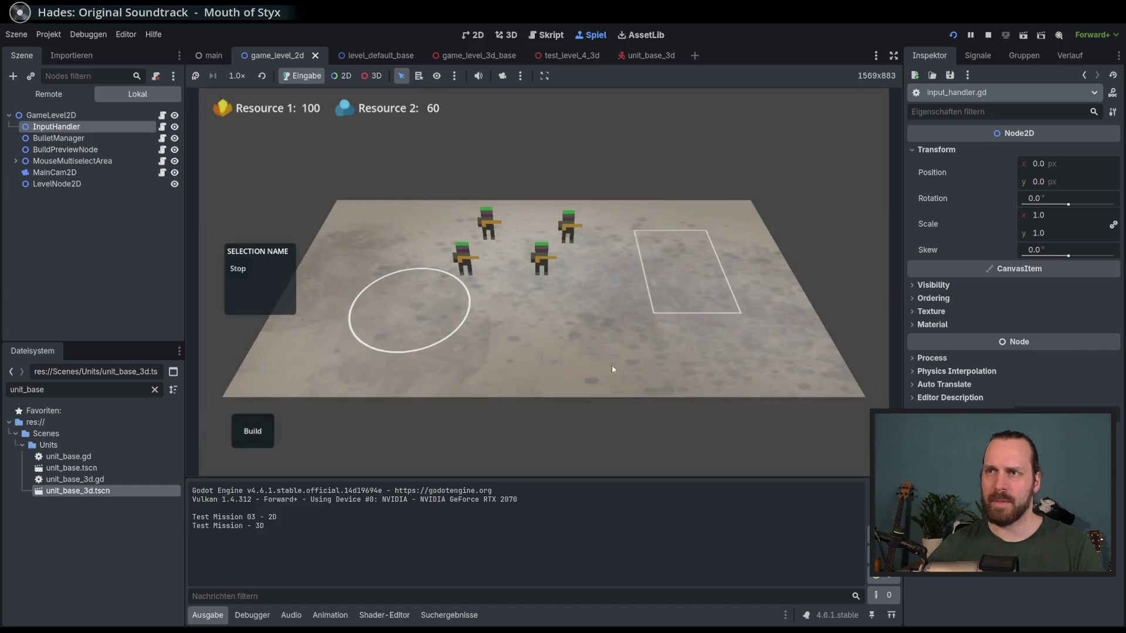
- Give the units move orders, test the stop command, and redirect them again
right_click(688, 340)
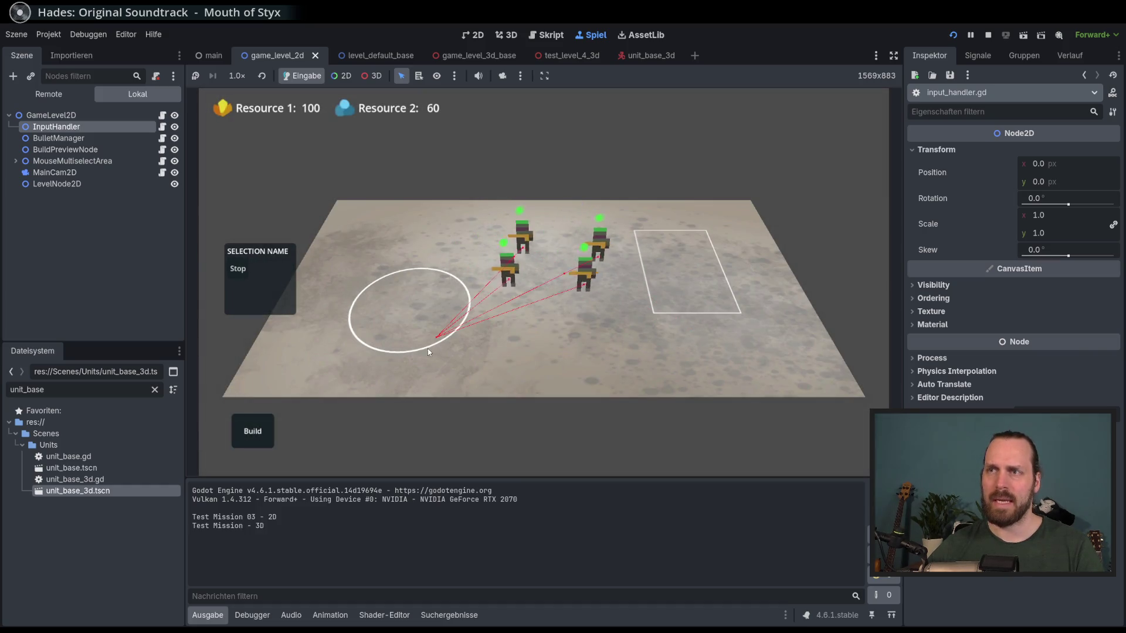
right_click(545, 313)
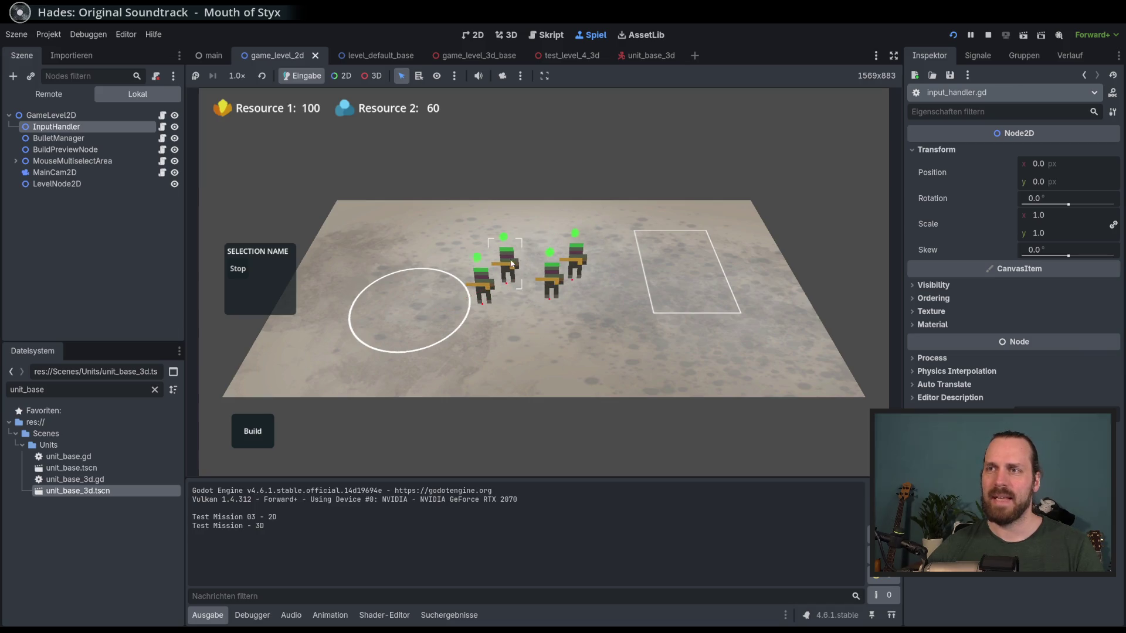
left_click(245, 274)
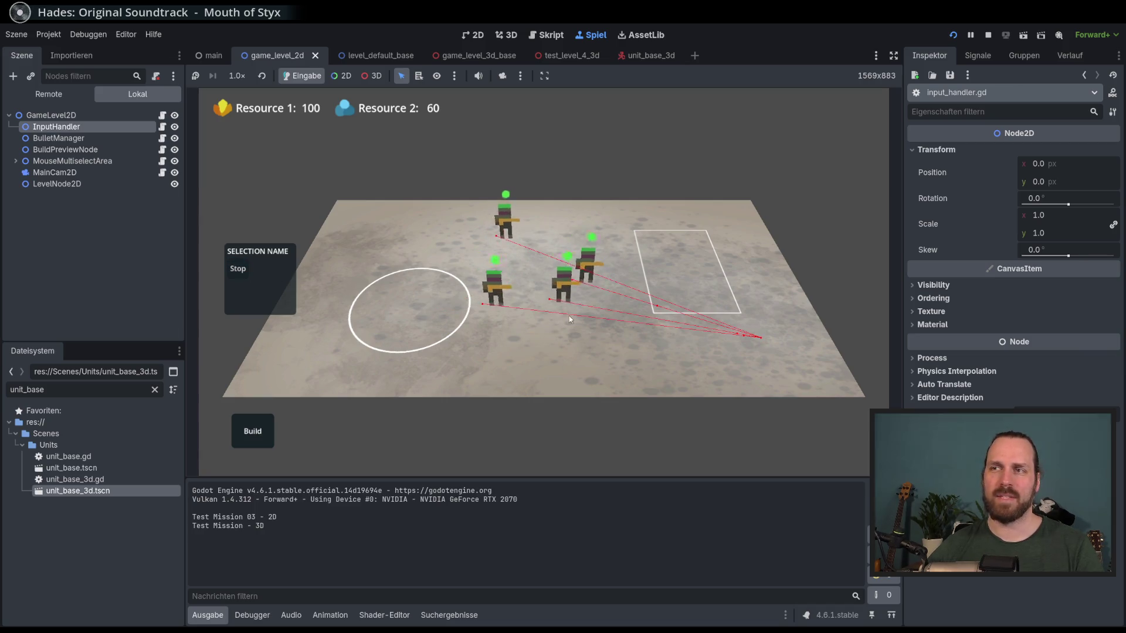
right_click(409, 328)
right_click(540, 301)
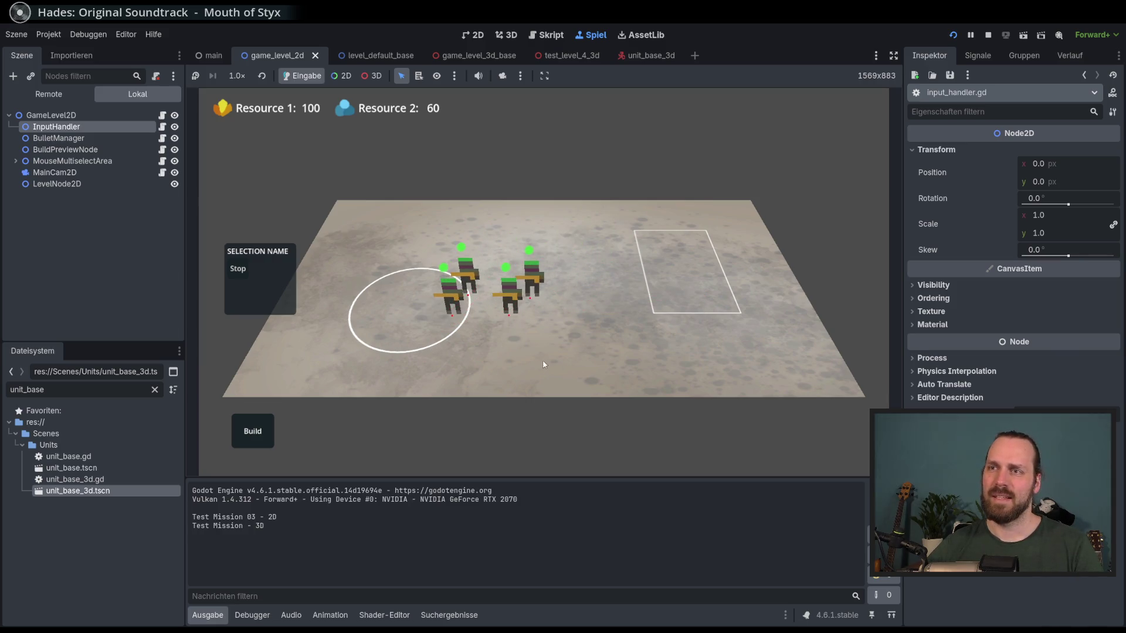
- Select all four units to send them right, then order one unit up-right
left_click(524, 282)
double_click(524, 282)
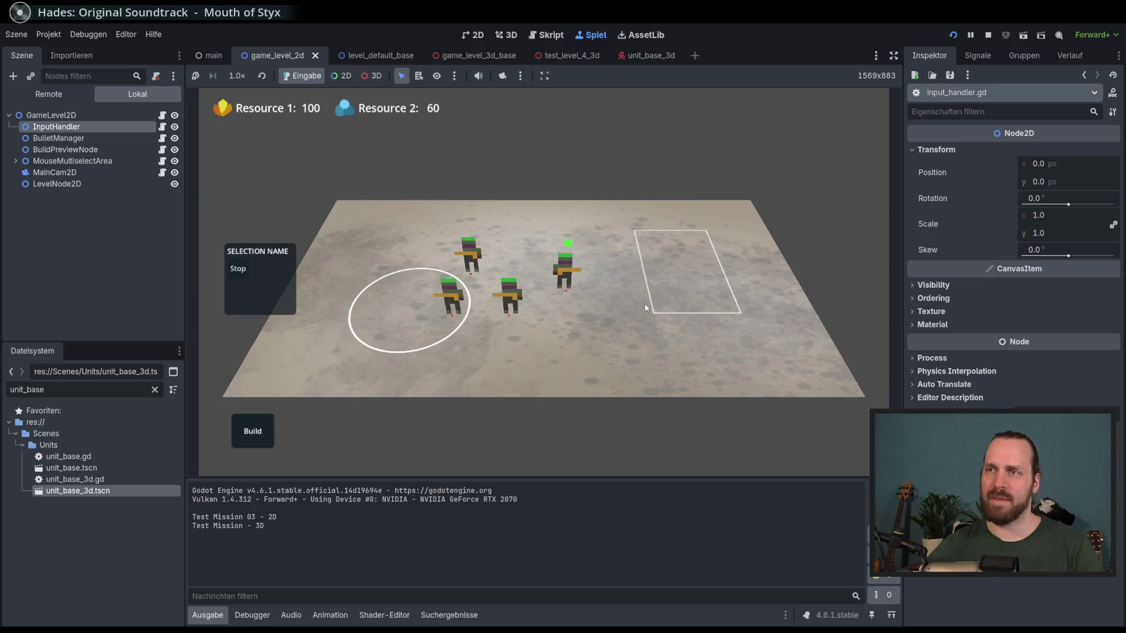
right_click(615, 299)
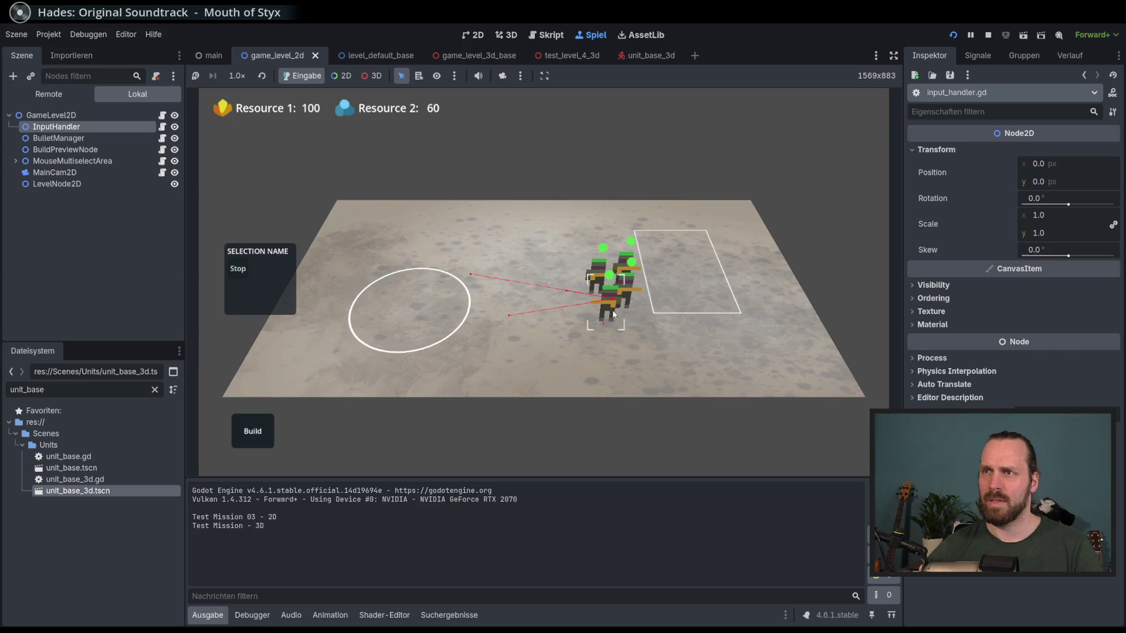
left_click(581, 294)
left_click(617, 280)
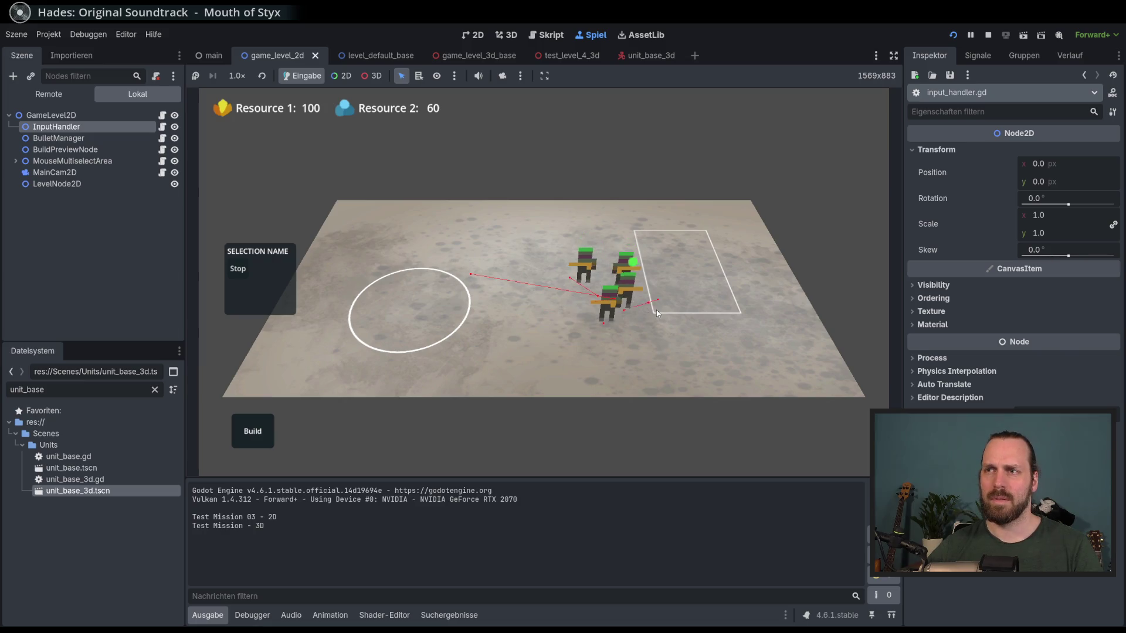
right_click(655, 233)
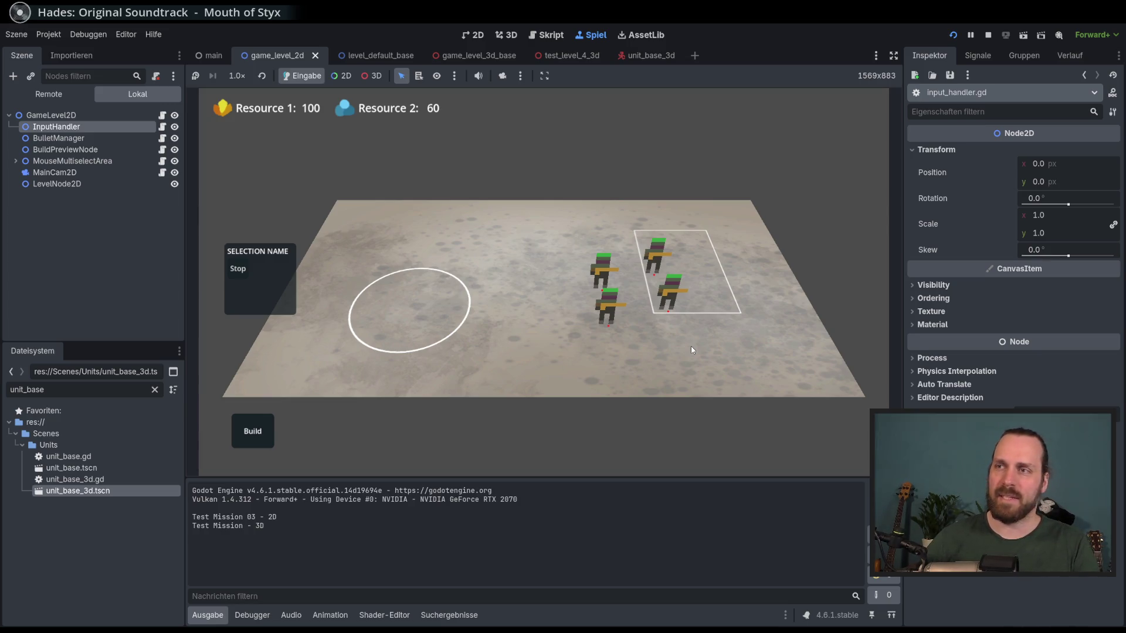
- Select the lower boxed unit, give it a new move target, and stop the game
left_click(612, 317)
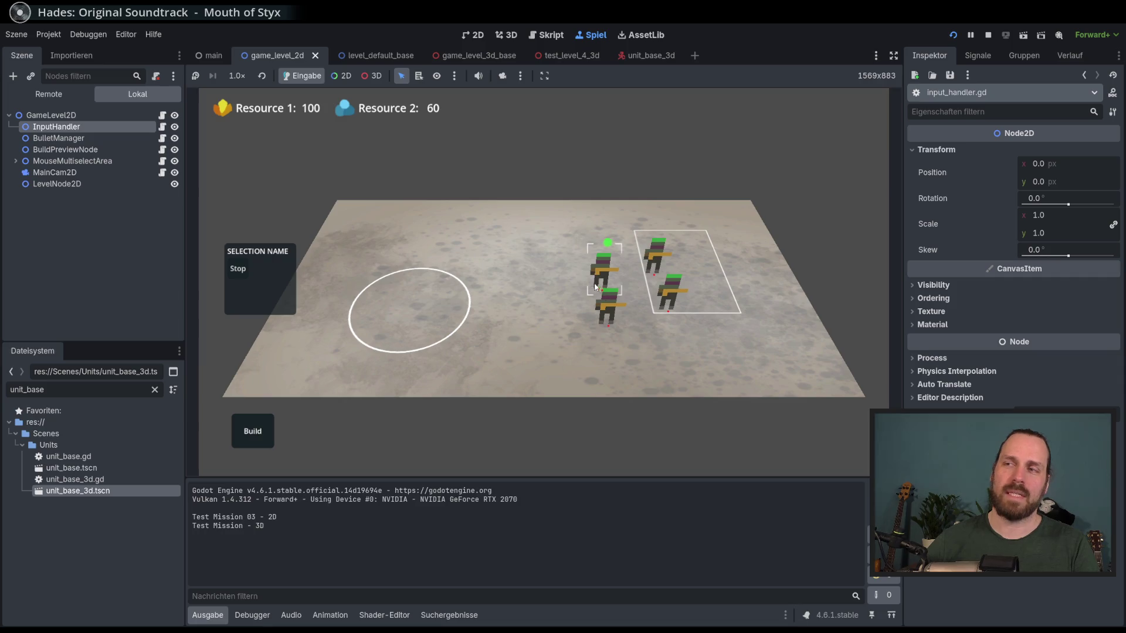
left_click(657, 318)
left_click(688, 308)
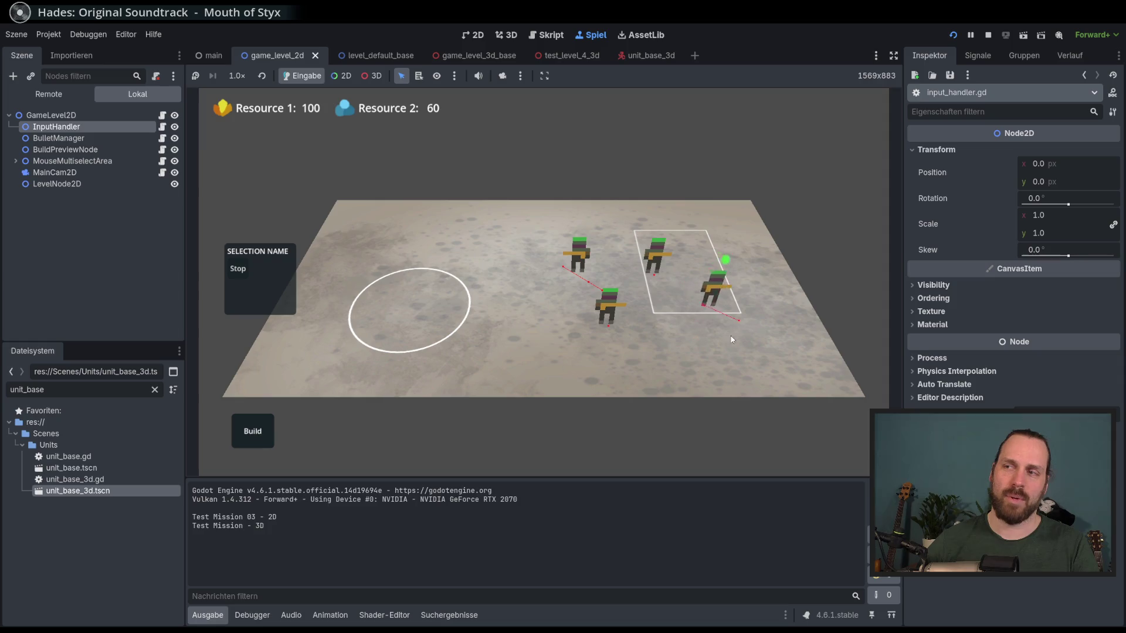
left_click(758, 361)
key("F8")
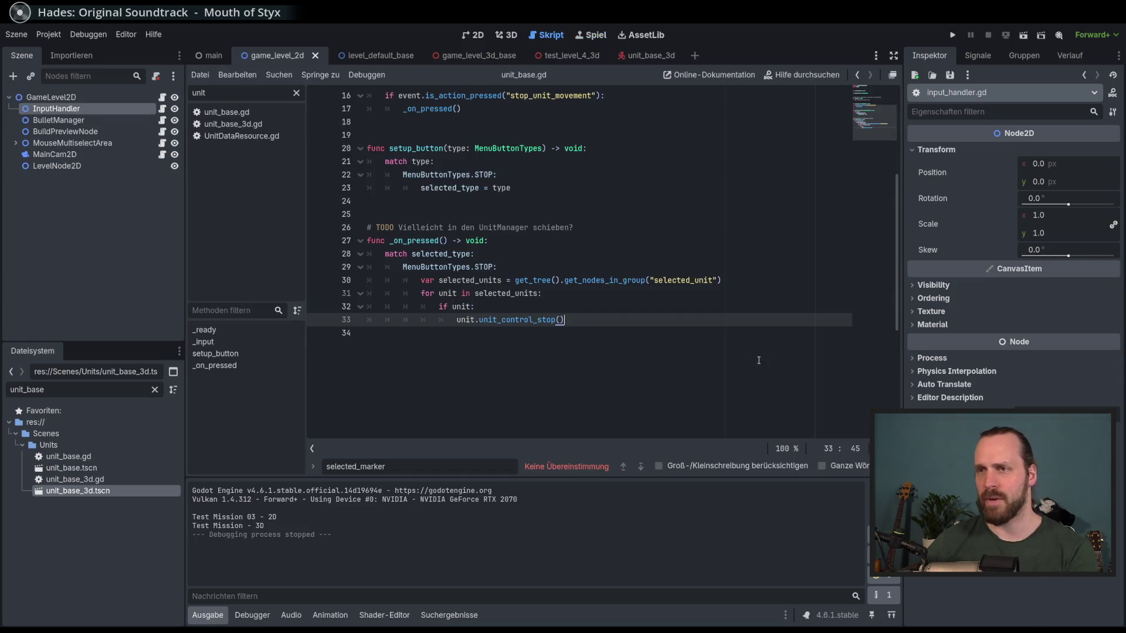
left_click(472, 306)
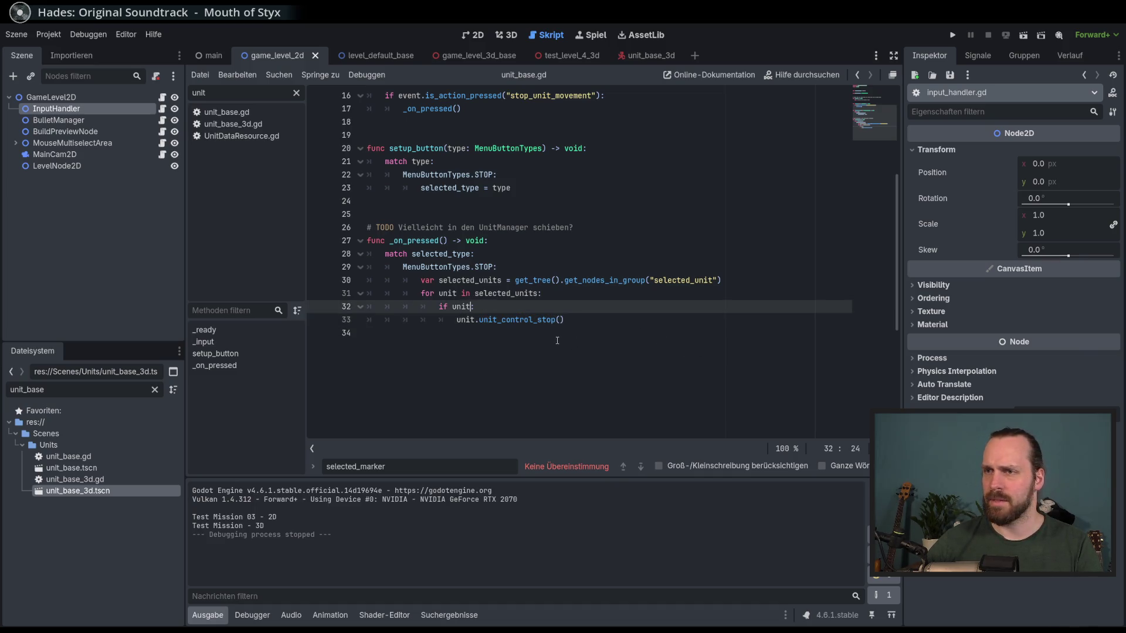
left_click(646, 58)
- Inspect the UnitBase3D root's properties and the unit_type variable on line 7
left_click(47, 97)
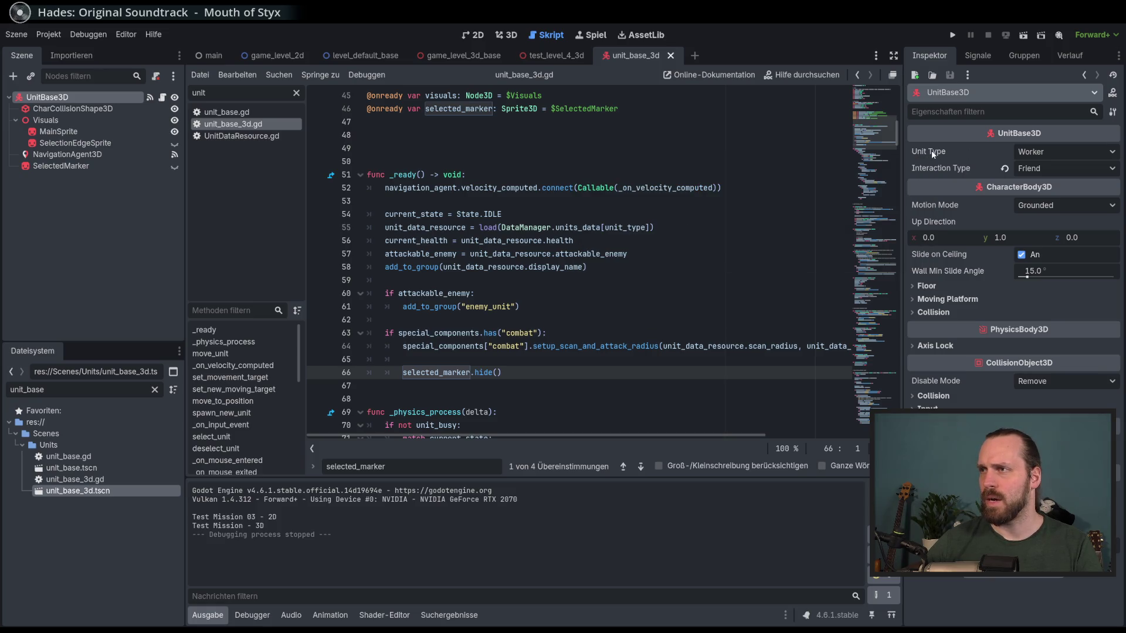
mouse_move(943, 152)
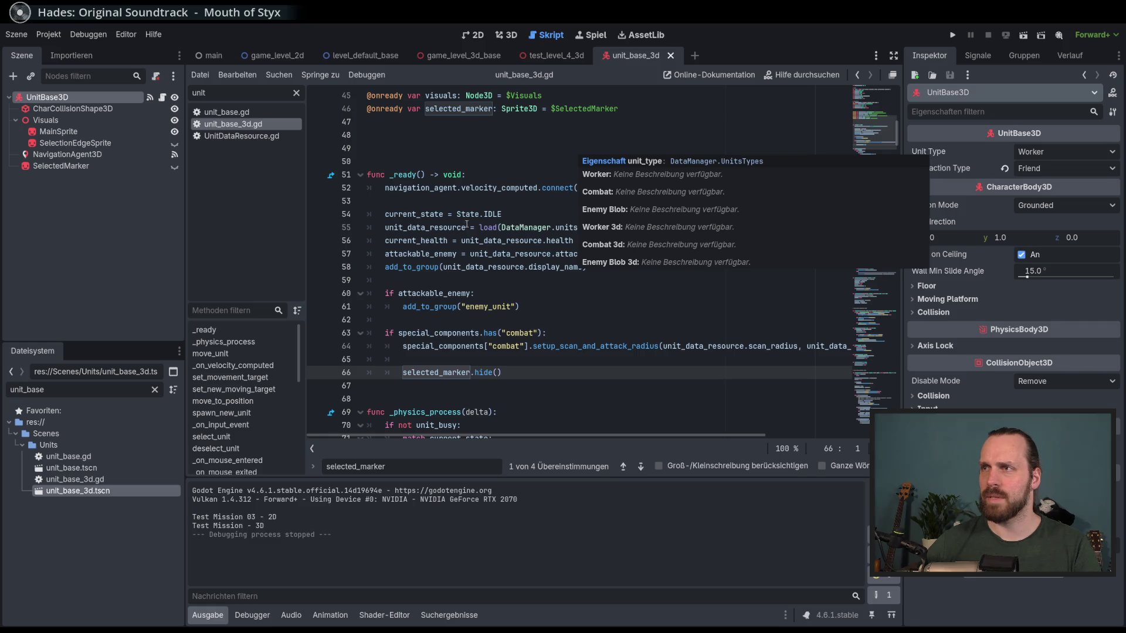
scroll(466, 225, "up", 9)
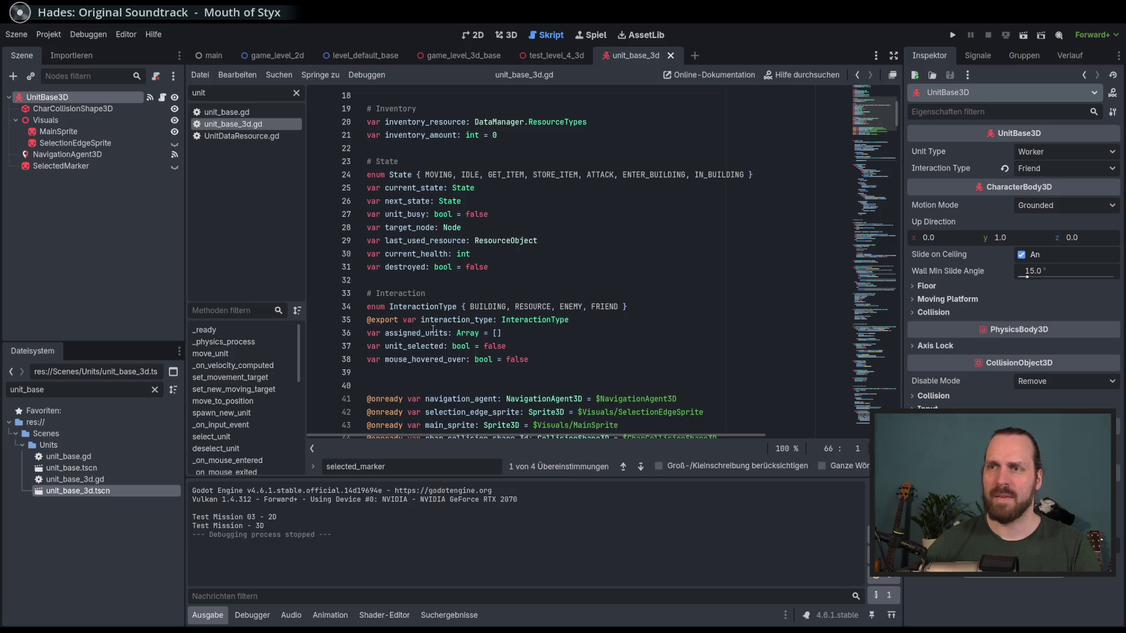
scroll(472, 284, "up", 4)
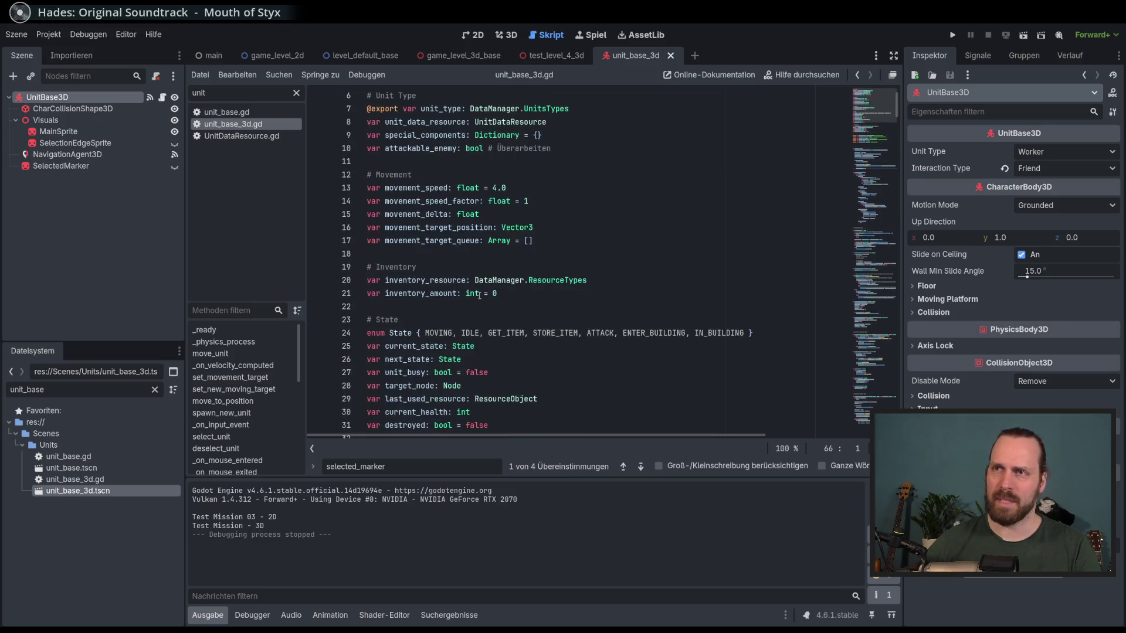
scroll(479, 296, "up", 2)
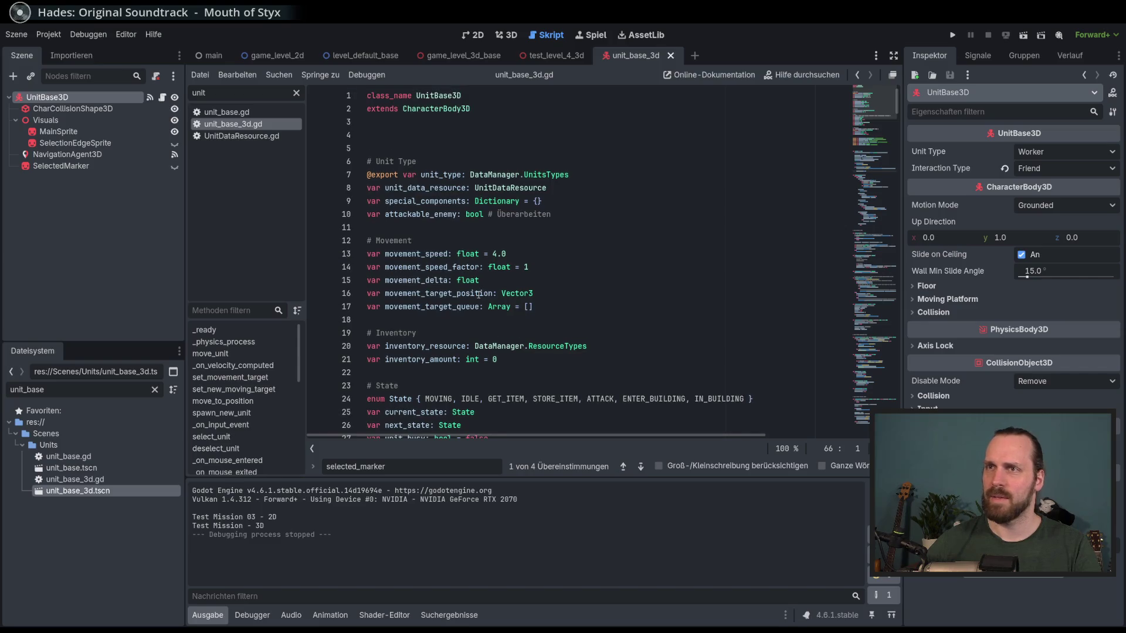
double_click(446, 176)
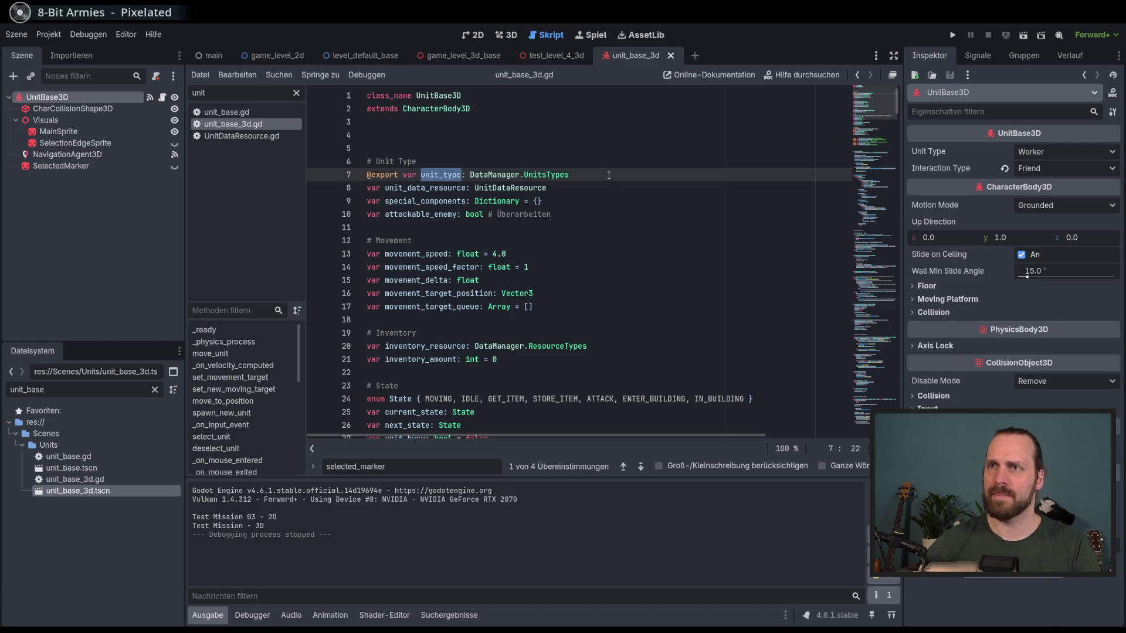
- Browse unit_base.gd and UnitDataResource.gd, reopen unit_base_3d.gd, and clear the script filter
left_click(227, 112)
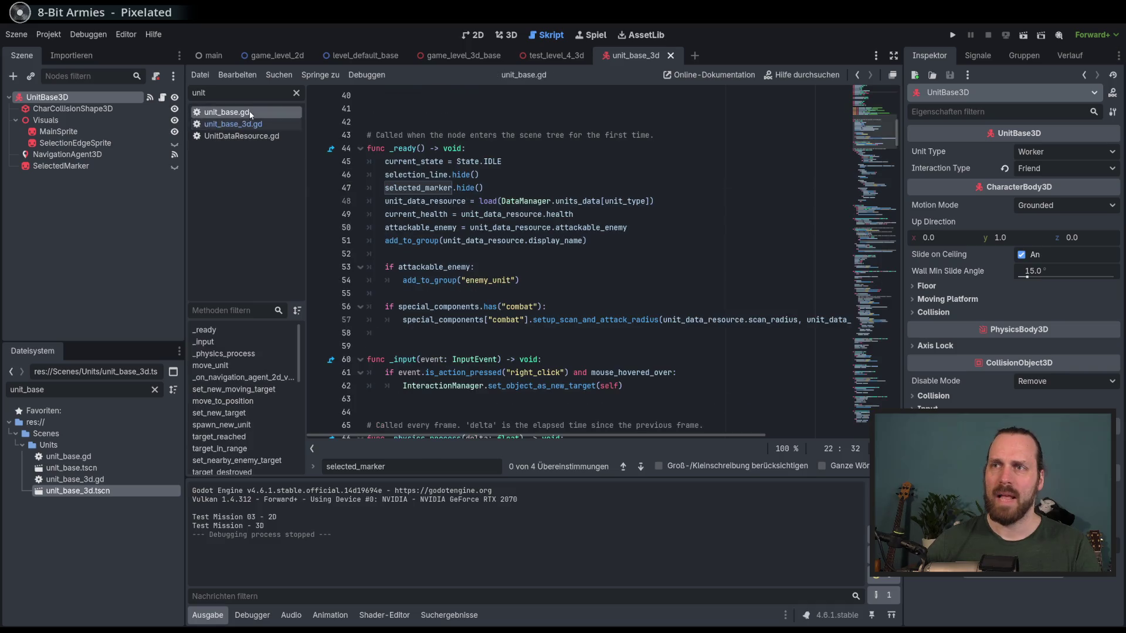
left_click(250, 136)
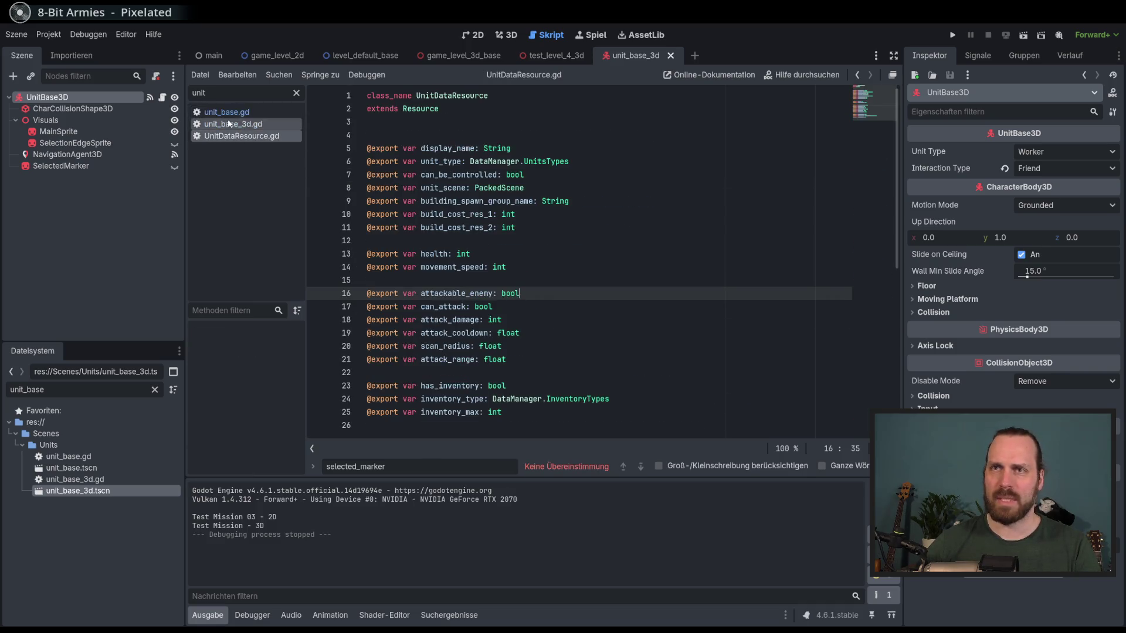
key("alt+Left")
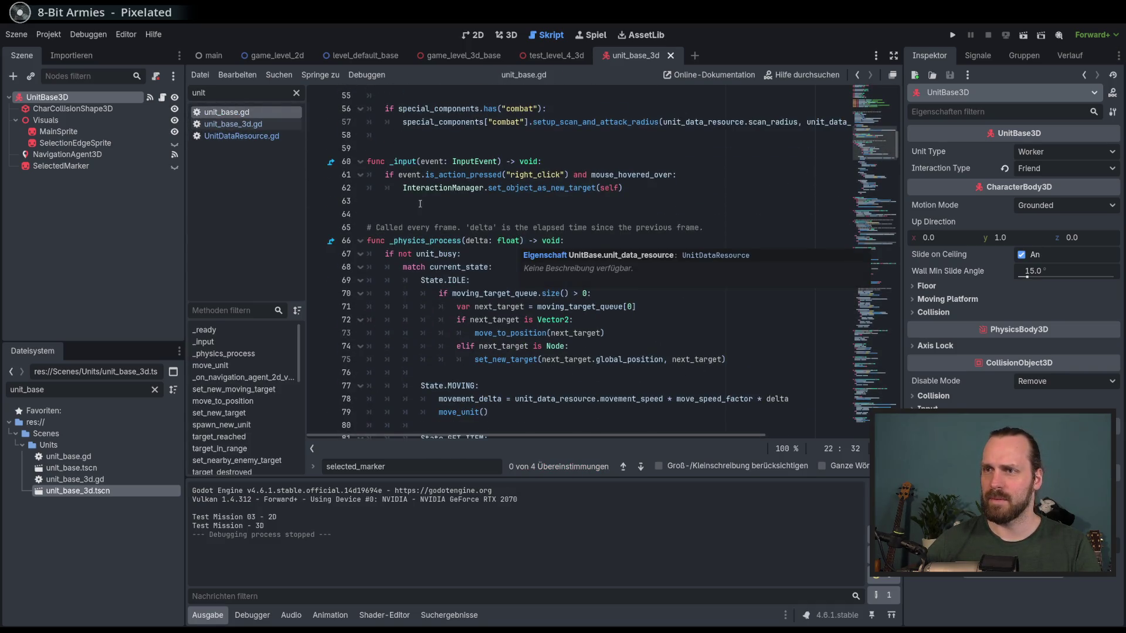
left_click(235, 124)
left_click(296, 93)
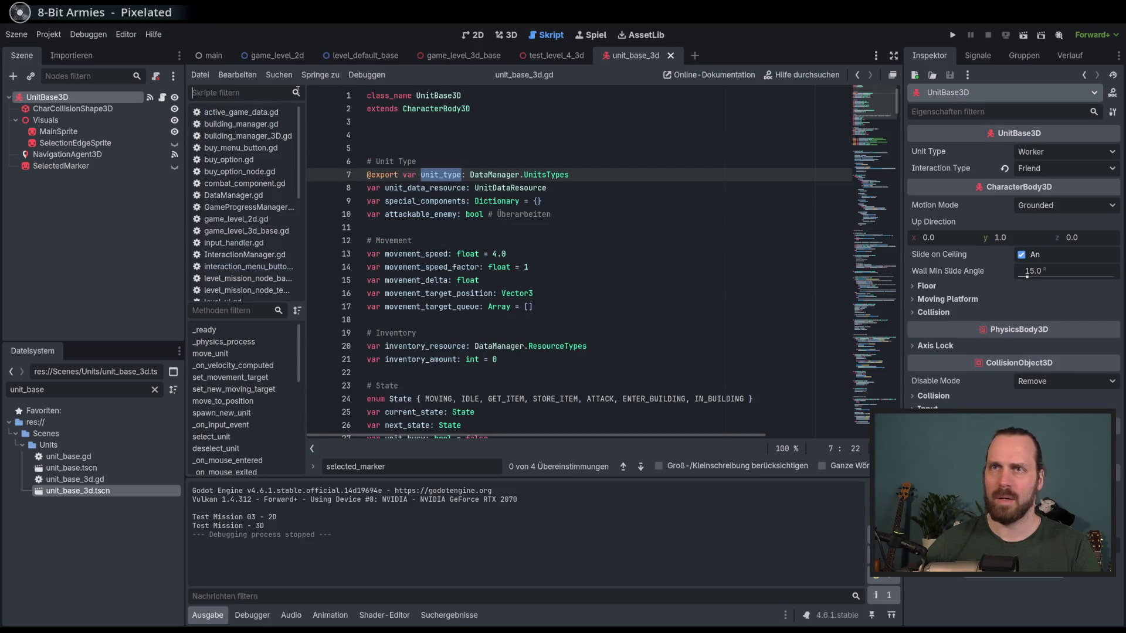
- Delete the 'if unit:' check so unit_control_stop() runs directly, dedent it, and save
left_click(246, 170)
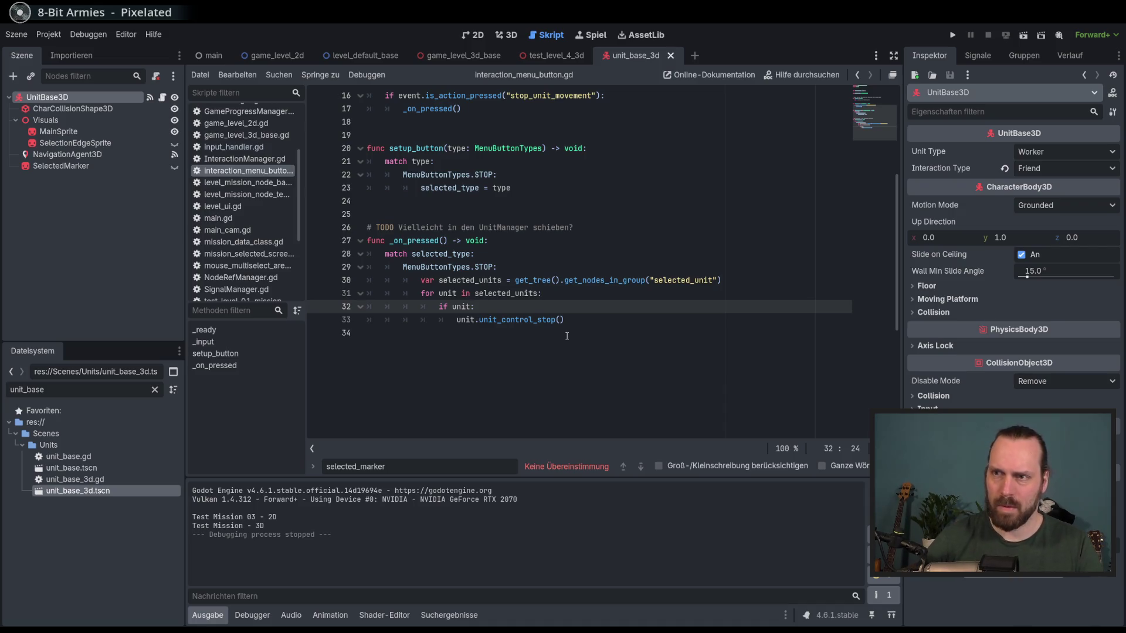
type(".has")
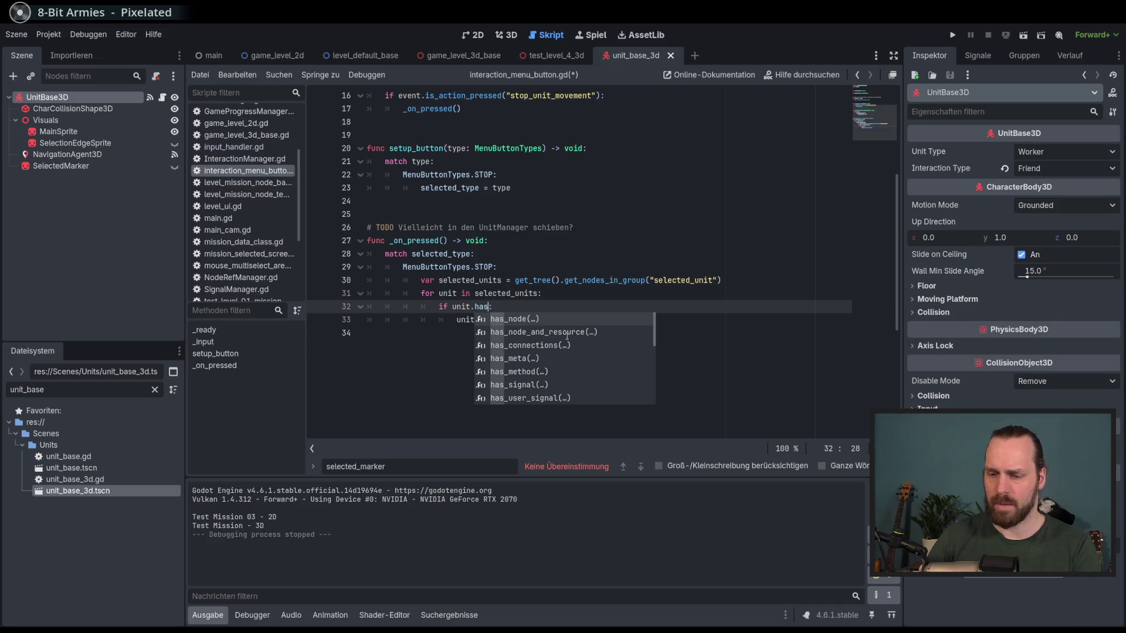
type("(")
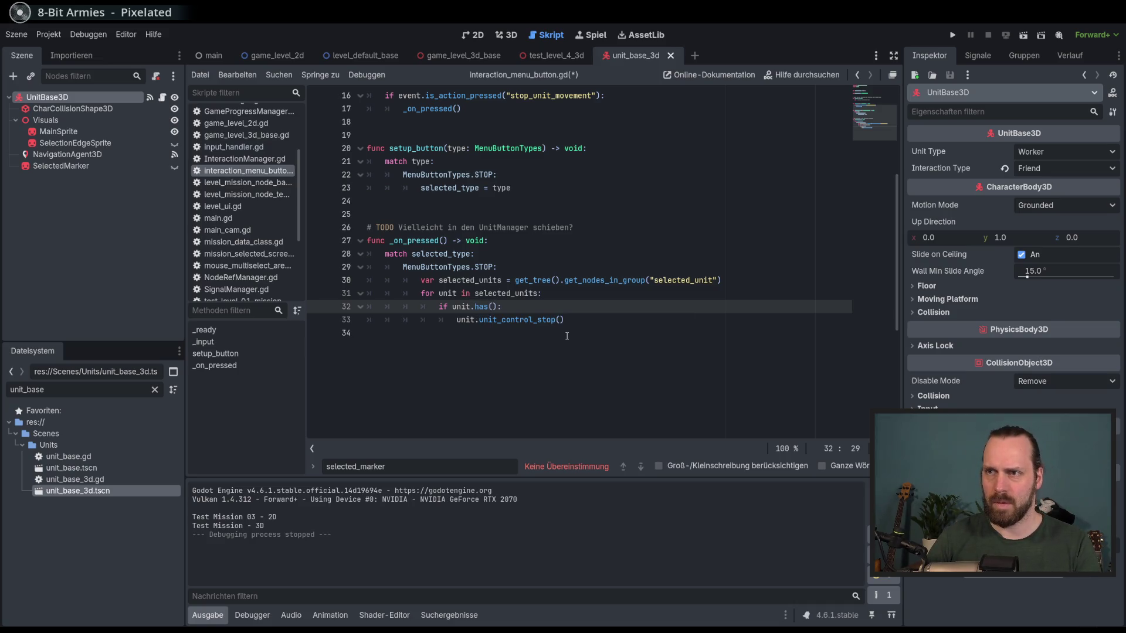
type("unit_type")
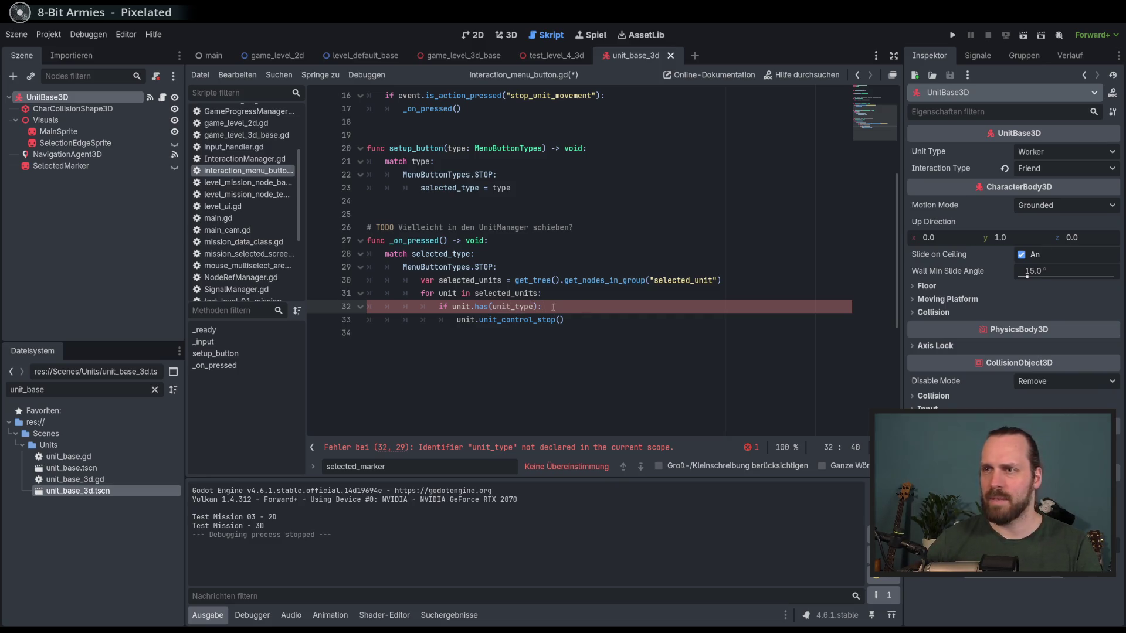
left_click_drag(540, 306, 471, 306)
key("BackSpace")
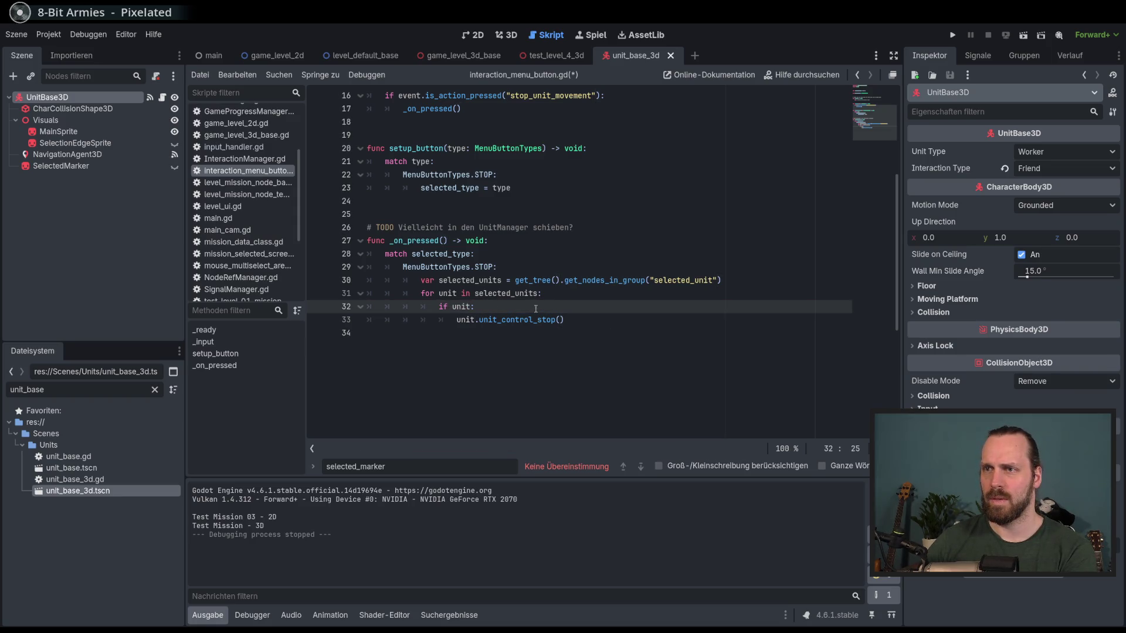
left_click_drag(532, 309, 561, 297)
key("BackSpace")
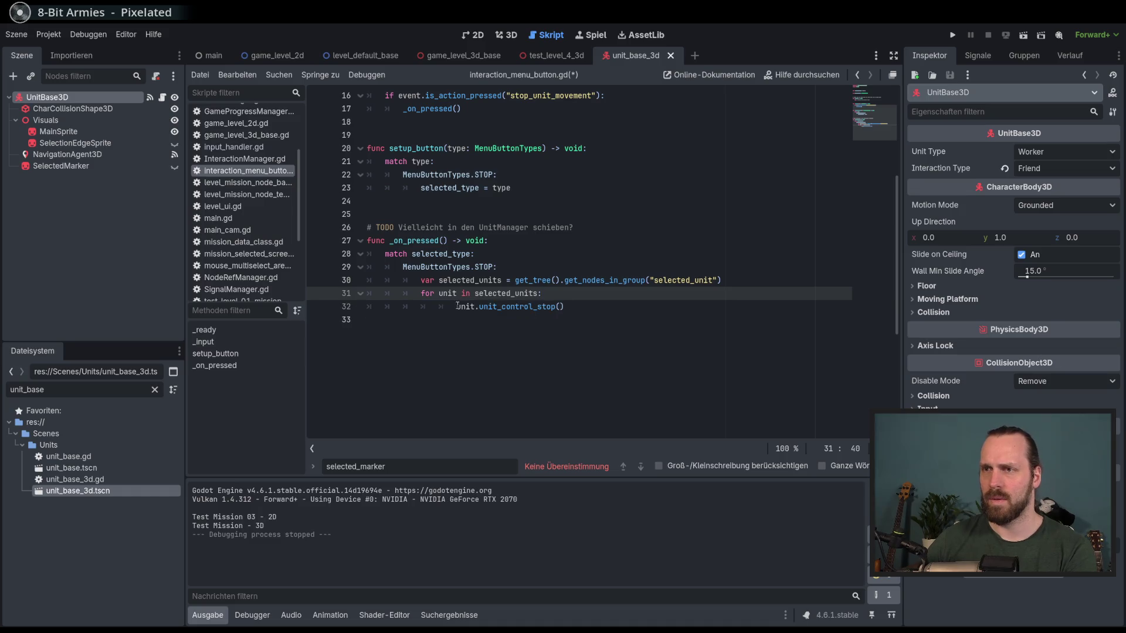
left_click(642, 302)
key("shift+Tab")
key("ctrl+s")
- Check the selected_units loop and 'selected_unit' group name, then save the scene and scripts
double_click(506, 293)
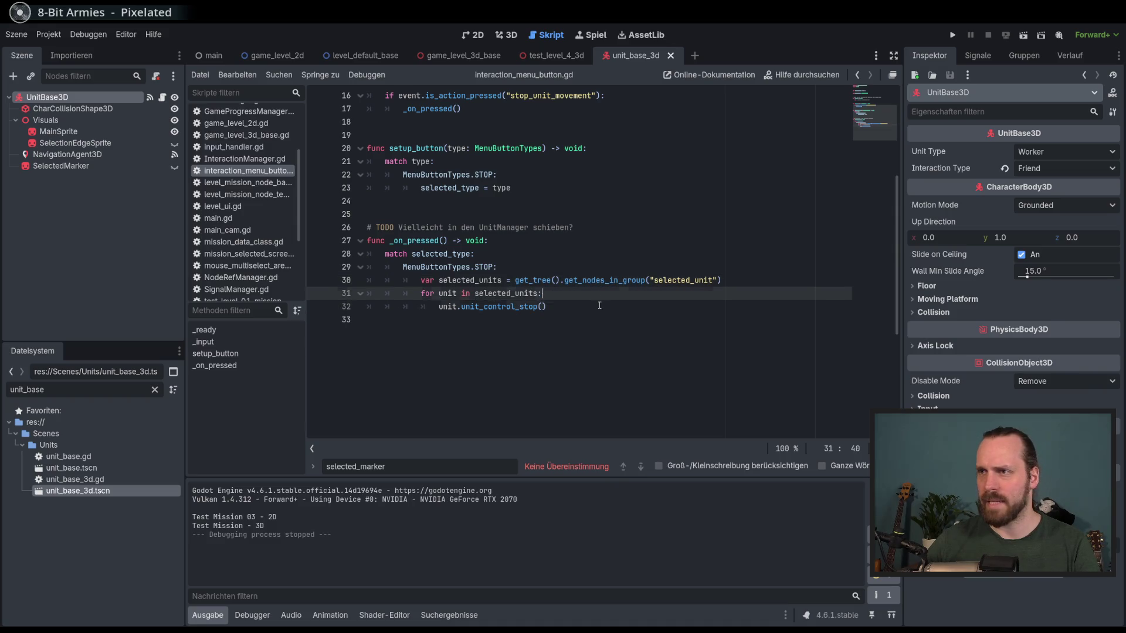
left_click(659, 302)
double_click(691, 281)
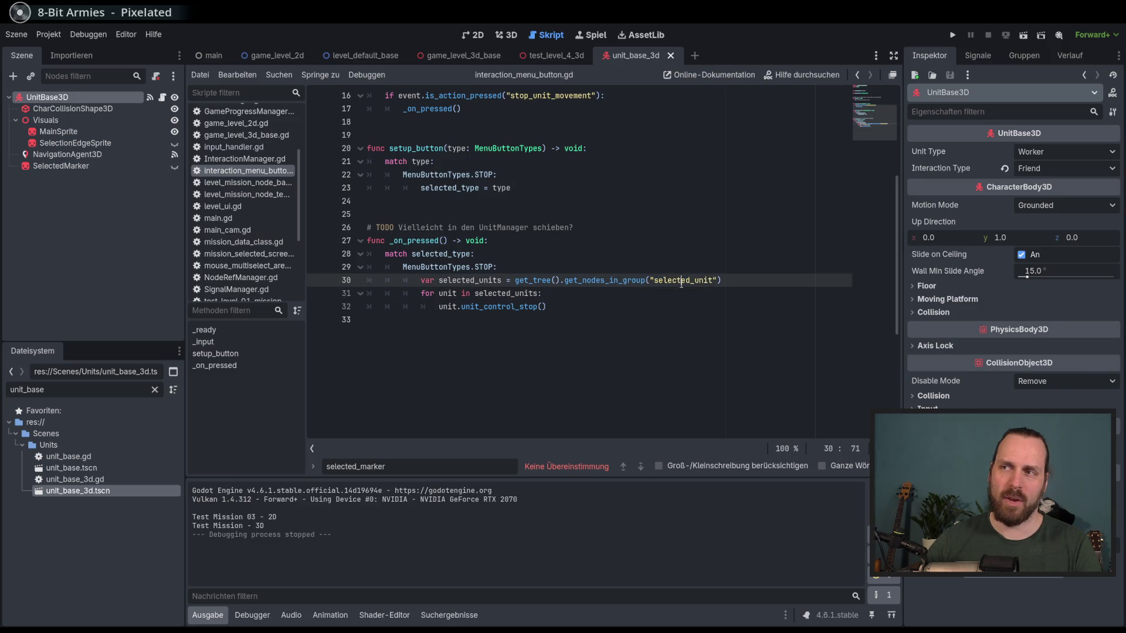
left_click(685, 295)
key("Down")
key("ctrl+z")
key("ctrl+shift+z")
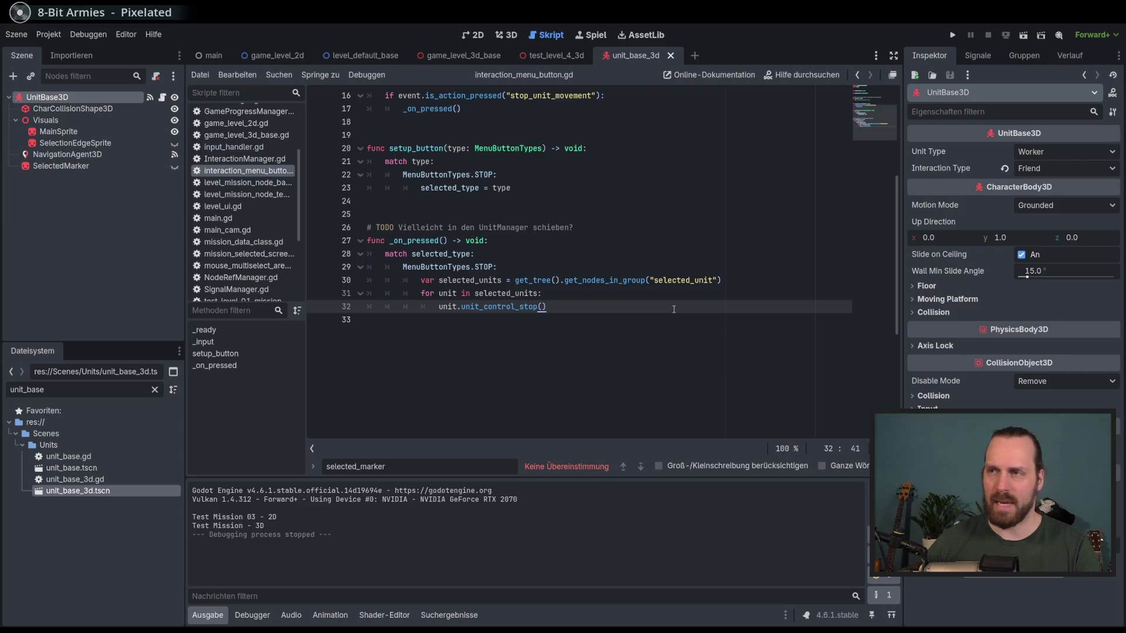
key("ctrl+s")
key("Escape")
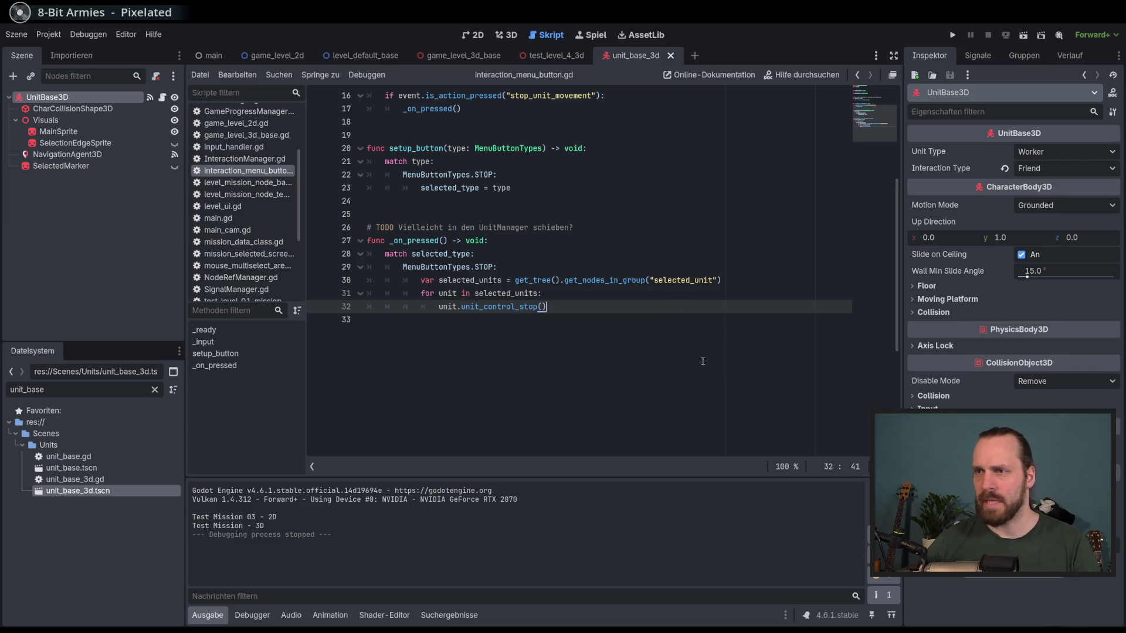
left_click(702, 362)
scroll(686, 328, "up", 5)
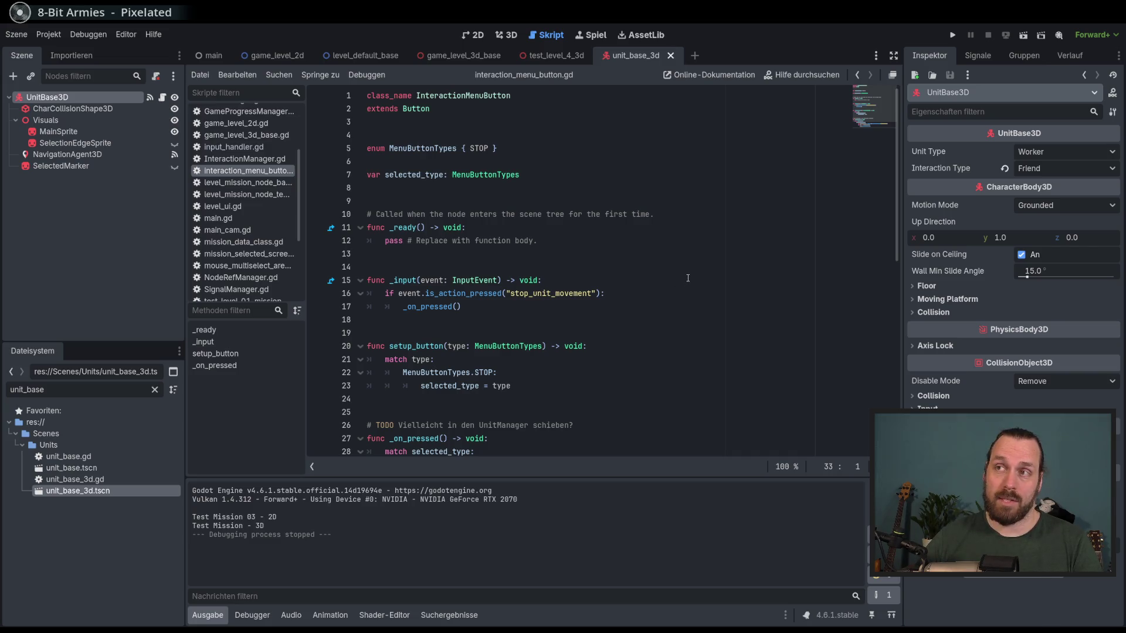
- Switch to the 3D workspace and scroll the FileSystem dock to find static_object_base
left_click(507, 35)
scroll(534, 163, "down", 2)
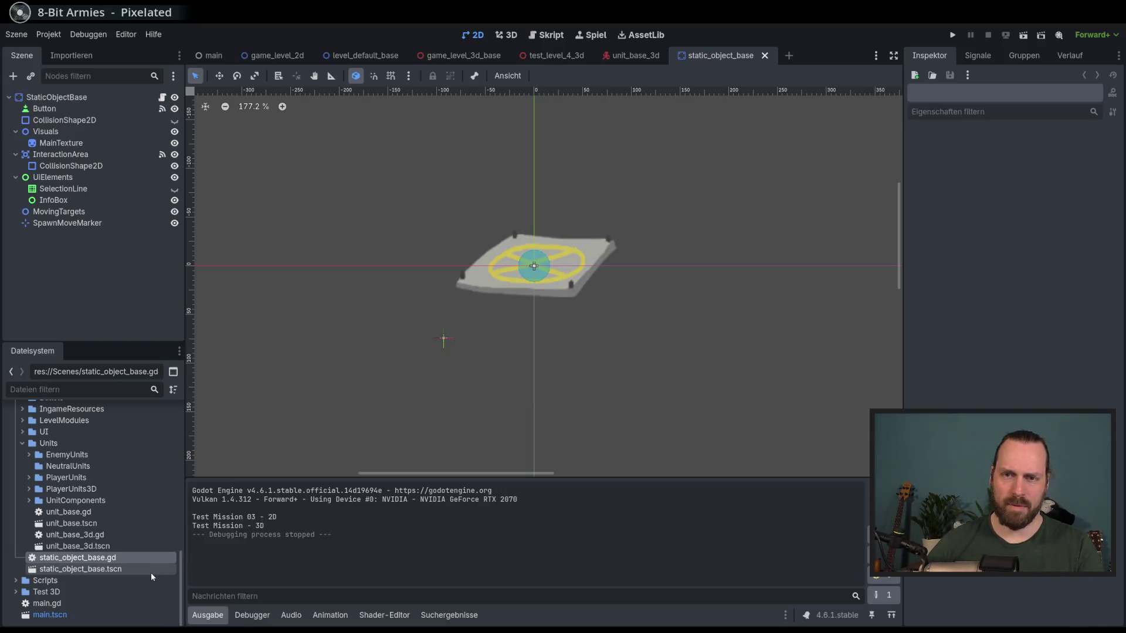
- Open static_object_base and its script, skim the code, and run the project with F5
left_click(150, 569)
scroll(539, 214, "up", 2)
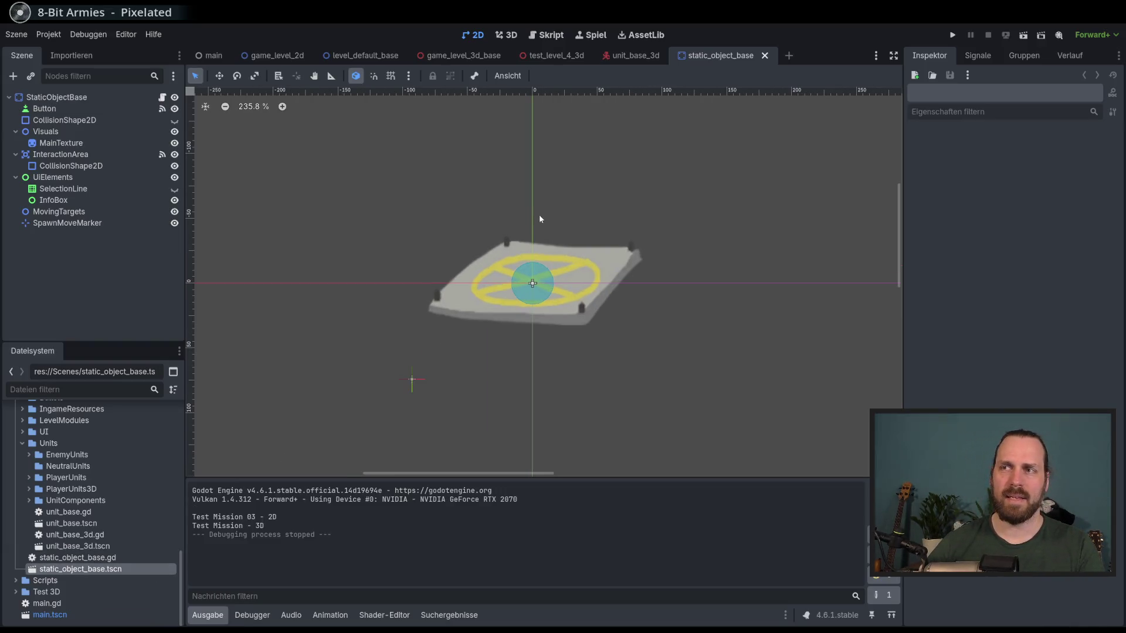
left_click(161, 97)
mouse_move(880, 196)
left_mouse_down()
mouse_move(874, 89)
mouse_move(895, 319)
mouse_move(885, 319)
mouse_move(877, 234)
mouse_move(842, 122)
mouse_move(873, 101)
mouse_move(875, 111)
mouse_move(873, 99)
mouse_move(879, 337)
mouse_move(876, 100)
mouse_move(892, 298)
left_mouse_up()
key("F5")
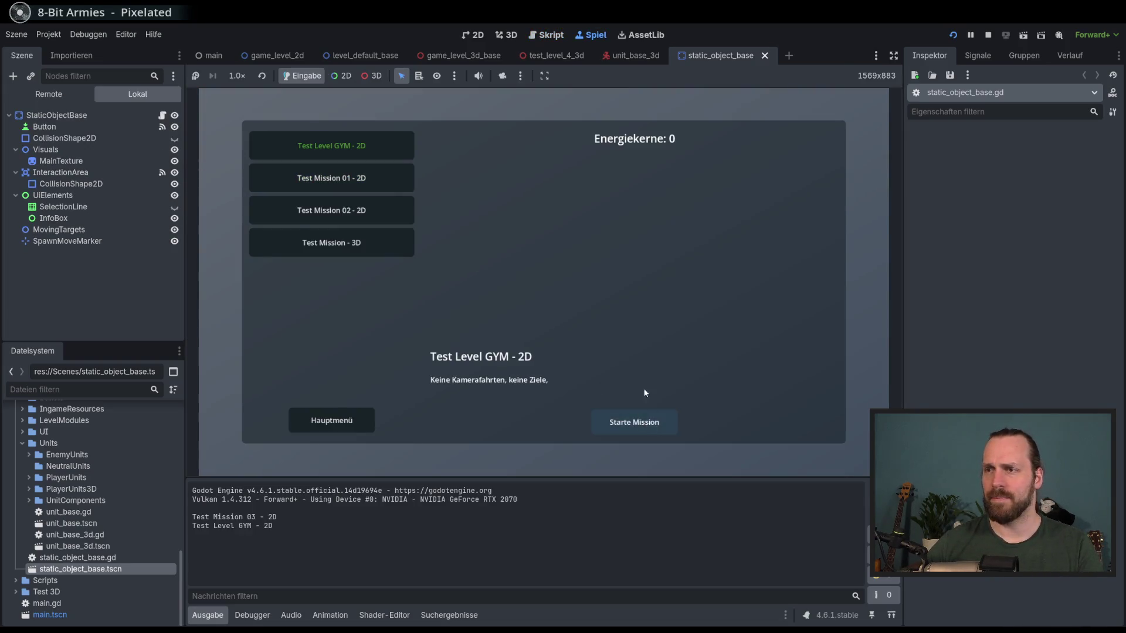
- Start Test Level GYM - 2D, pan with WASD, and select the rock, gold, a unit, house and landing pad
left_click(639, 421)
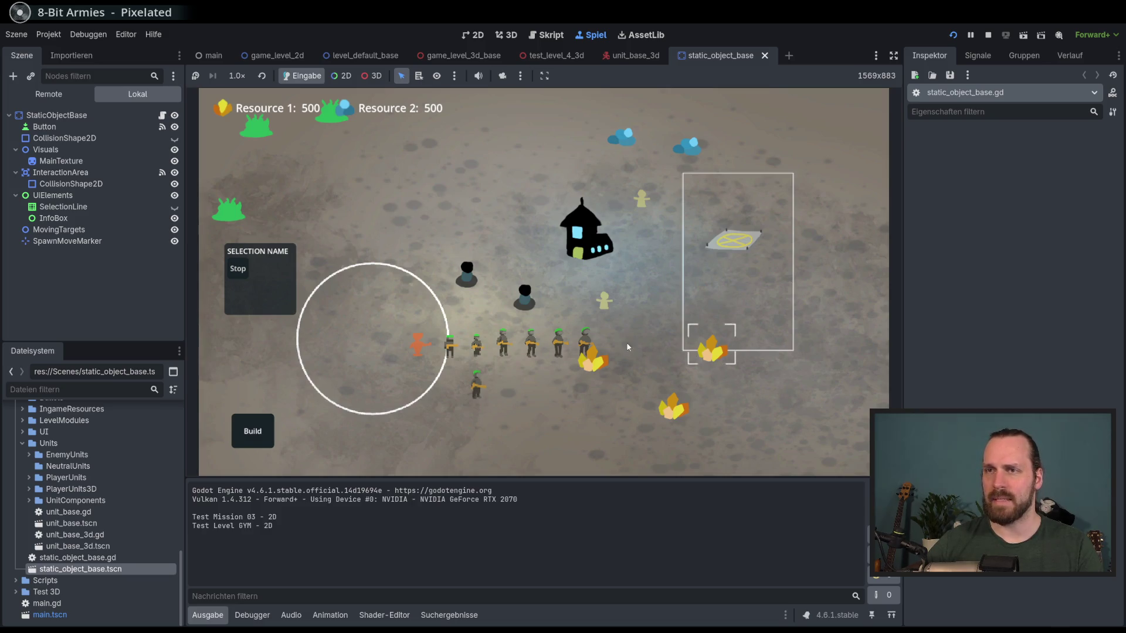
key("d")
key("s")
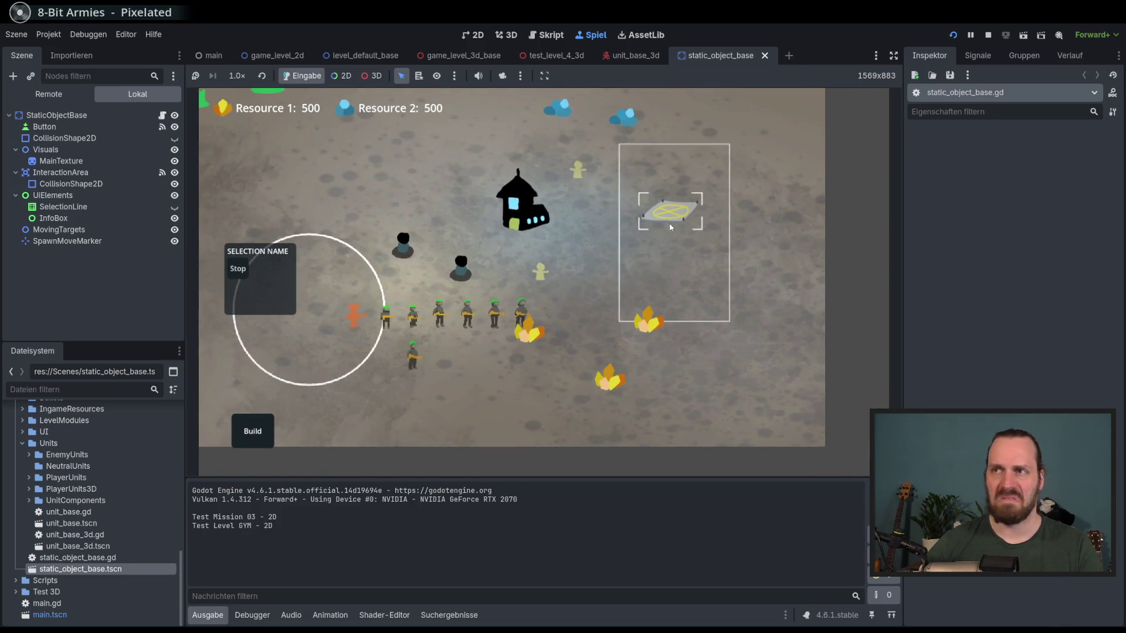
left_click(564, 101)
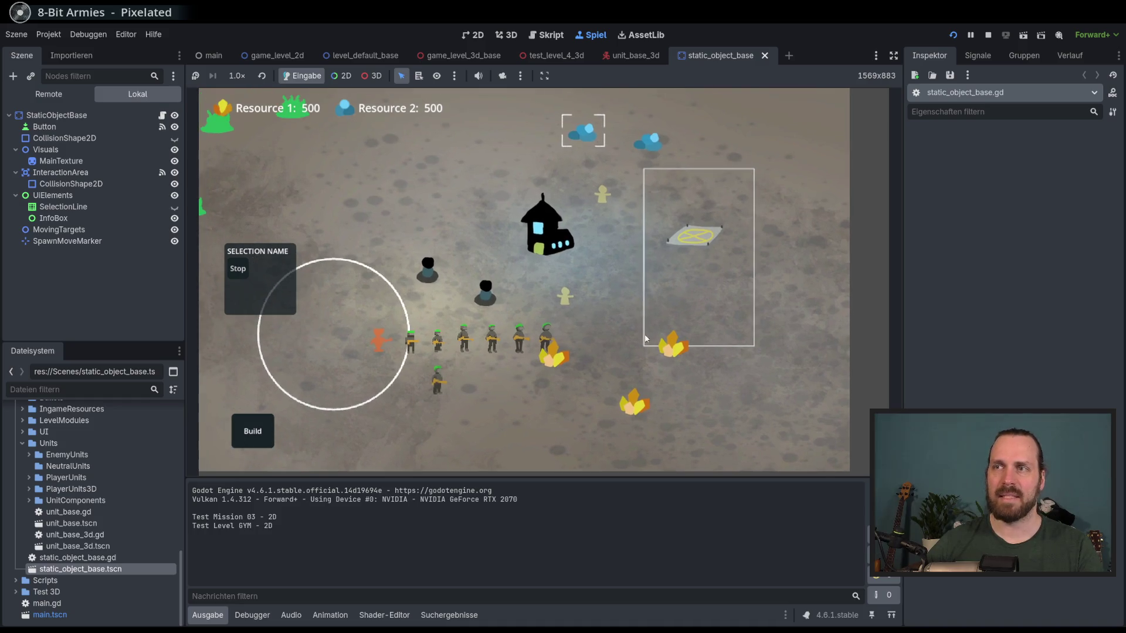
left_click(633, 403)
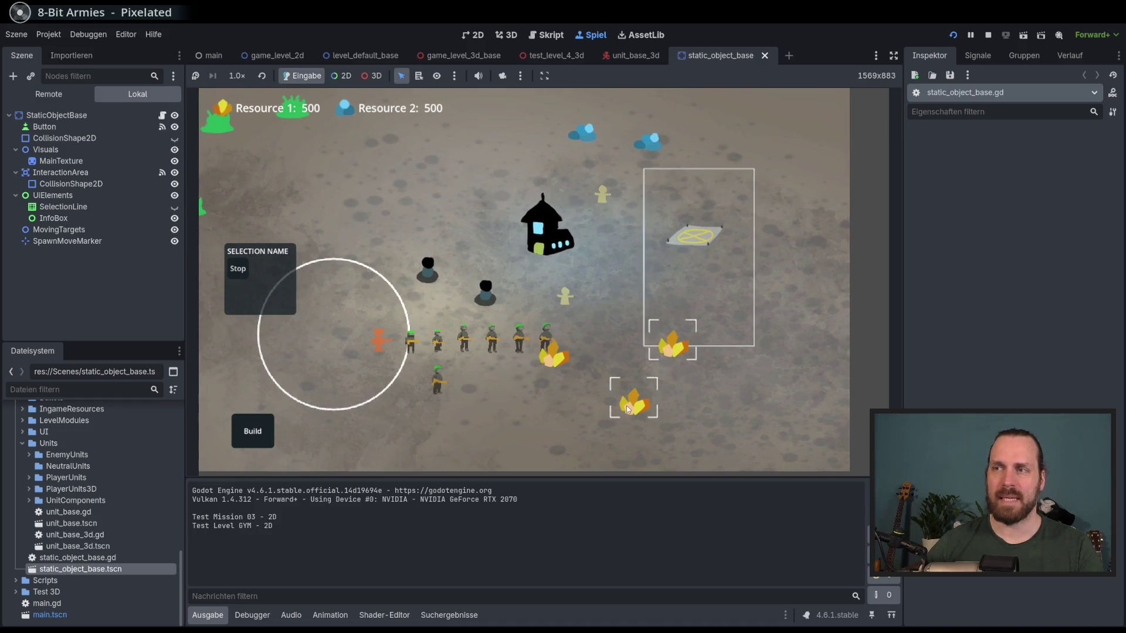
key("a")
left_click(498, 280)
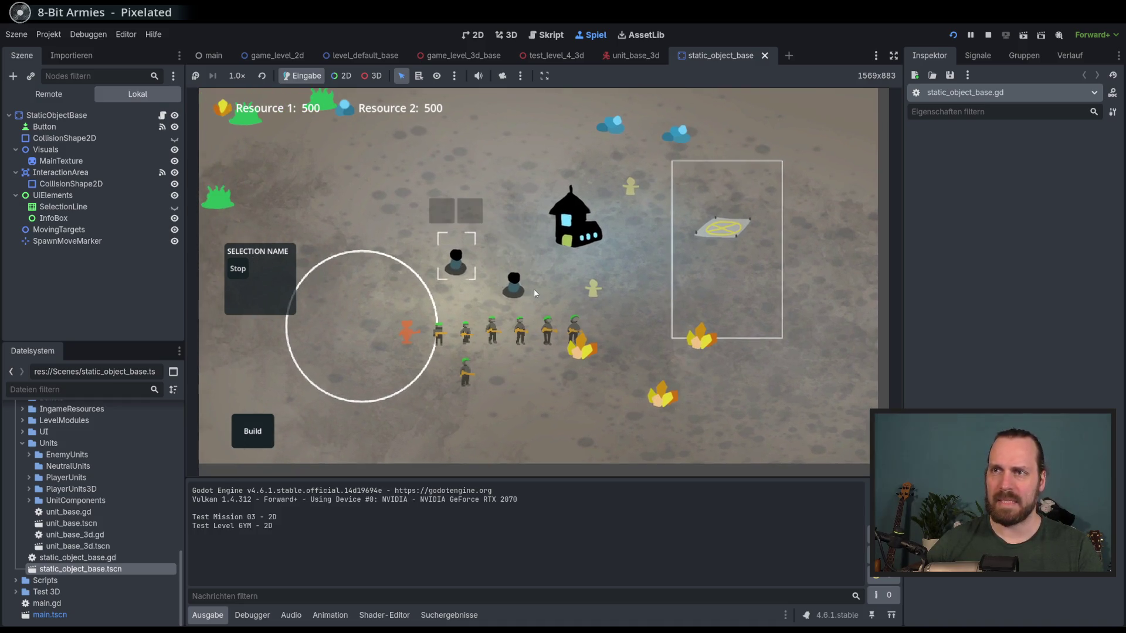
left_click(534, 291)
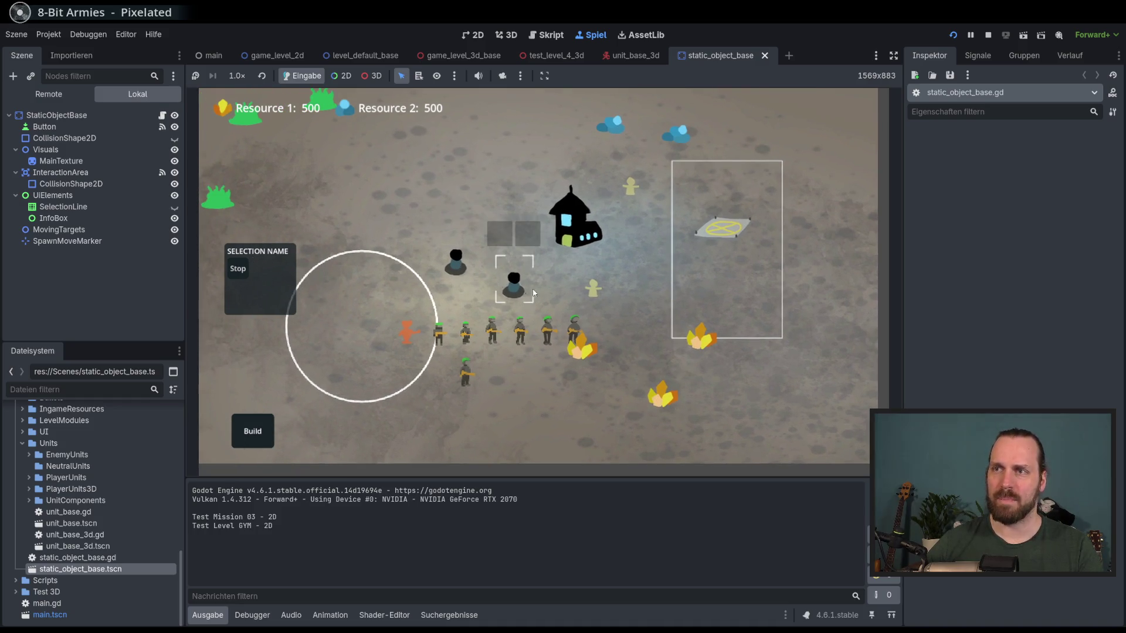
left_click(705, 278)
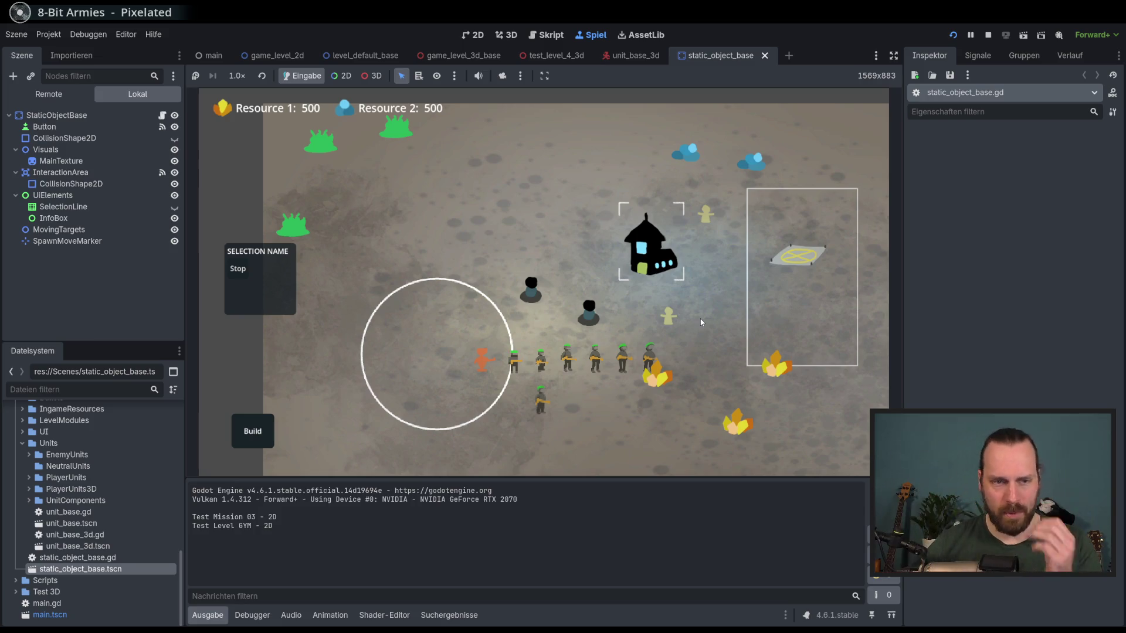
key("d")
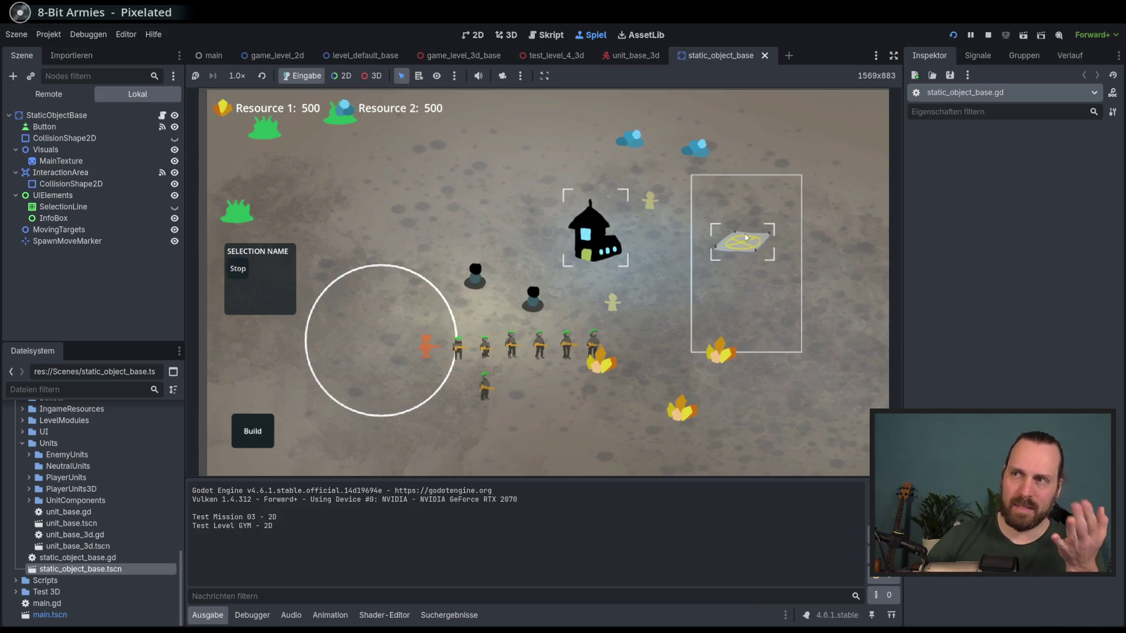
left_click(745, 237)
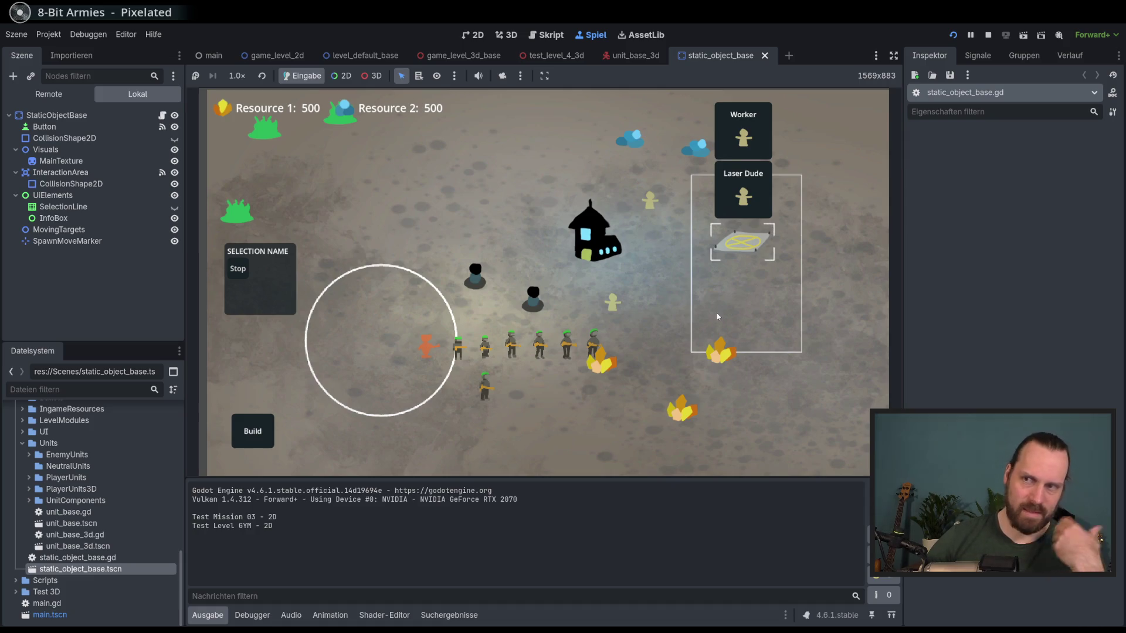
- Pan around the map and re-test selecting a unit, the house and the landing pad
left_click(669, 306)
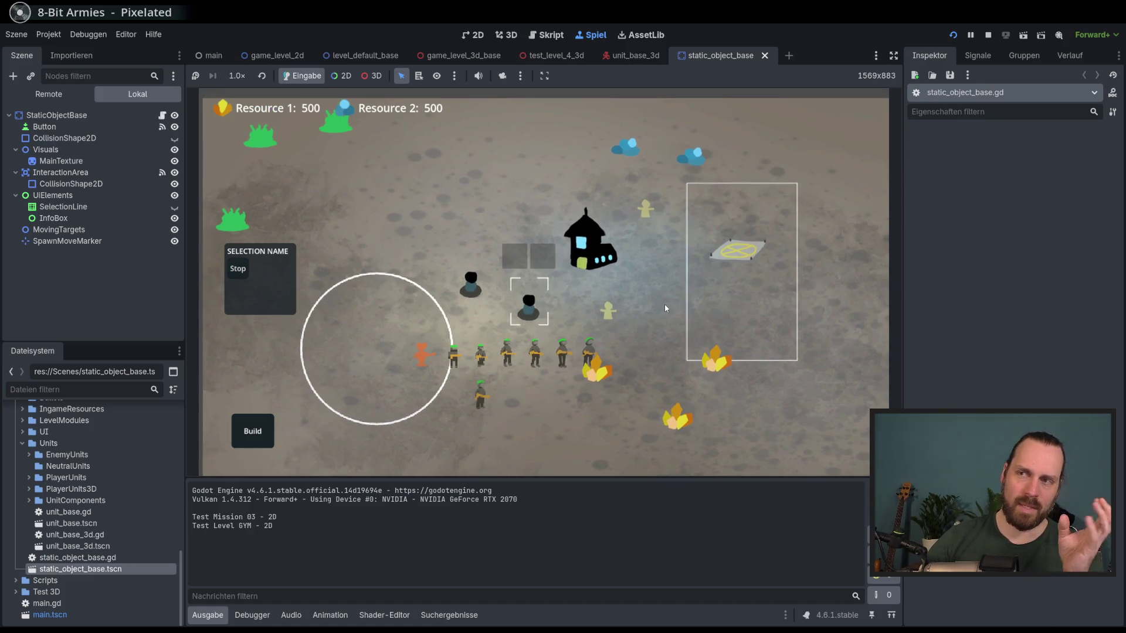
left_click(716, 359)
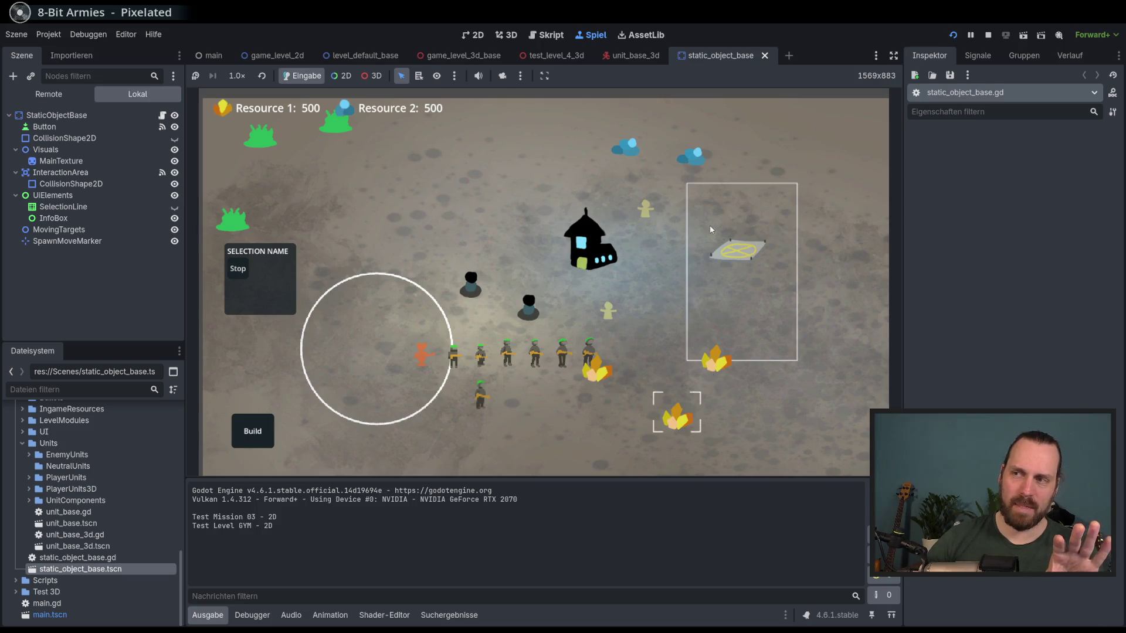
key("a")
key("d")
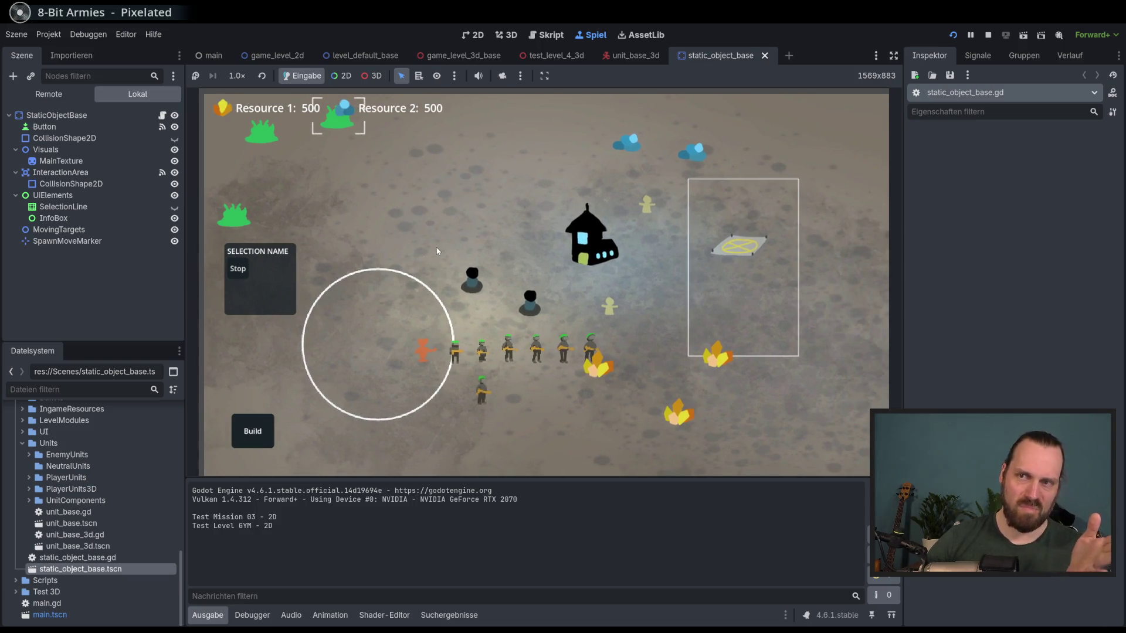
key("d")
key("w")
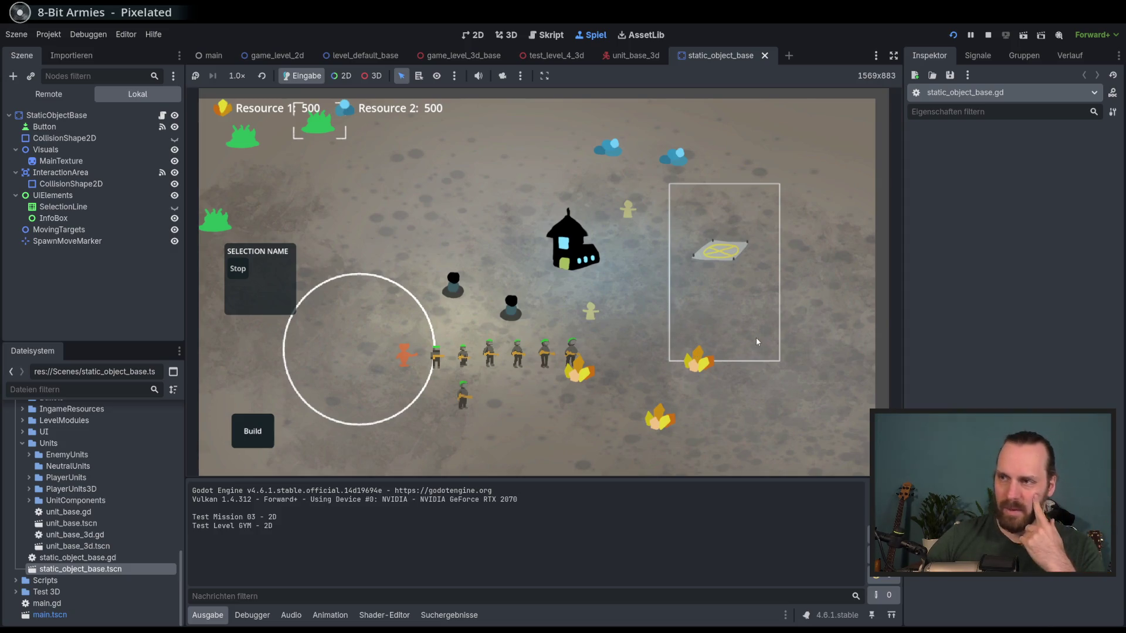
key("a")
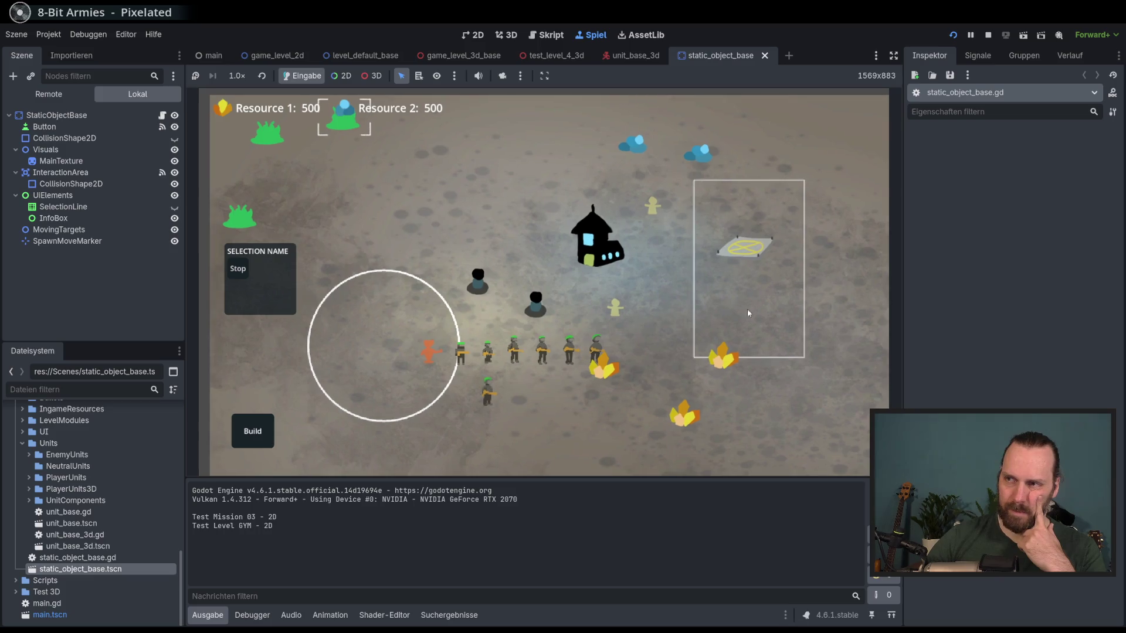
left_click(763, 335)
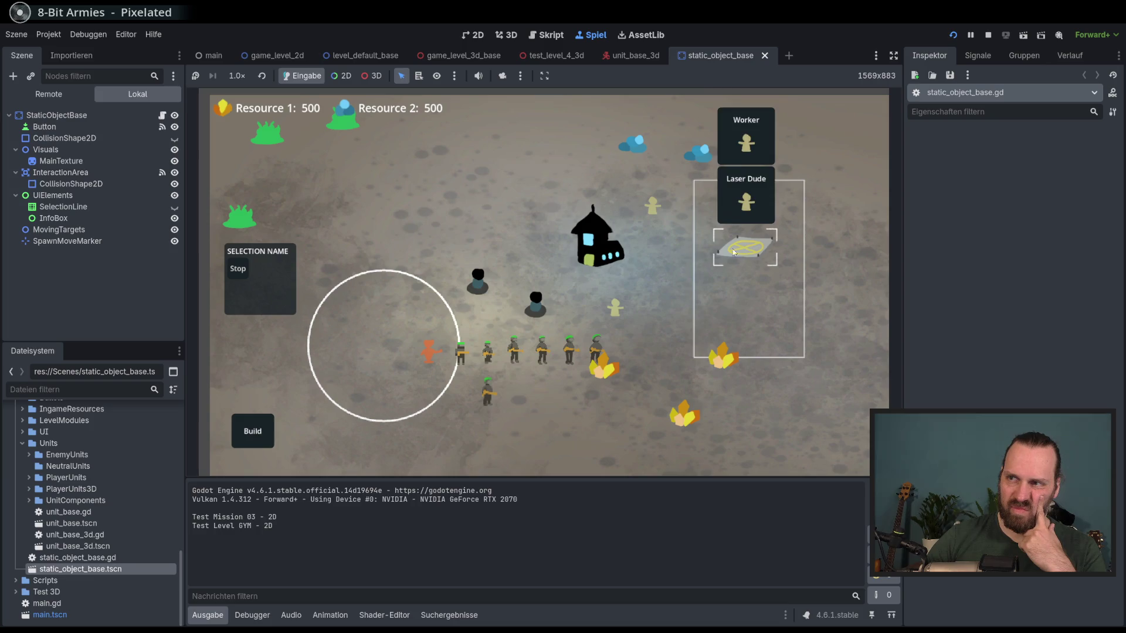
left_click(725, 304)
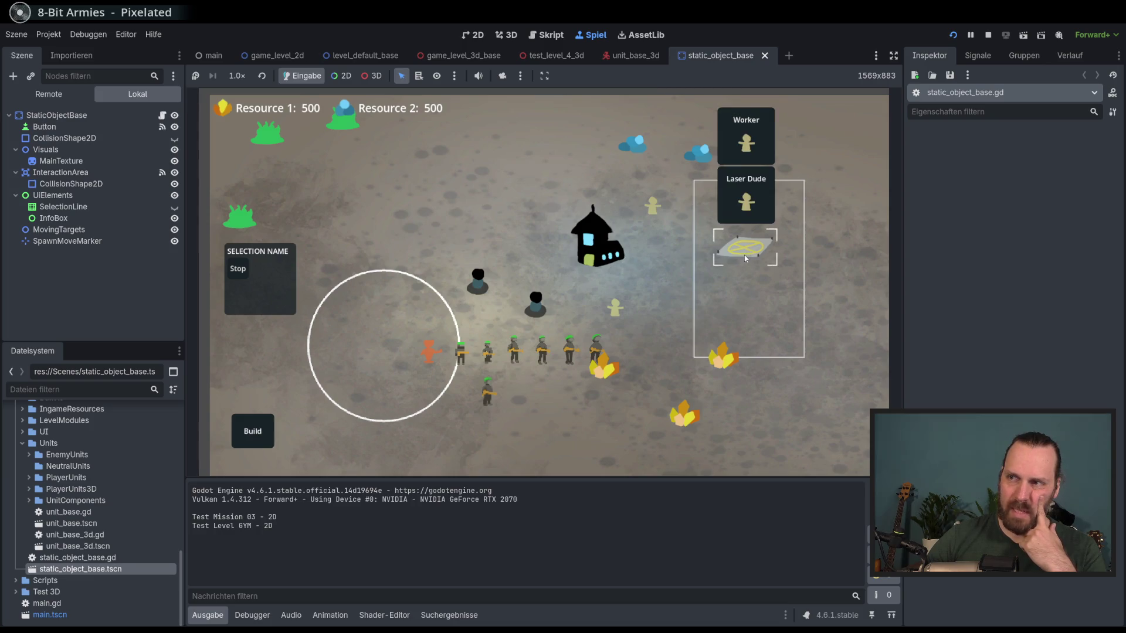
left_click(725, 336)
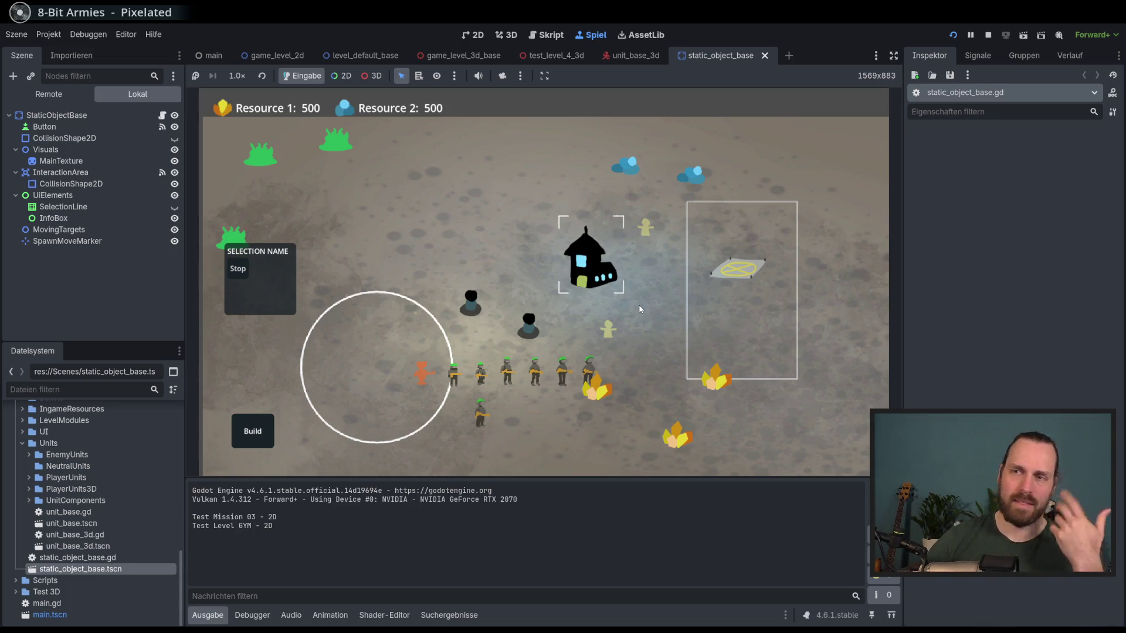
left_click_drag(672, 345, 634, 324)
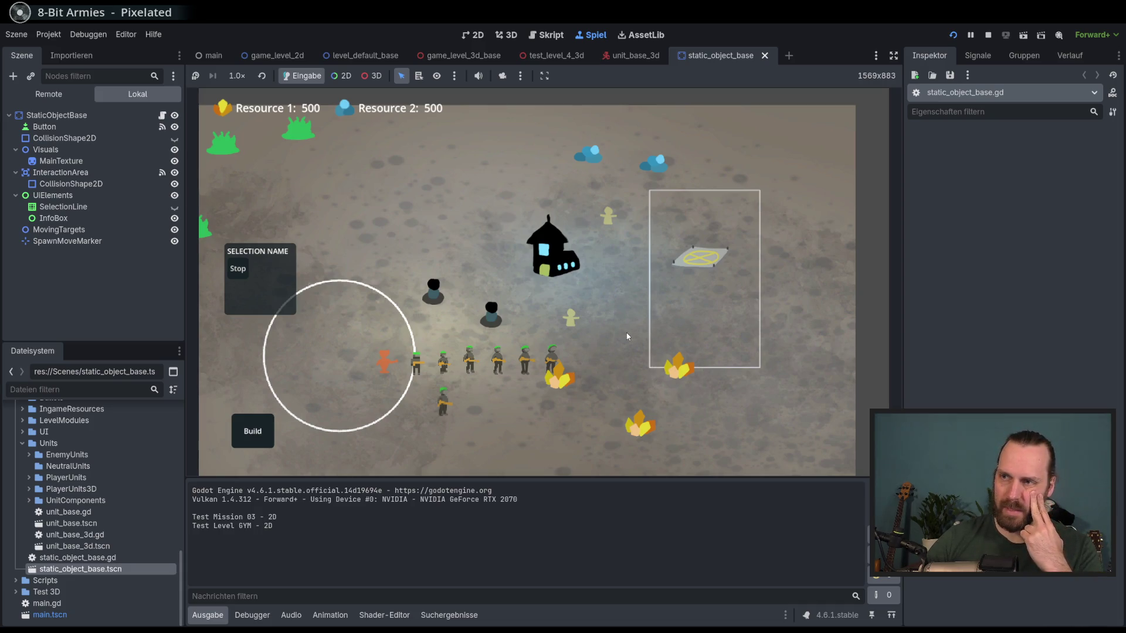
key("Up")
key("Left")
- Stop the game and examine the InteractionType enum values BUILDING, RESOURCE and ENEMY on line 5
key("F8")
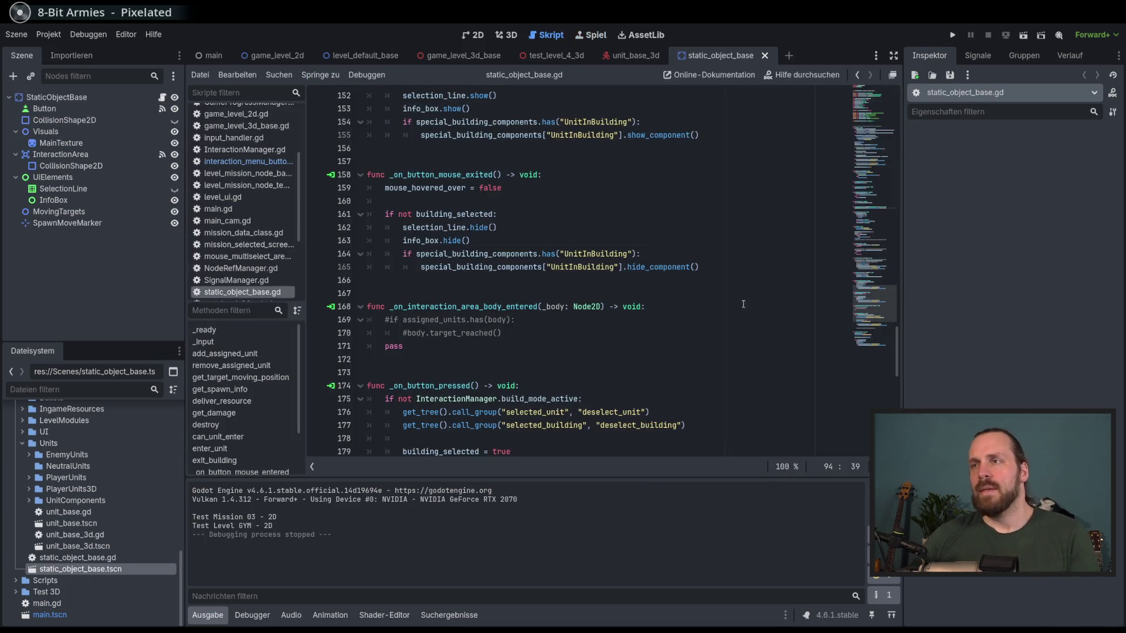
scroll(870, 345, "down", 8)
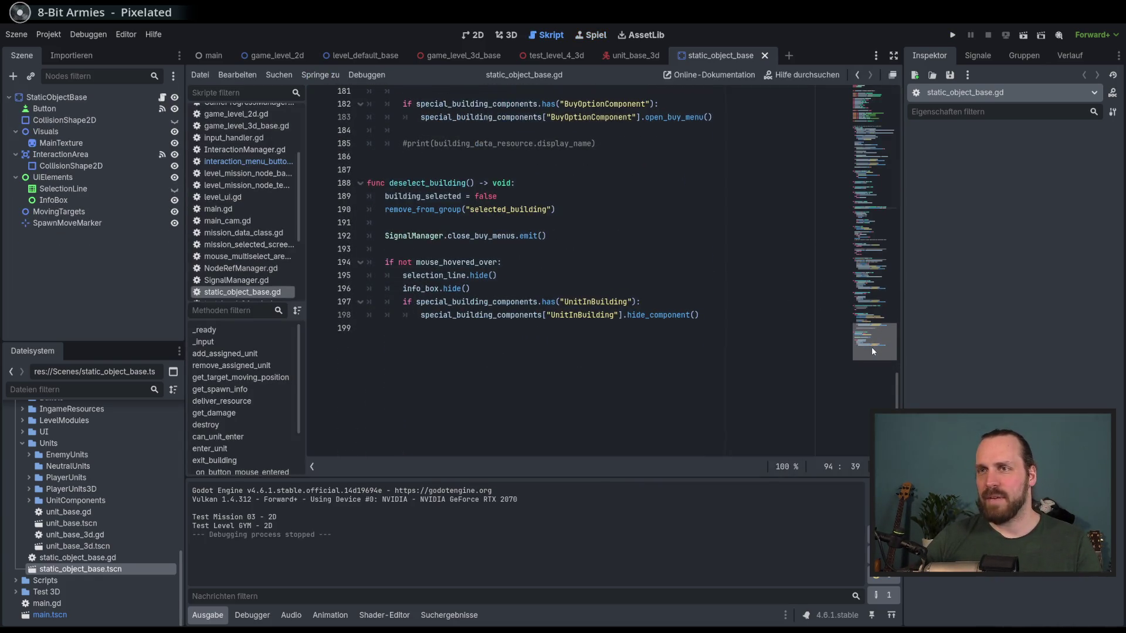
scroll(871, 345, "up", 20)
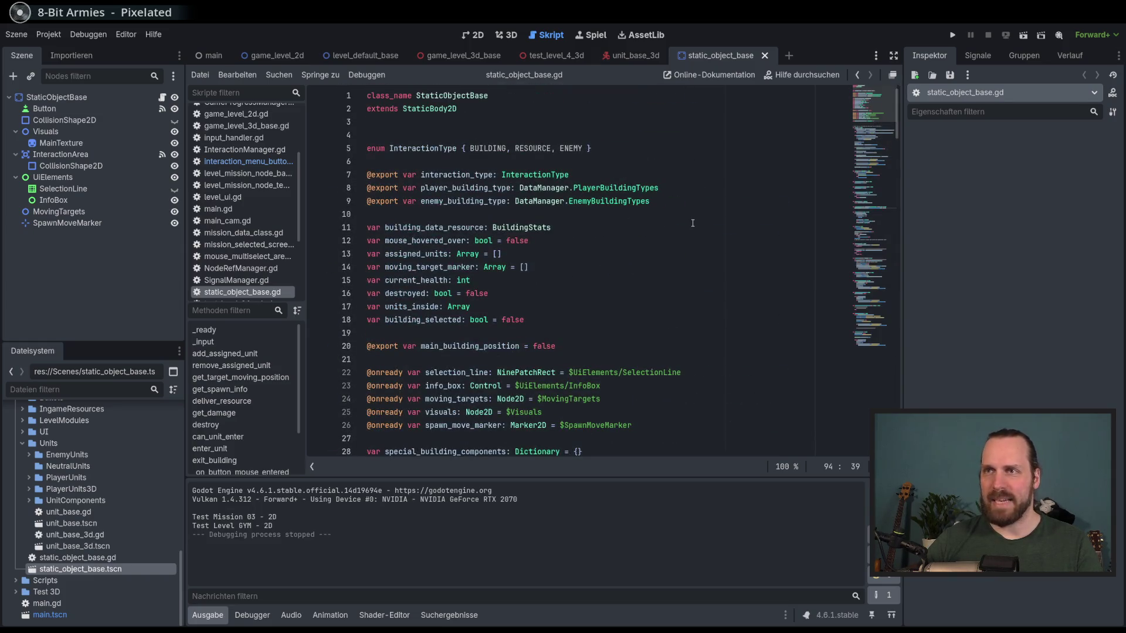
double_click(439, 150)
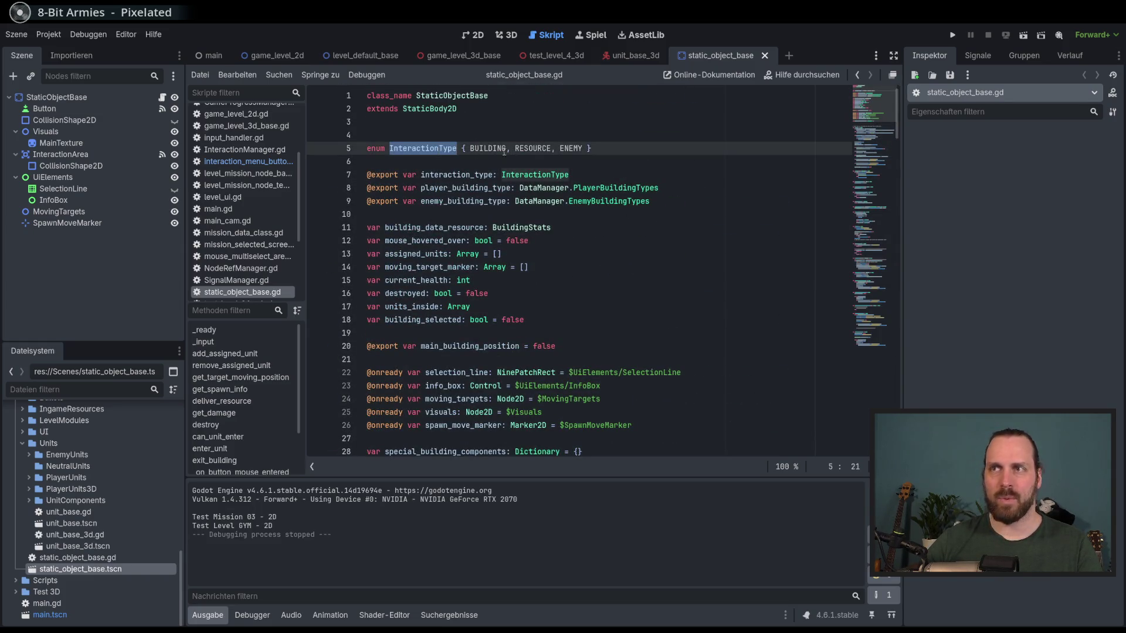
double_click(488, 148)
double_click(532, 148)
double_click(570, 149)
double_click(488, 149)
double_click(422, 148)
left_click(422, 149)
double_click(571, 148)
double_click(482, 149)
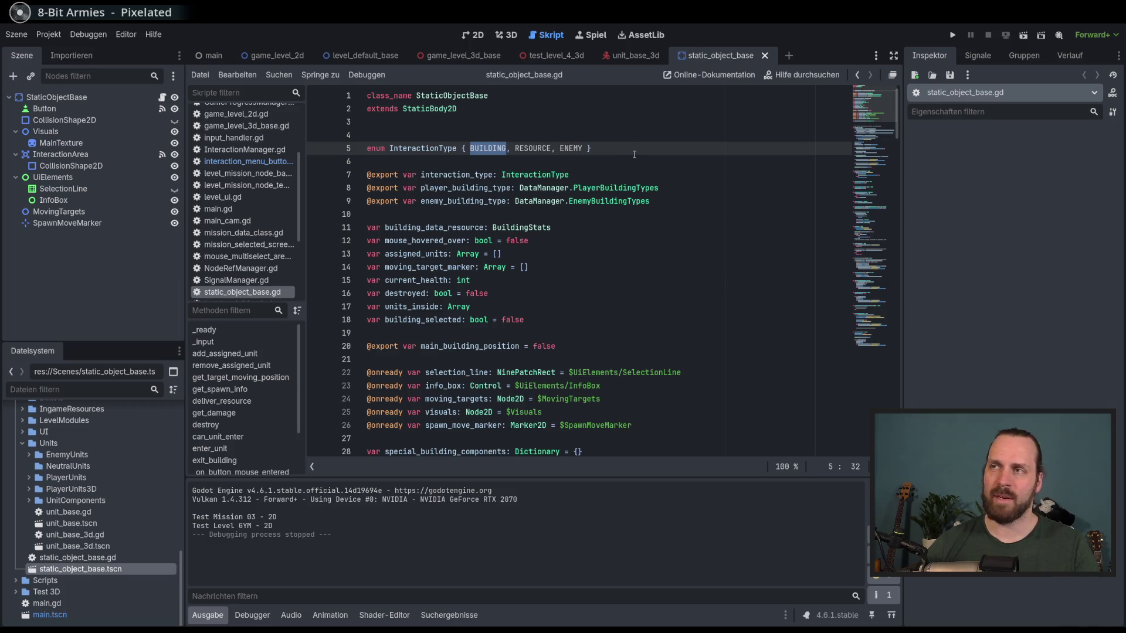
- Search the script for InteractionType and advance to the third of six matches
double_click(422, 149)
key("ctrl+f")
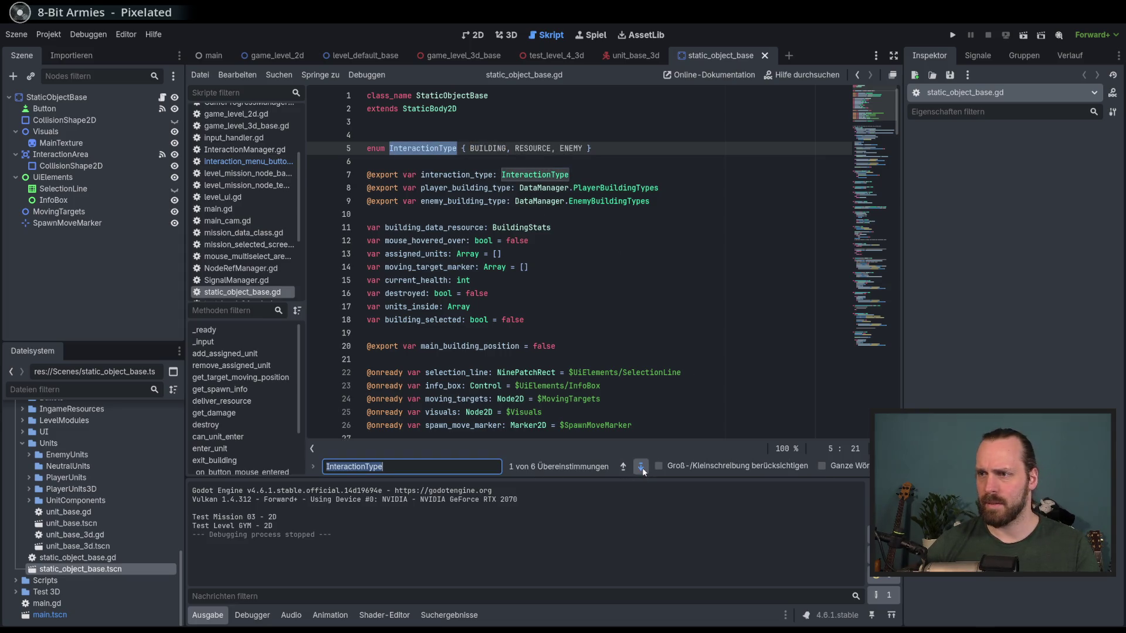
left_click(641, 467)
left_click(641, 468)
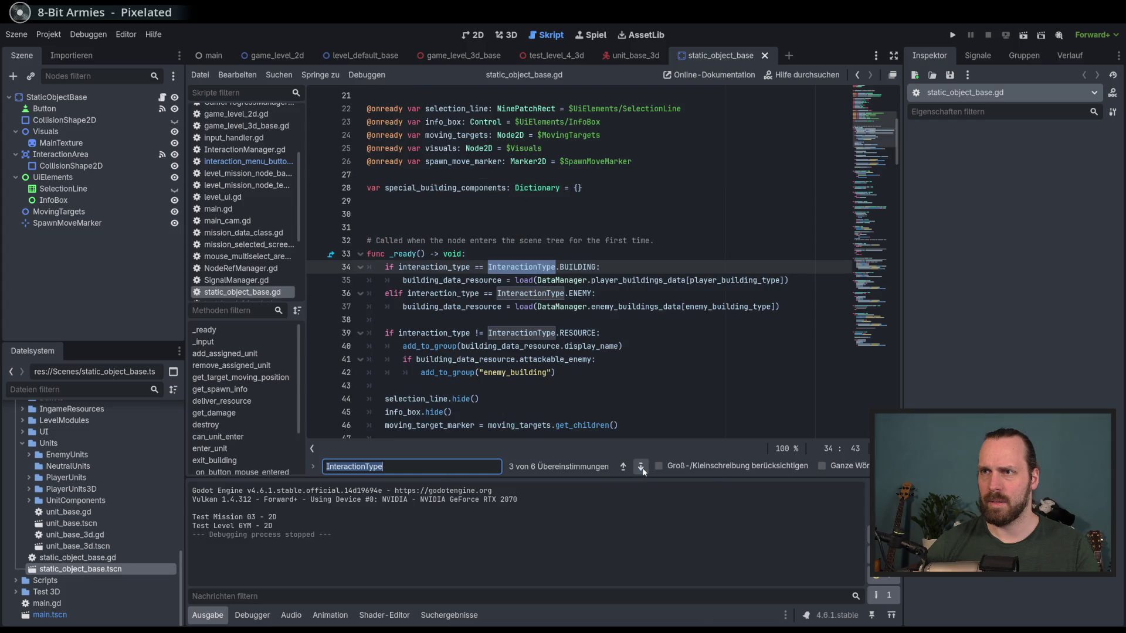
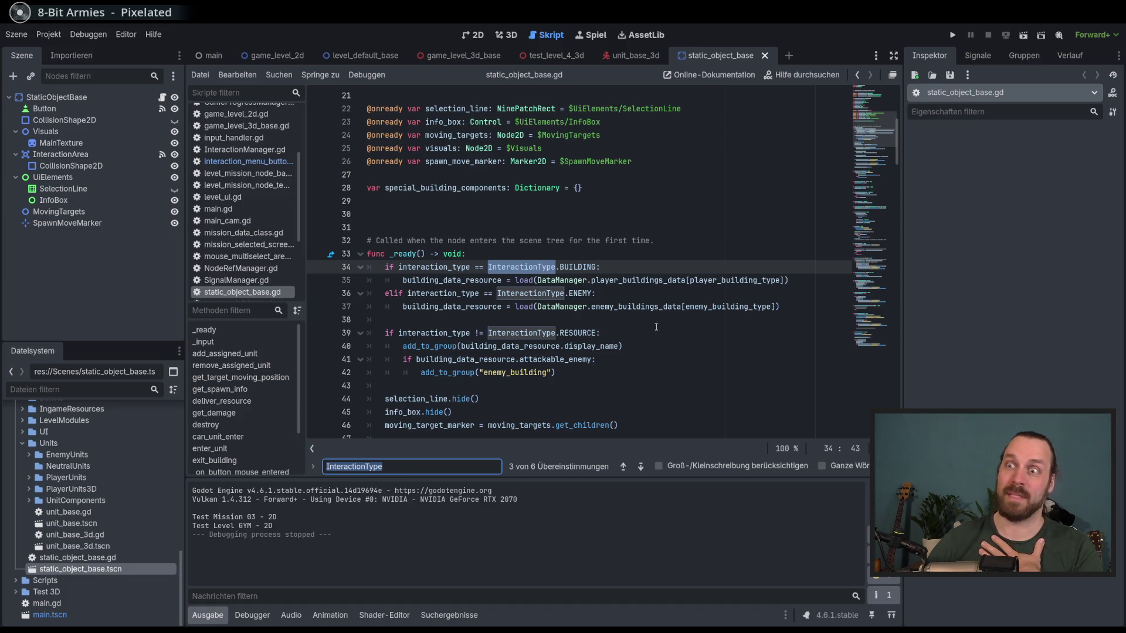
- Review the top of static_object_base.gd: the attackable_enemy check, building_data_resource and special_building_components
scroll(667, 359, "down", 1)
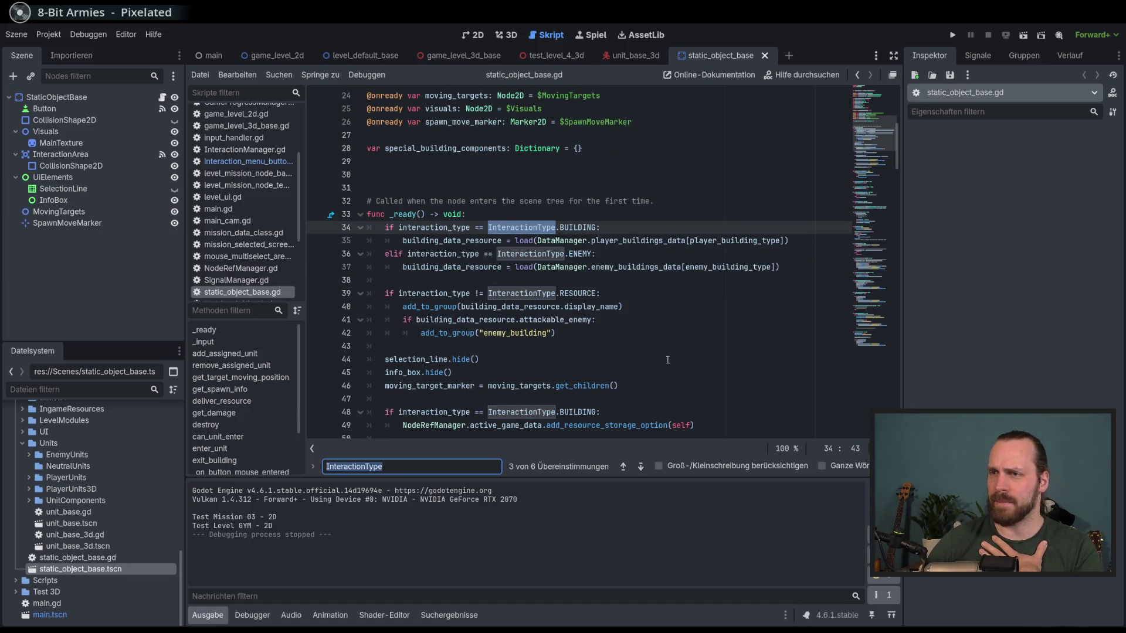
scroll(667, 358, "down", 1)
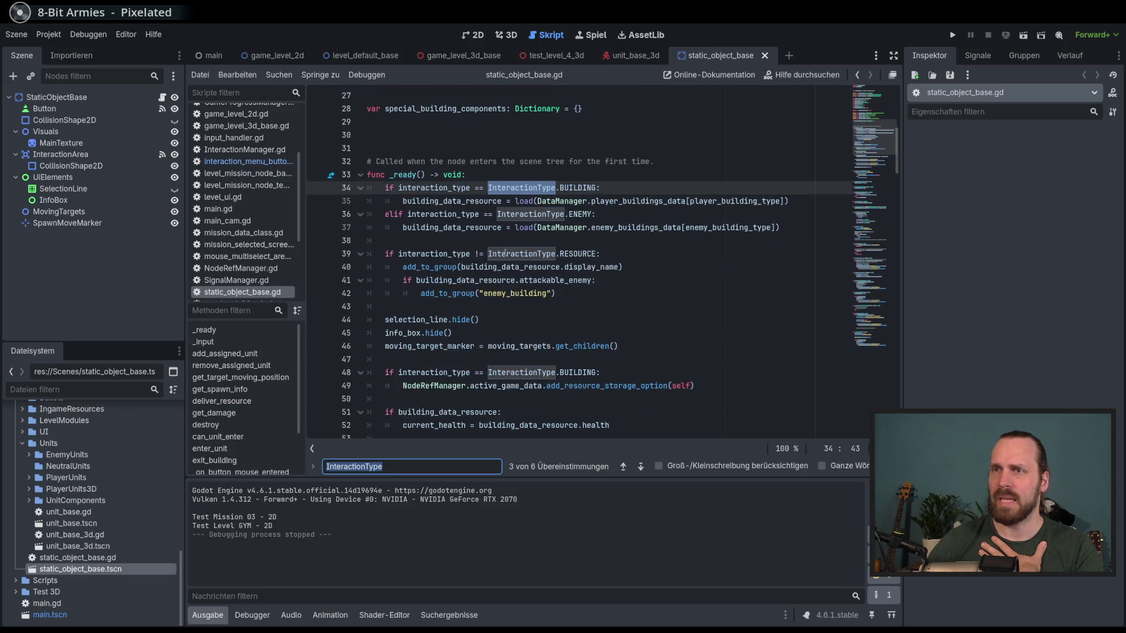
left_click(593, 291)
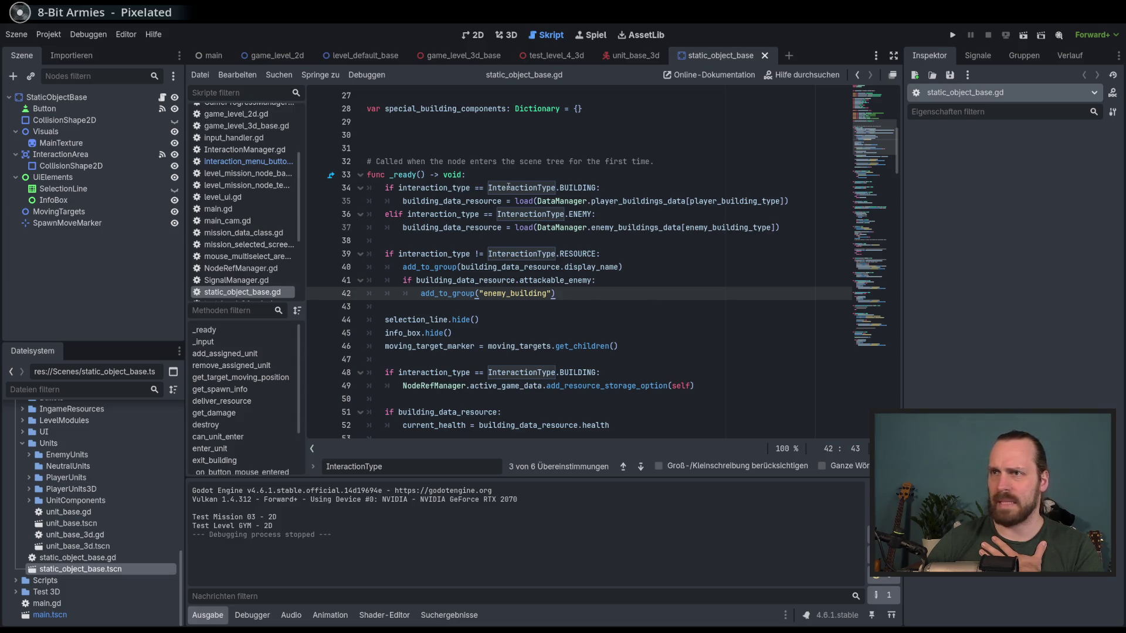
left_click_drag(508, 187, 613, 270)
left_click(617, 282)
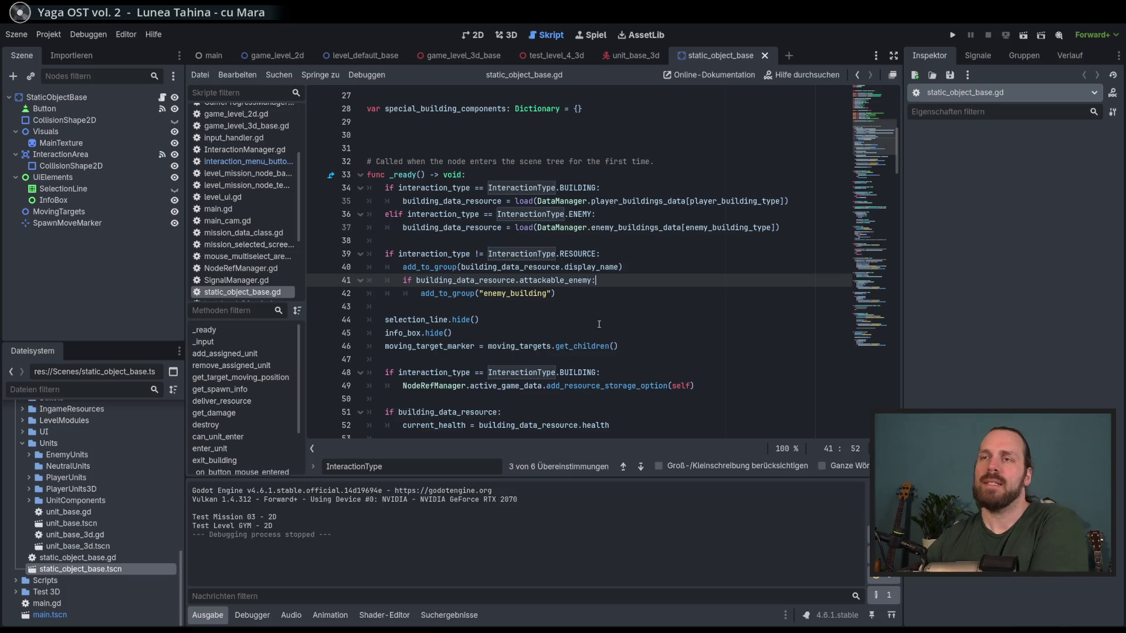
scroll(581, 310, "down", 3)
scroll(557, 269, "up", 4)
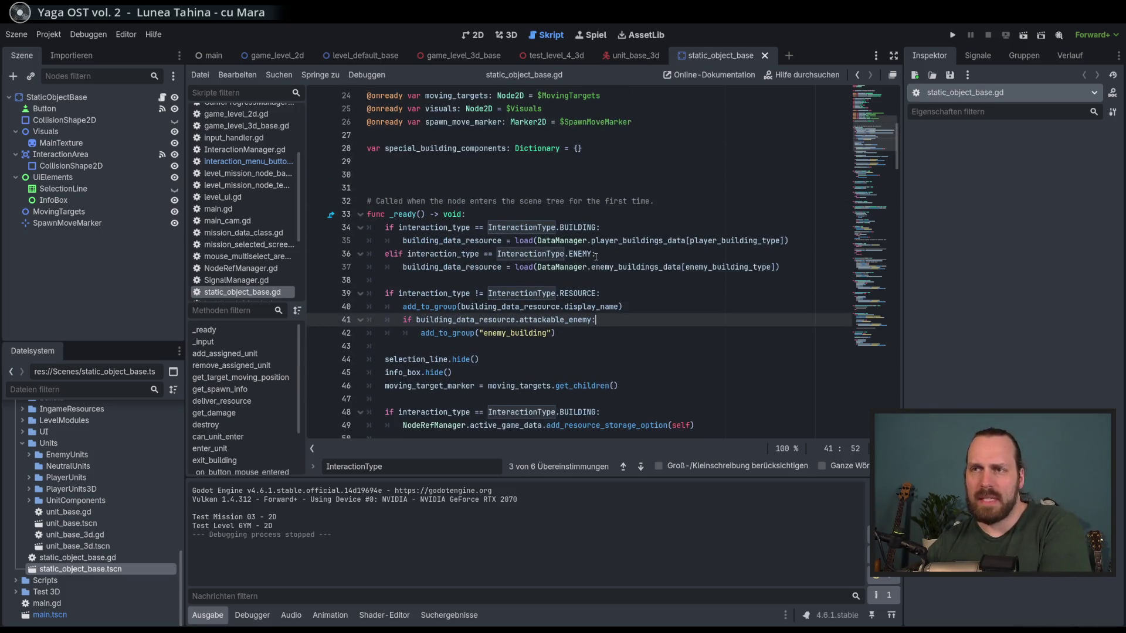
scroll(528, 235, "down", 3)
scroll(522, 227, "down", 2)
left_click(503, 254)
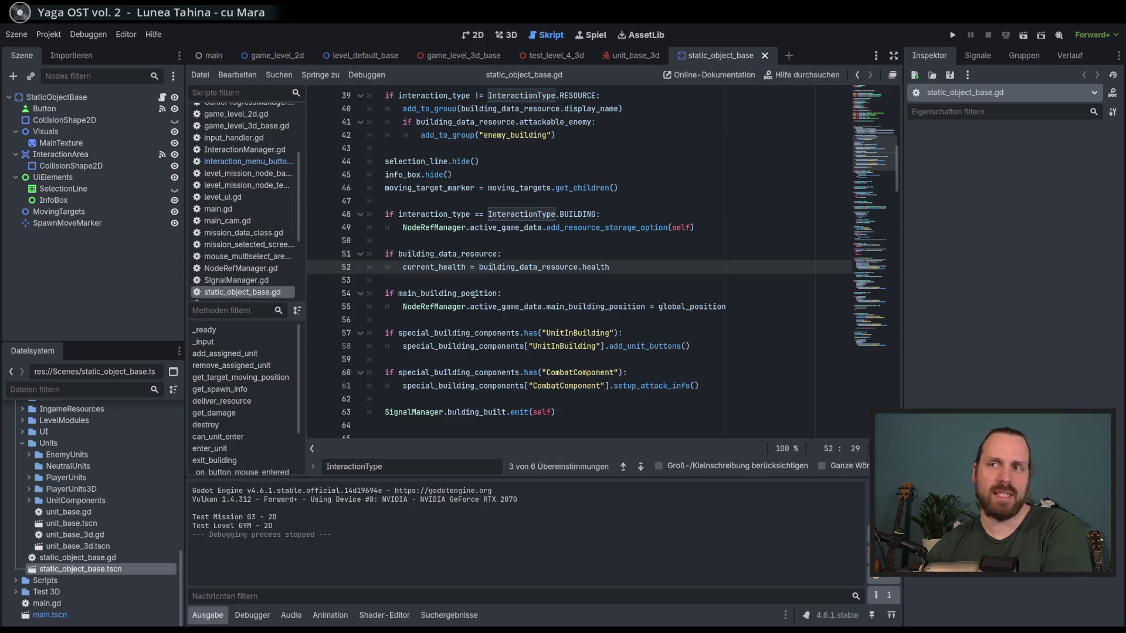
left_click(448, 254)
double_click(449, 254)
left_click(411, 306)
left_click(410, 267)
double_click(458, 333)
left_click(569, 214)
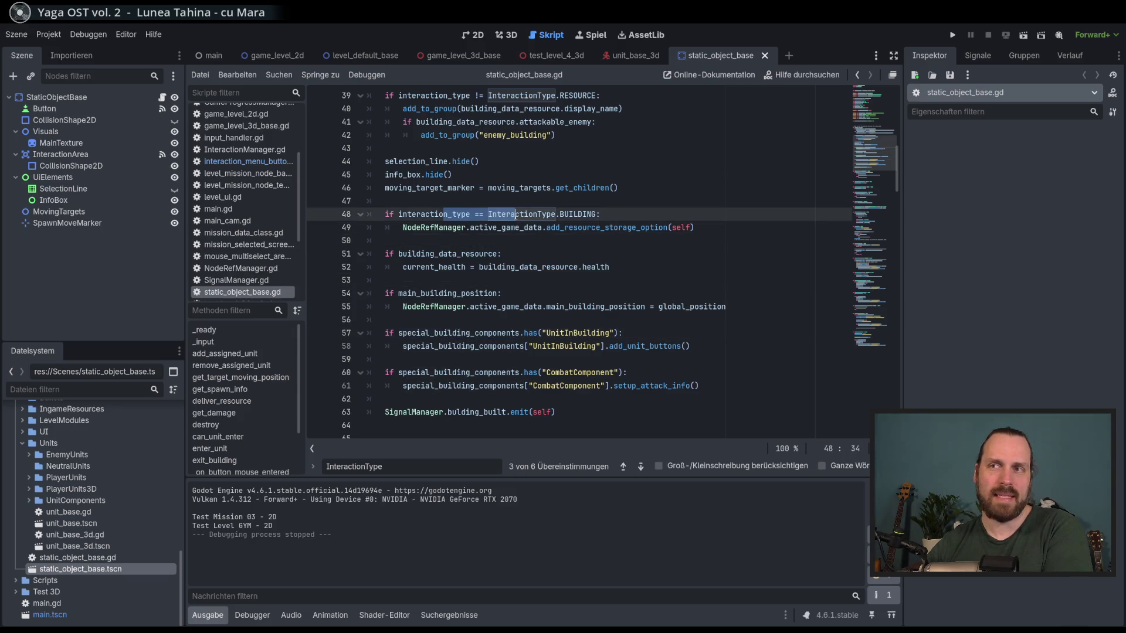
- Scroll further through the script to inspect the get_damage function
scroll(515, 206, "down", 5)
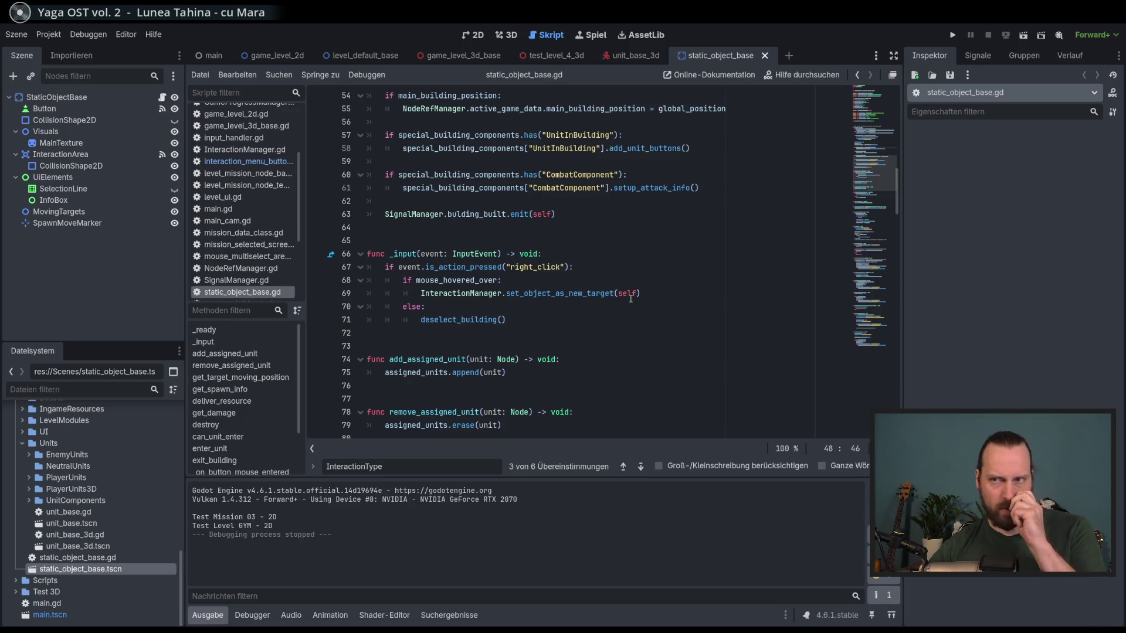
scroll(630, 298, "down", 3)
mouse_move(430, 135)
left_mouse_down()
mouse_move(414, 240)
mouse_move(479, 372)
left_mouse_up()
scroll(498, 370, "down", 3)
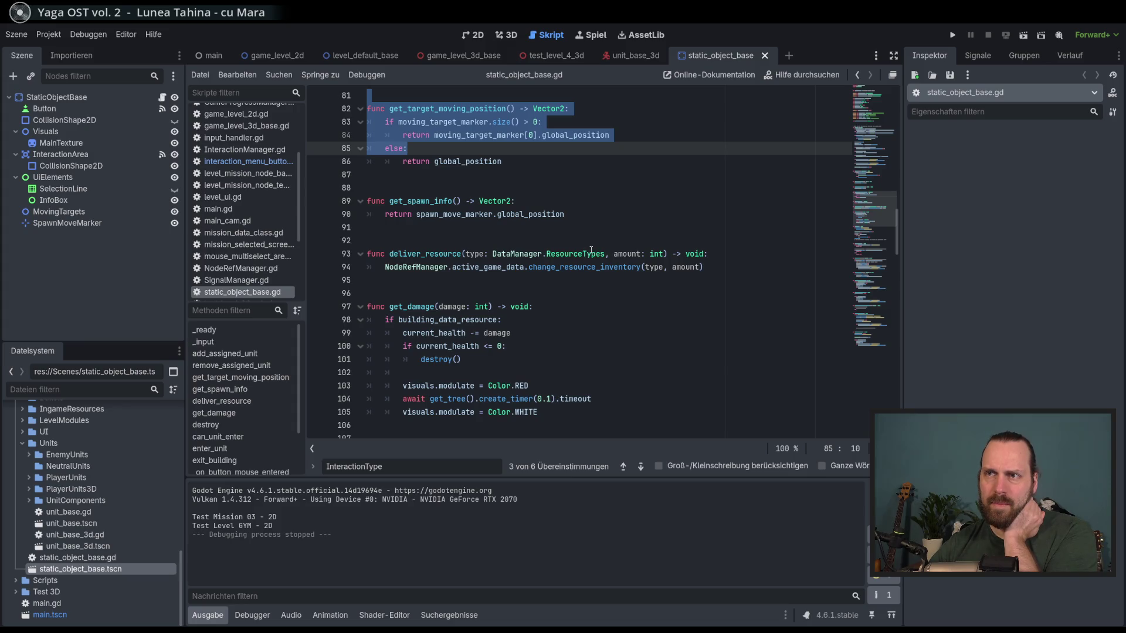
mouse_move(589, 251)
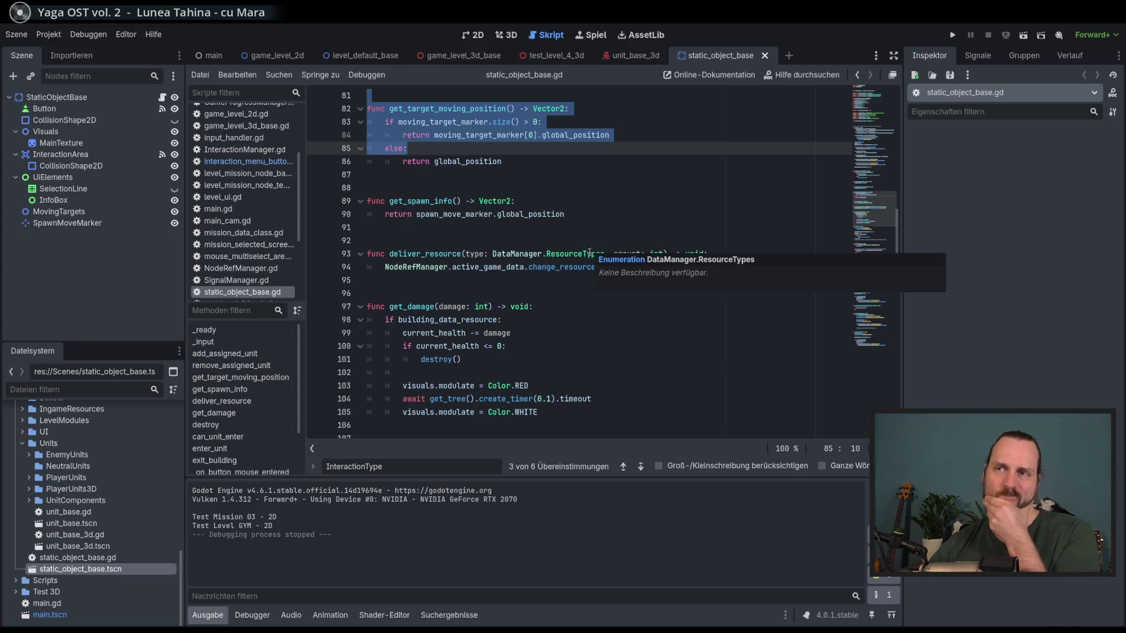
scroll(624, 309, "down", 1)
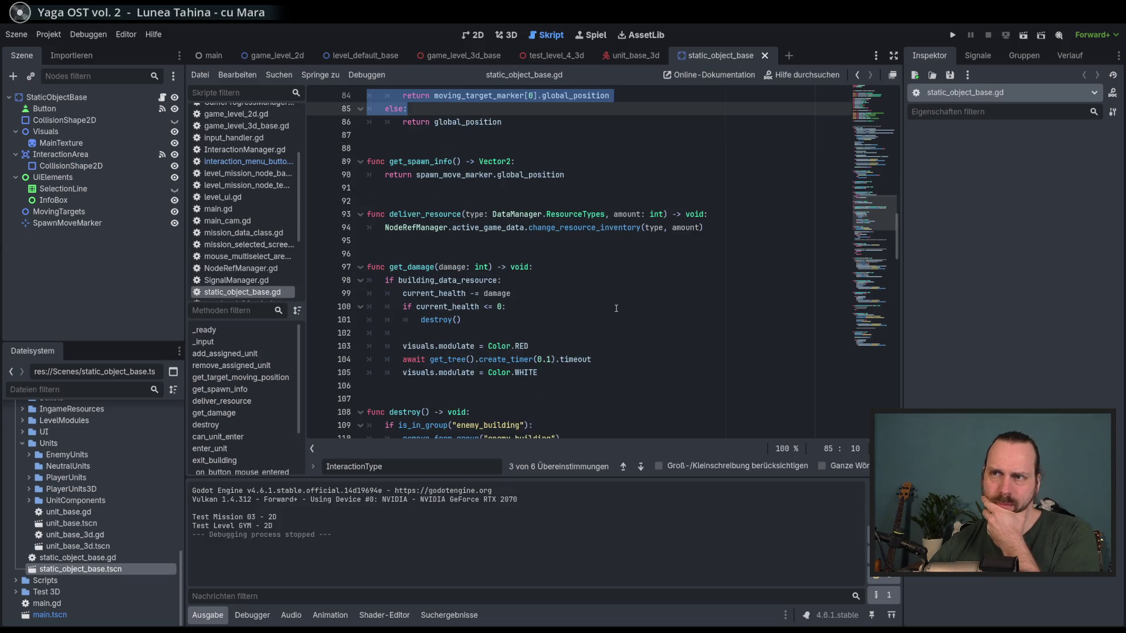
scroll(616, 308, "down", 1)
scroll(616, 309, "down", 2)
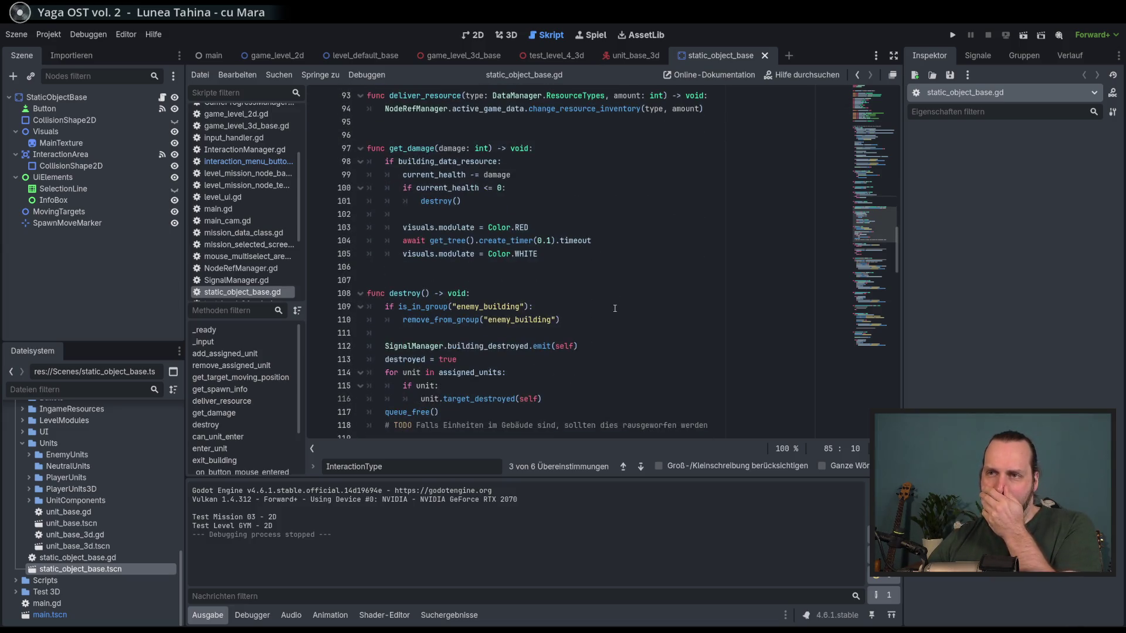
scroll(508, 253, "up", 2)
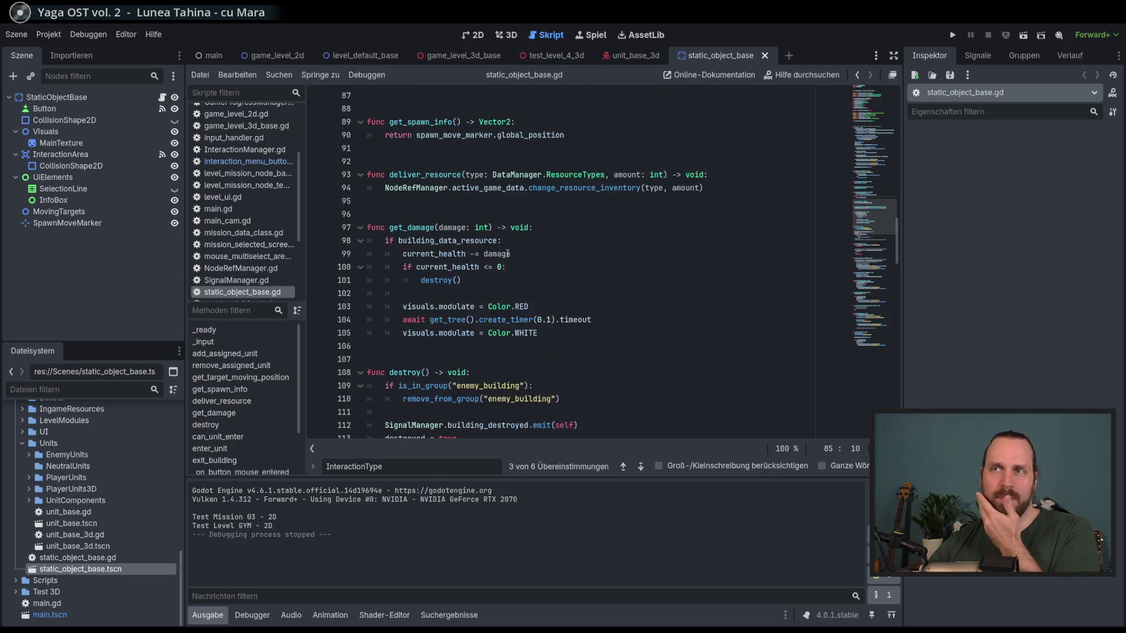
double_click(425, 230)
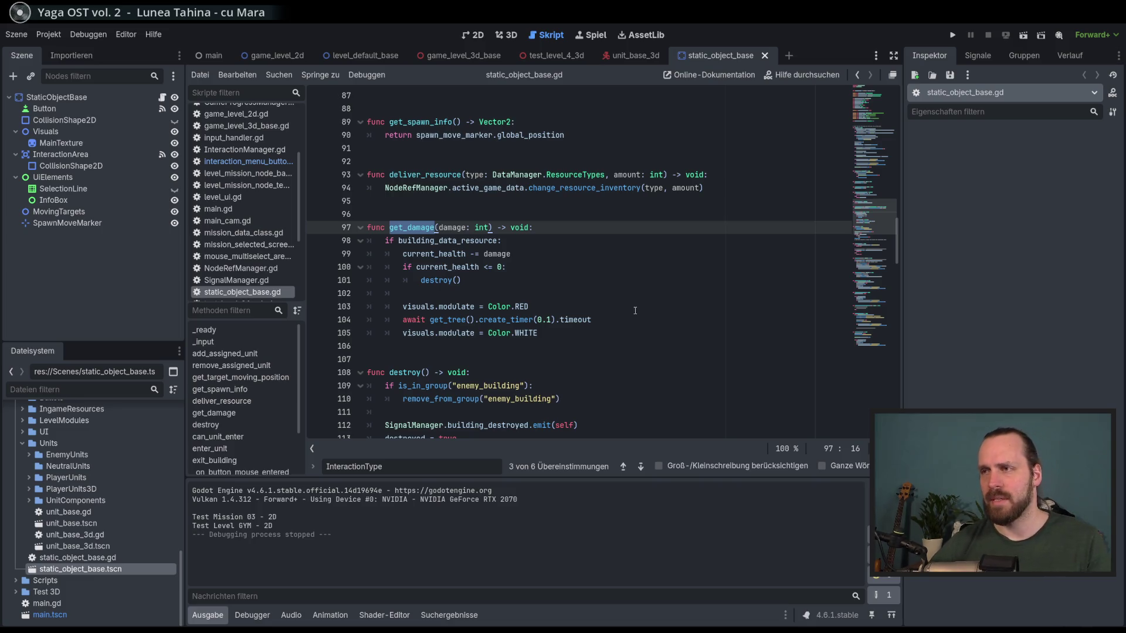
- Inspect the can_unit_enter and enter_unit functions further down the script
scroll(601, 294, "down", 1)
scroll(621, 316, "down", 1)
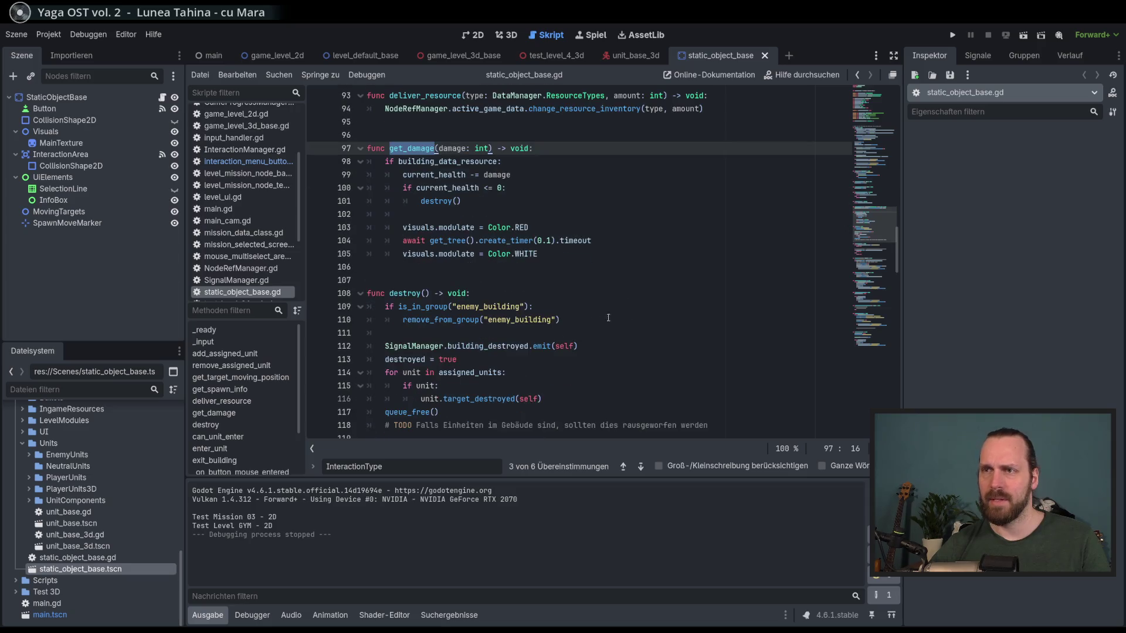
scroll(505, 312, "down", 2)
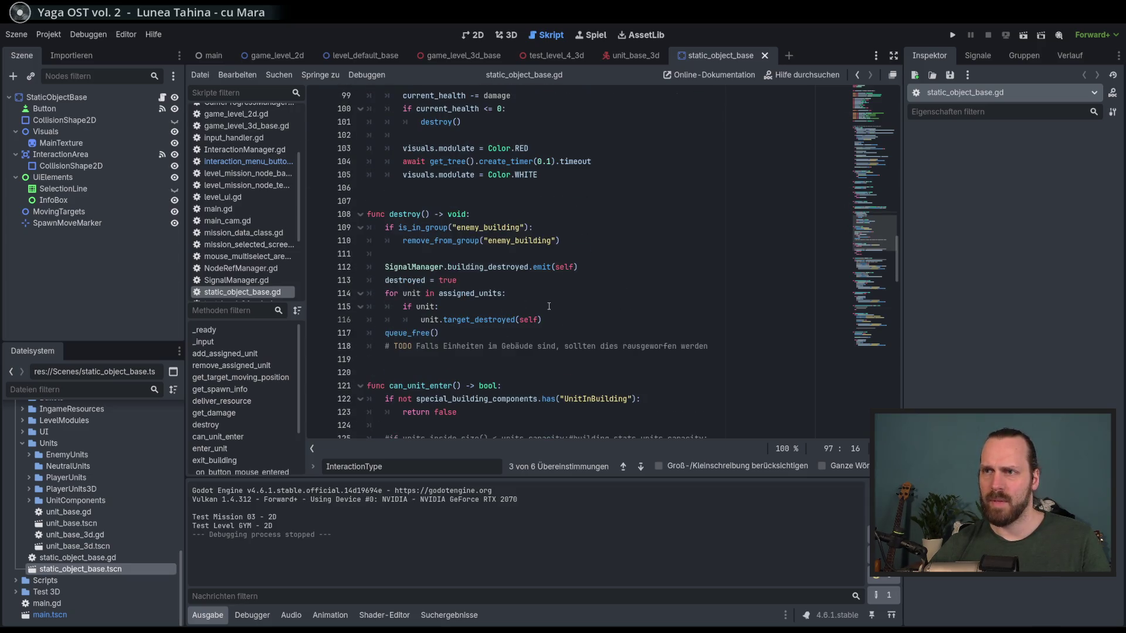
scroll(549, 306, "down", 3)
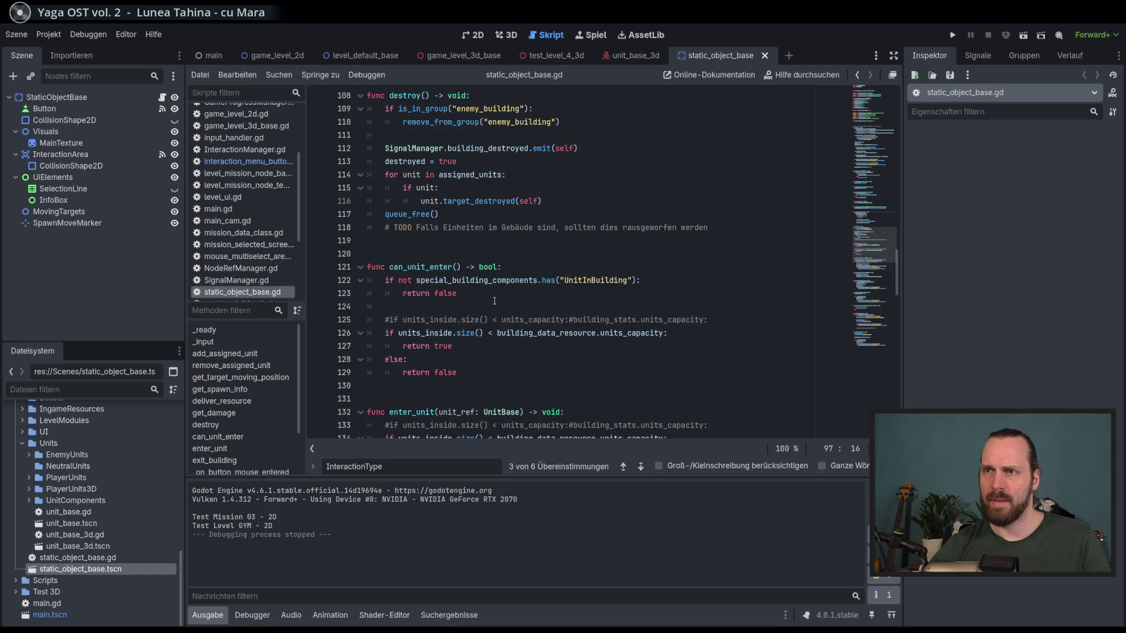
scroll(494, 301, "down", 1)
double_click(420, 227)
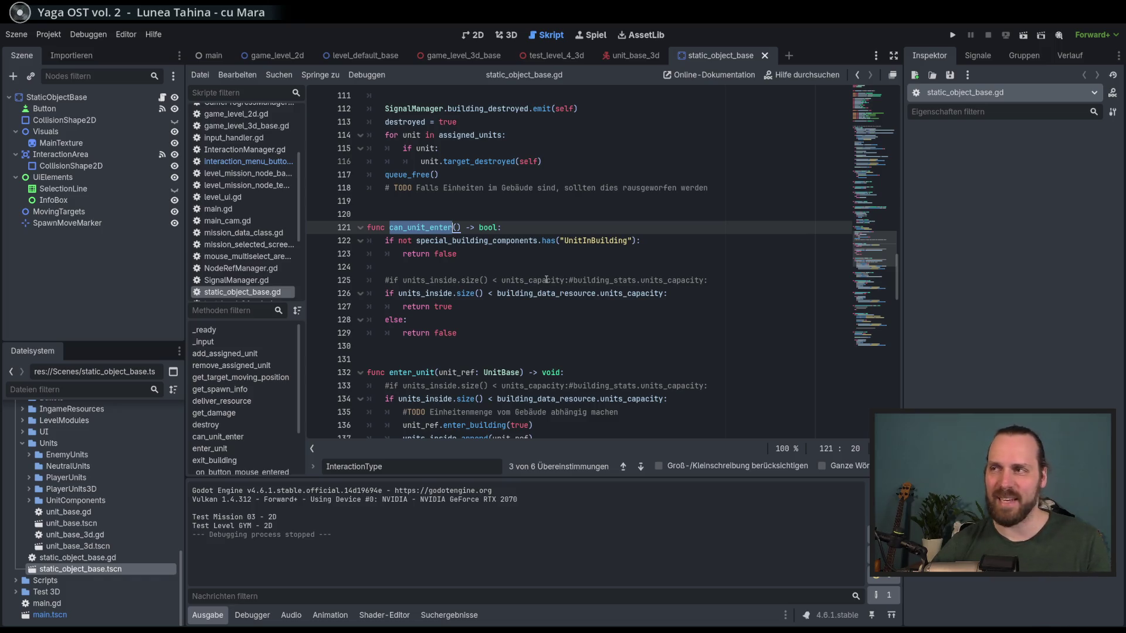
scroll(546, 279, "down", 2)
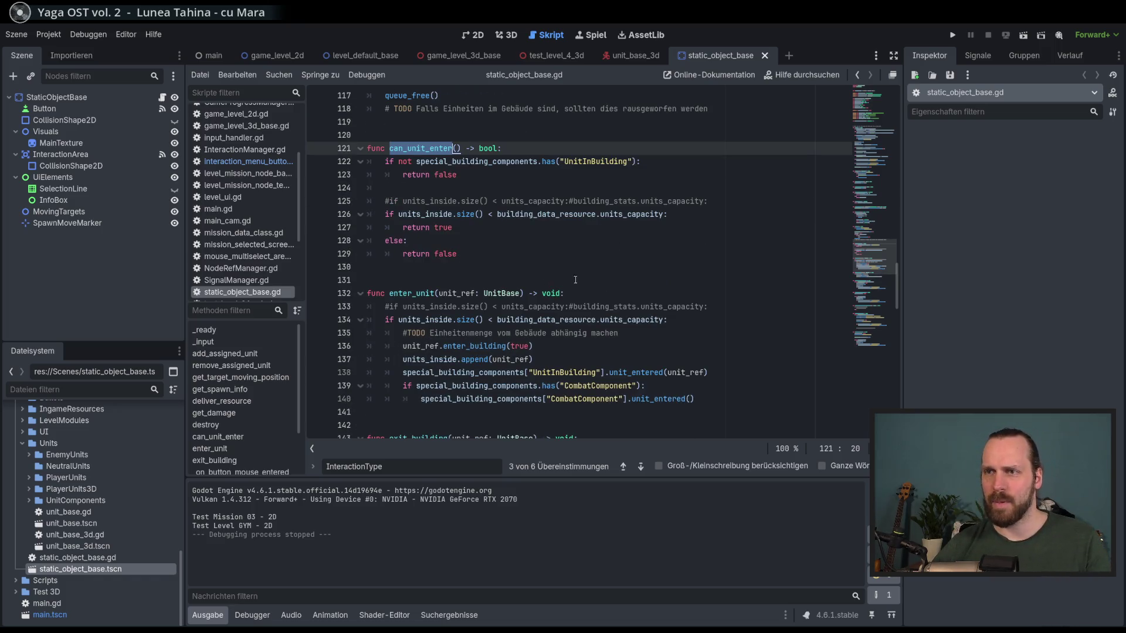
scroll(492, 302, "down", 3)
scroll(492, 303, "down", 4)
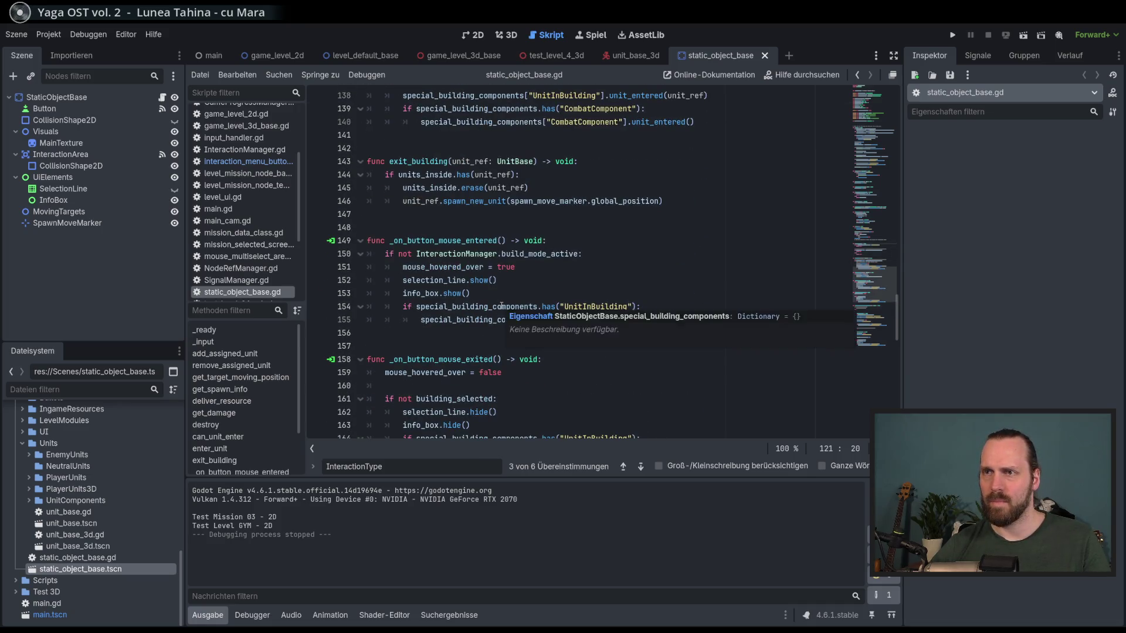
scroll(501, 306, "up", 5)
left_click(411, 214)
double_click(410, 215)
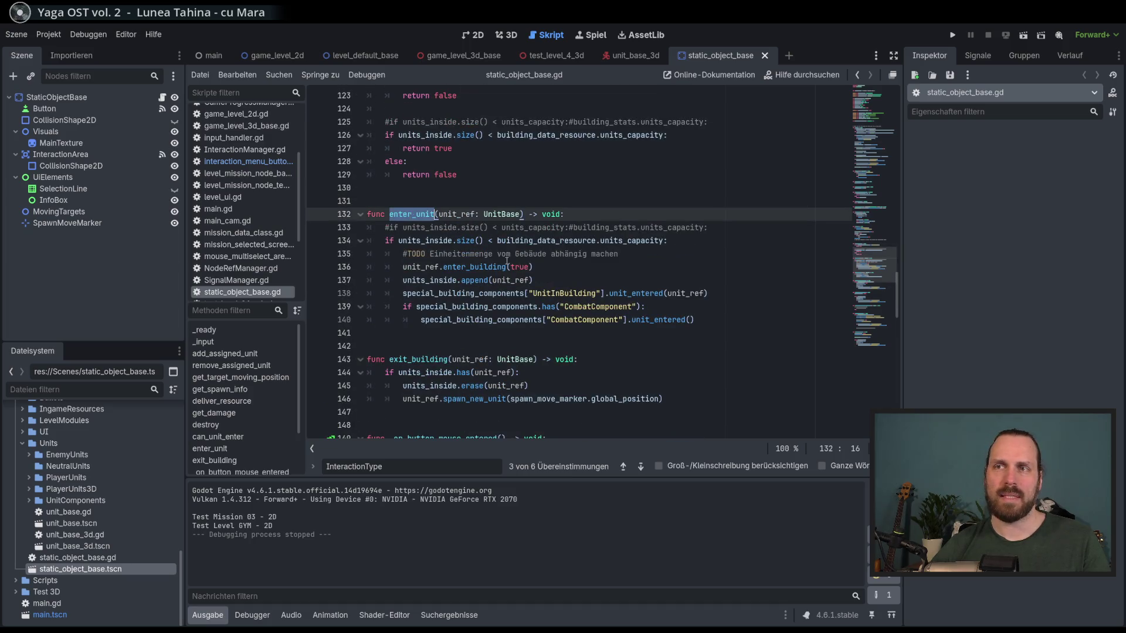
- Scroll back to the top of the script and select the class name StaticObjectBase
scroll(544, 294, "down", 5)
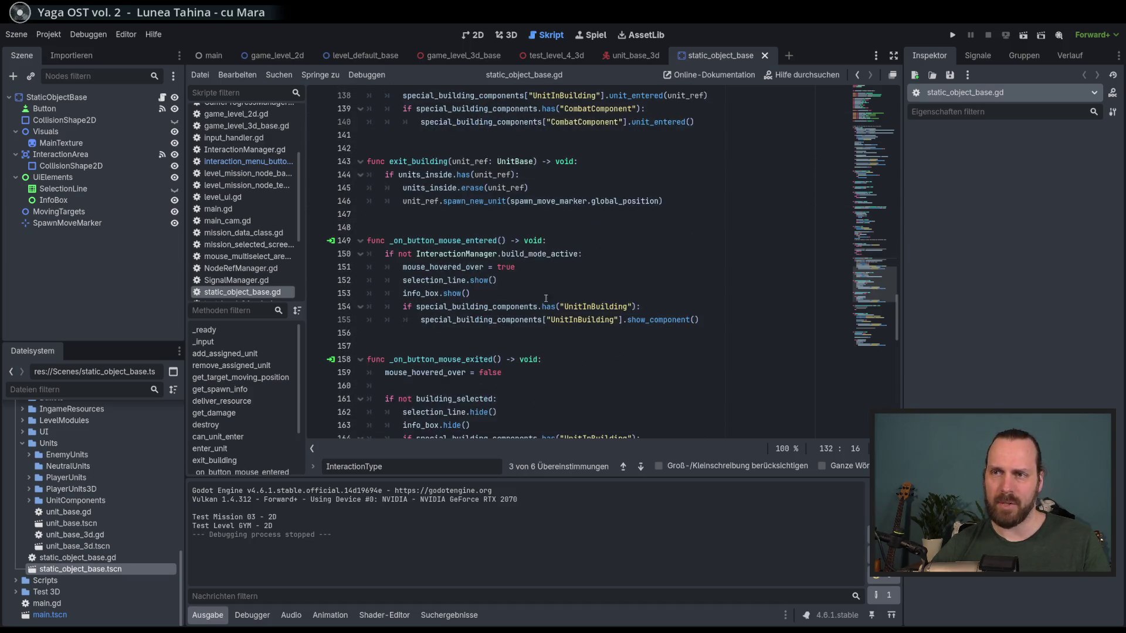
scroll(551, 299, "down", 4)
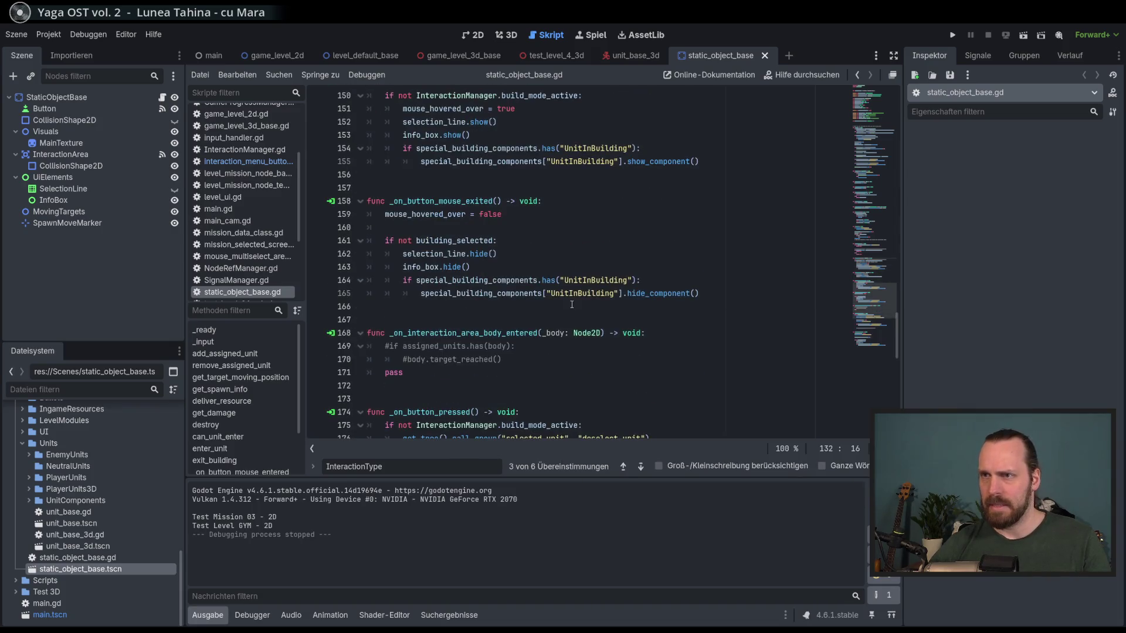
scroll(572, 305, "down", 3)
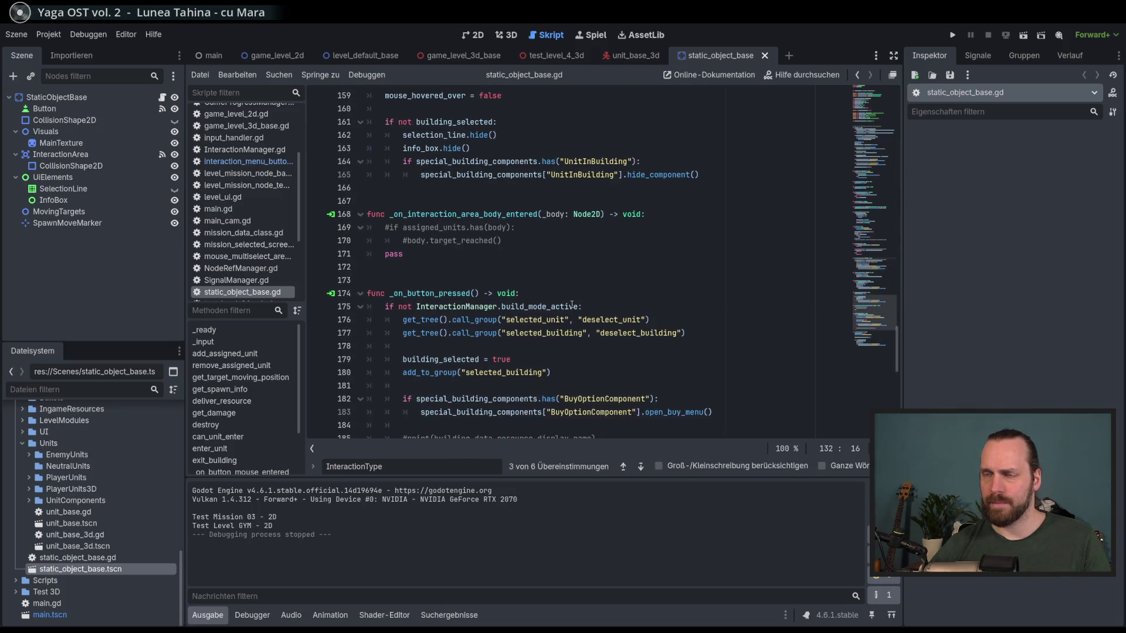
scroll(571, 304, "down", 4)
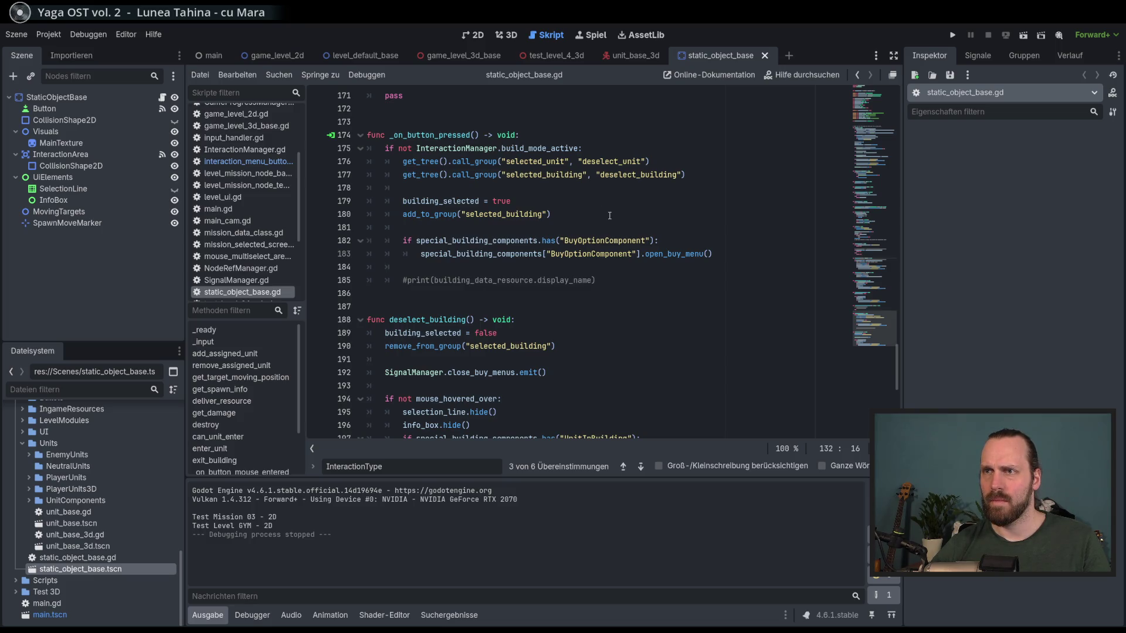
scroll(446, 237, "down", 2)
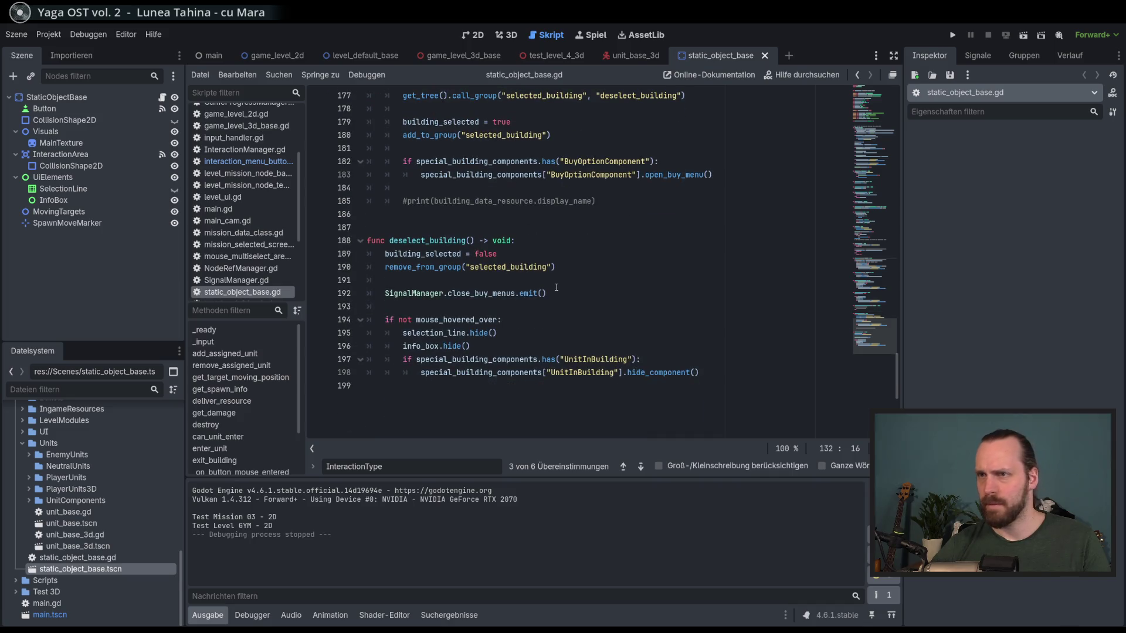
scroll(557, 287, "up", 20)
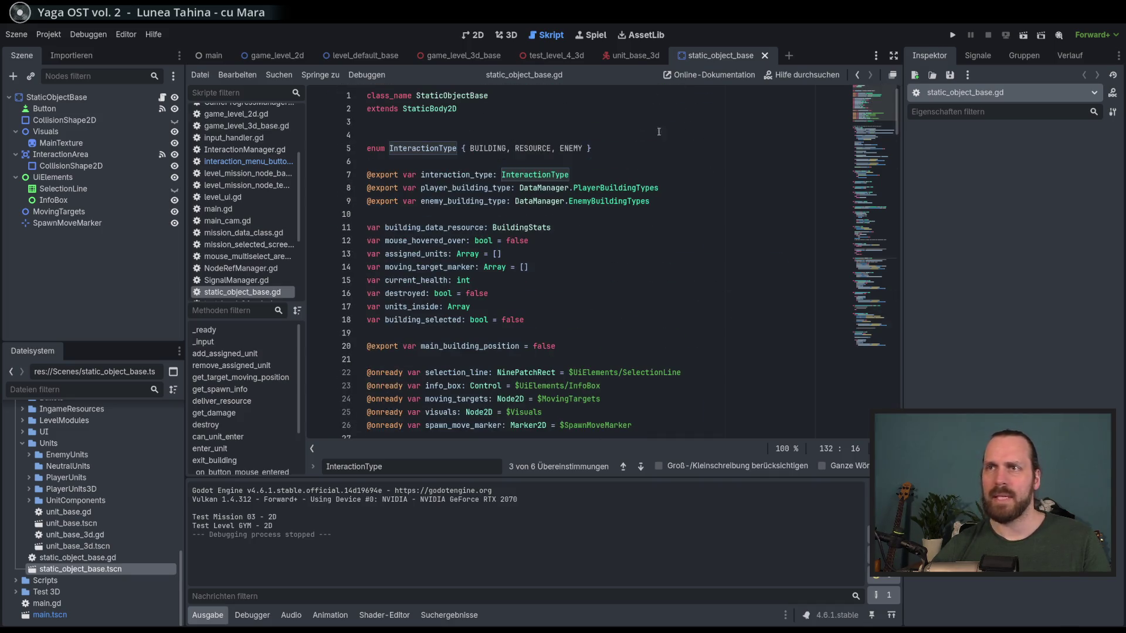
left_click(557, 122)
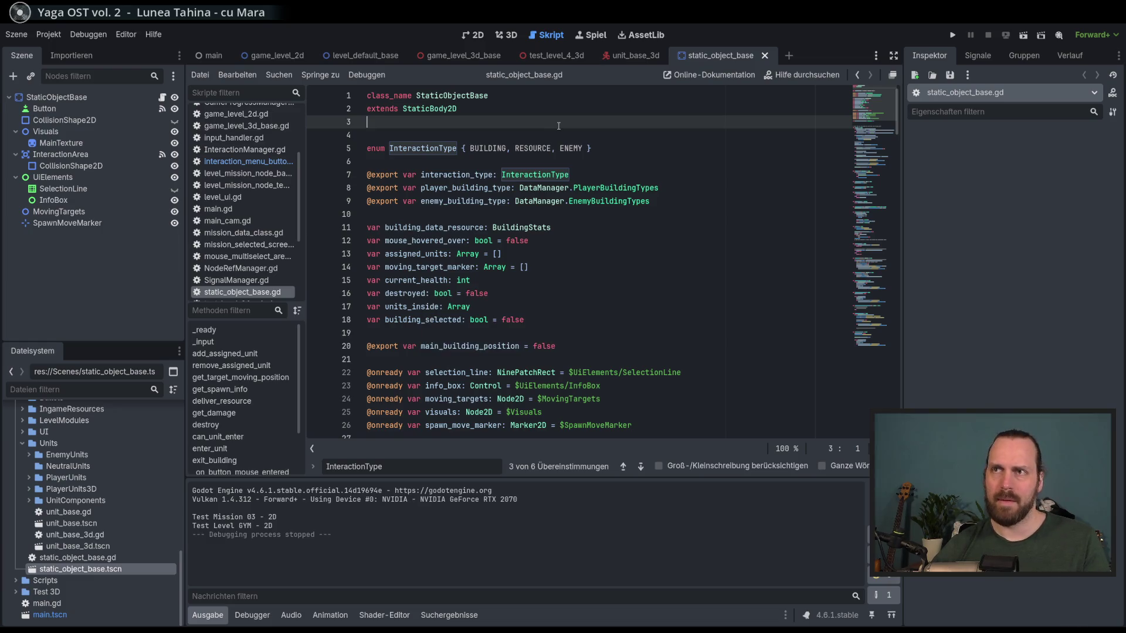
double_click(467, 95)
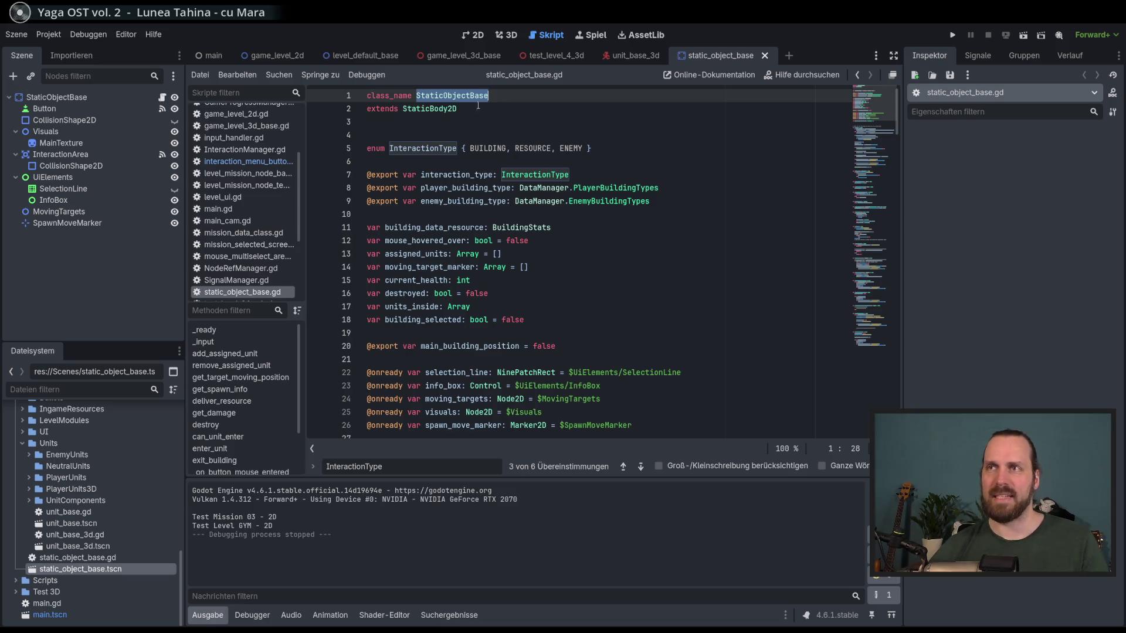
key("alt+Left")
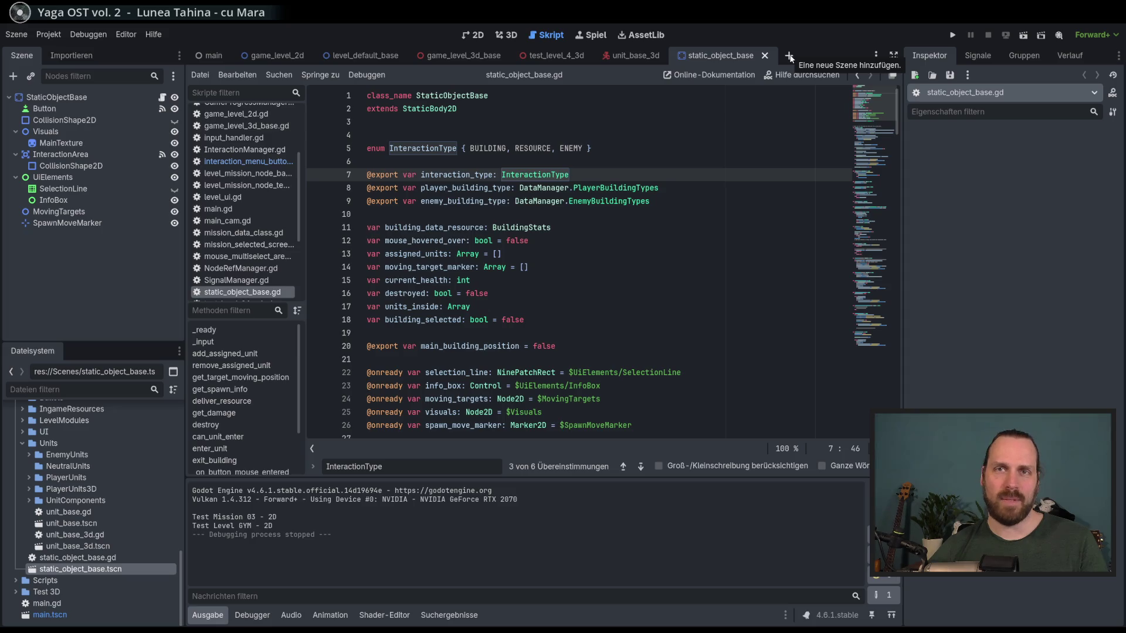
- Create a new 3D scene and name its root node StaticObjectBase3D
left_click(789, 57)
left_click(117, 134)
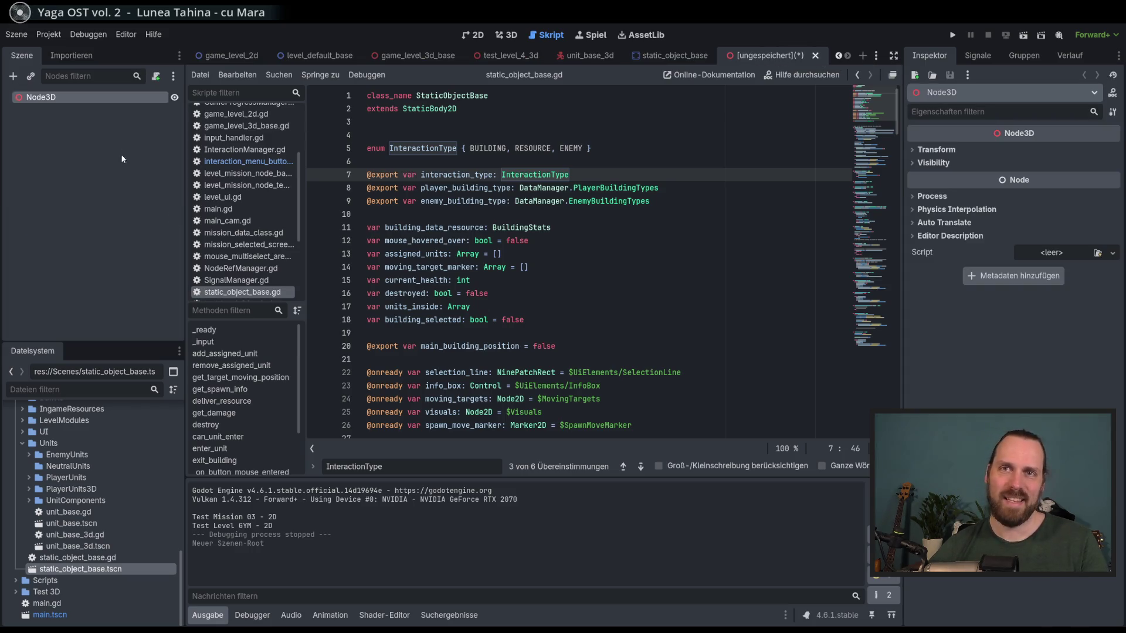
double_click(75, 97)
type("Static")
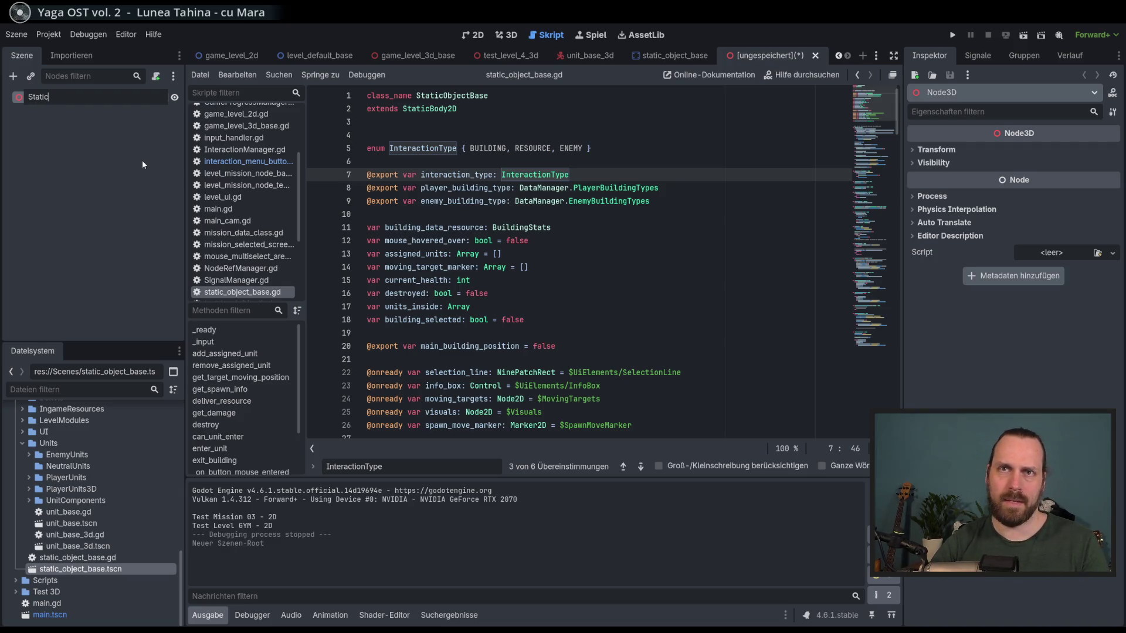
type("Object")
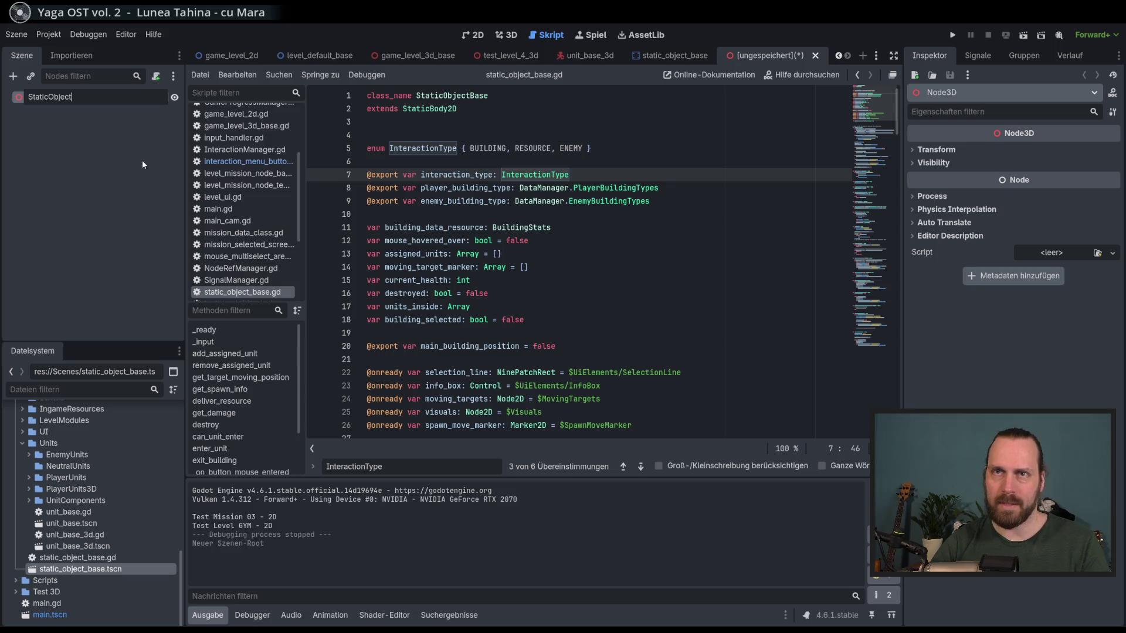
type("Base3D")
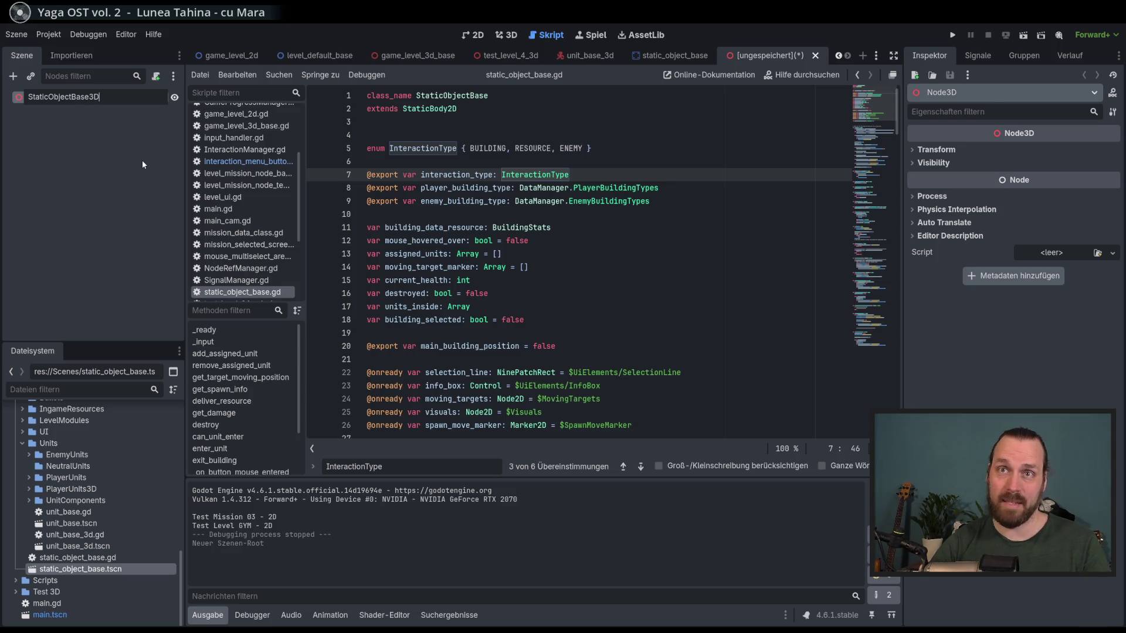
key("Return")
- Cancel saving for now, return to static_object_base and show its file in FileSystem
key("ctrl+s")
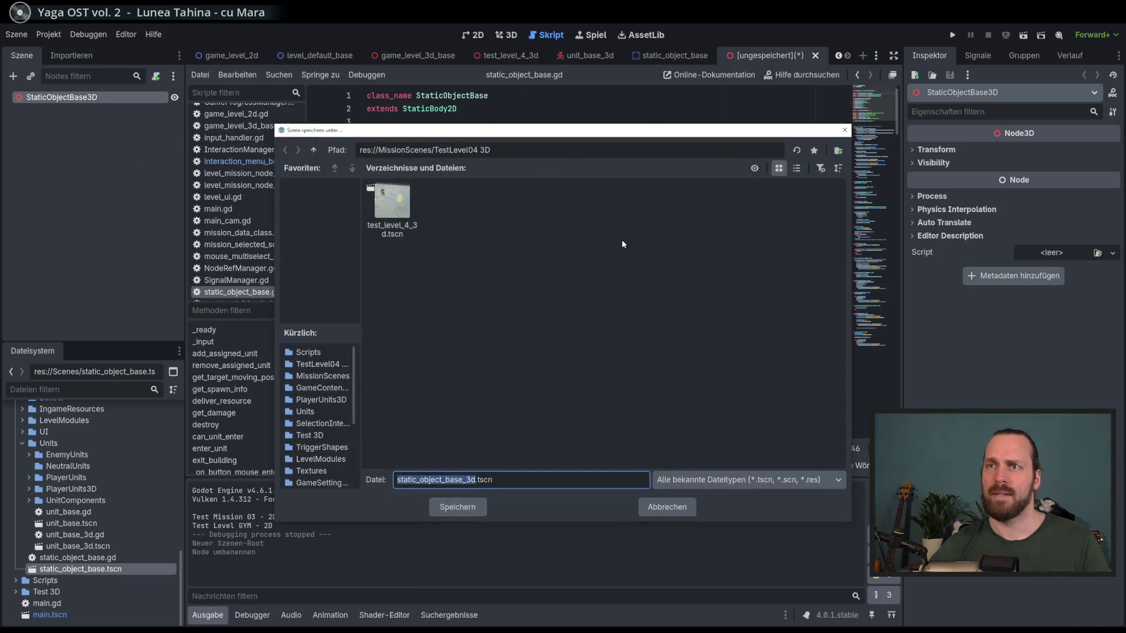
left_click(844, 129)
left_click(674, 55)
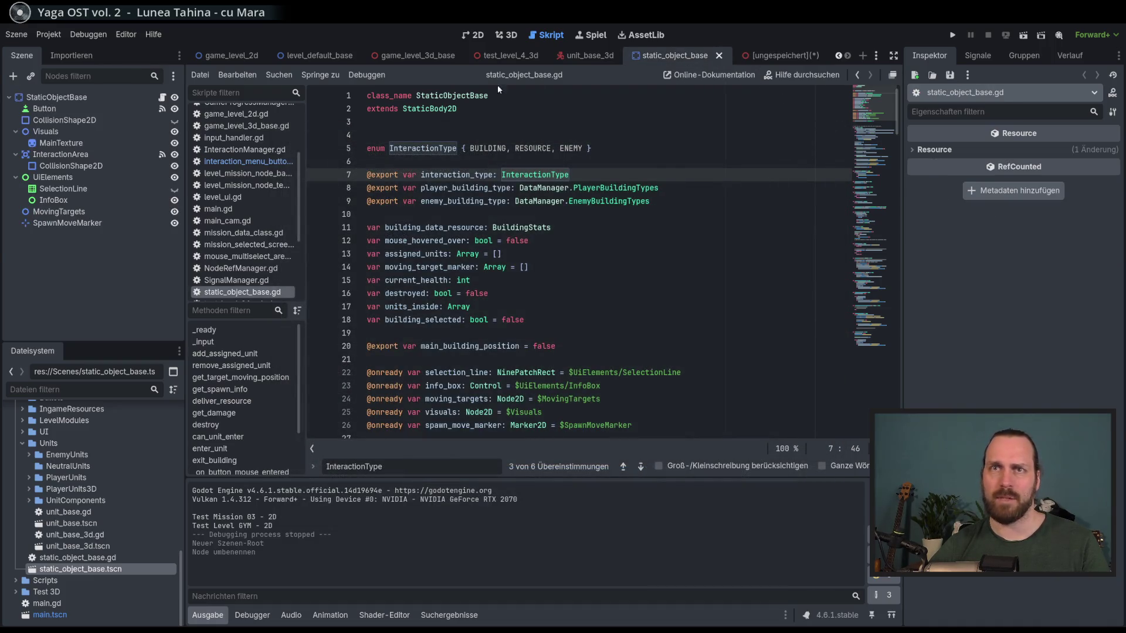
right_click(96, 96)
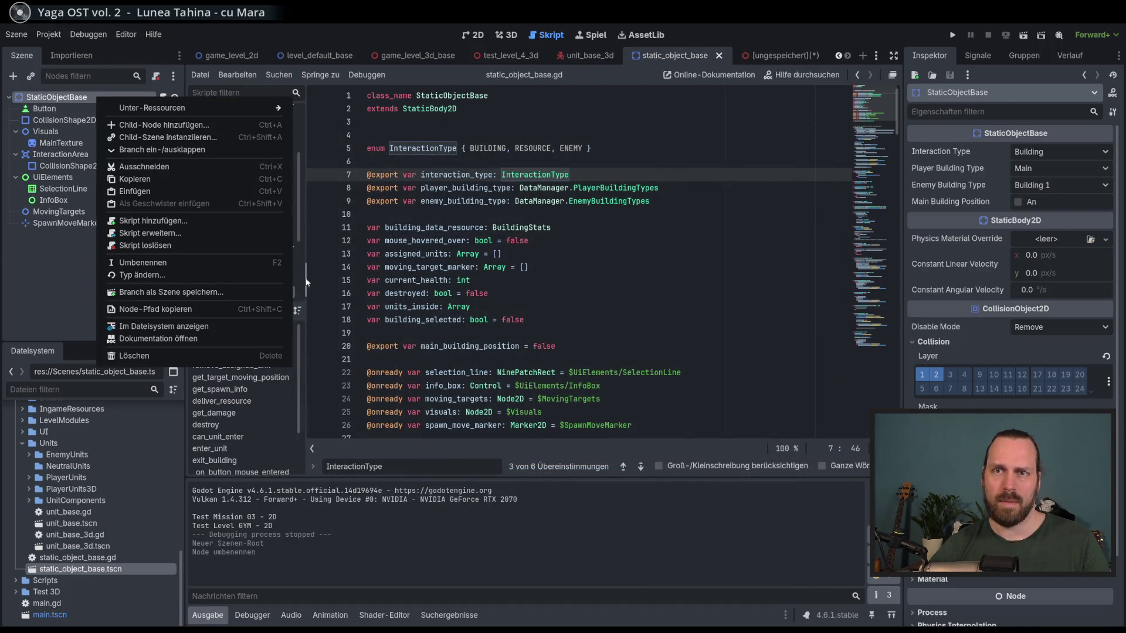
left_click(241, 326)
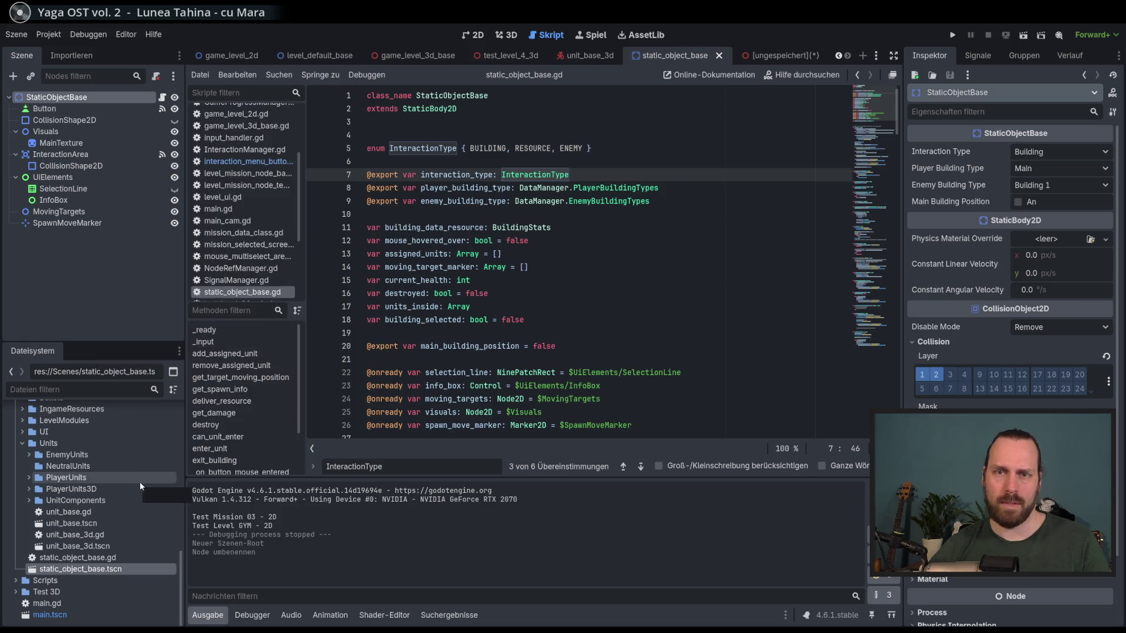
scroll(104, 462, "up", 2)
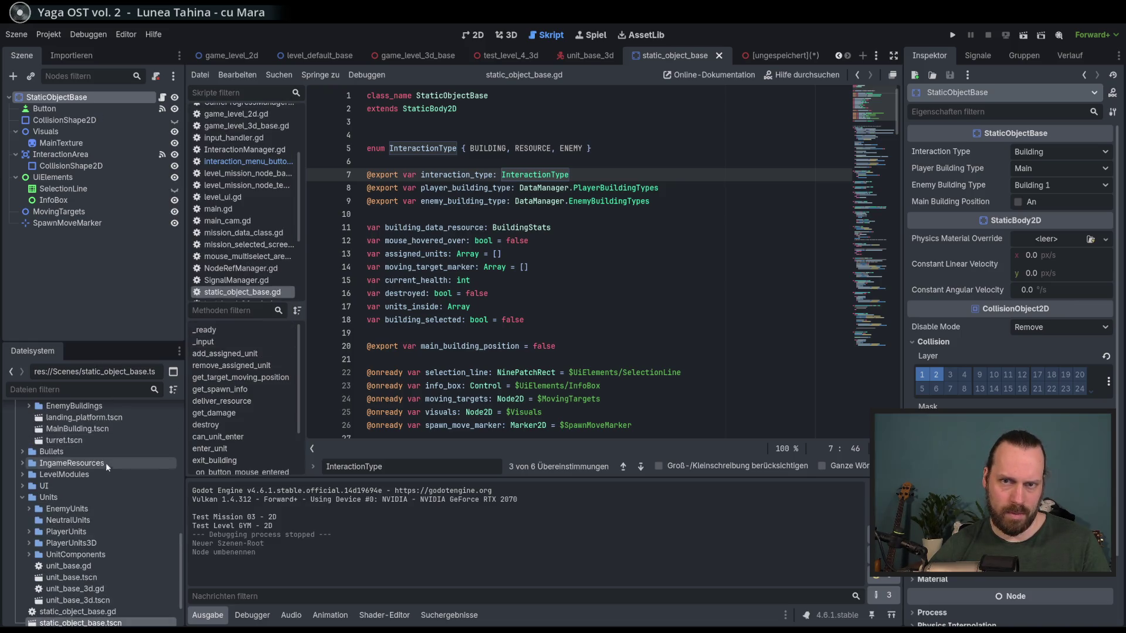
- Collapse the Units and Buildings folders, select Scenes, and return to the unsaved StaticObjectBase3D scene
scroll(114, 478, "down", 1)
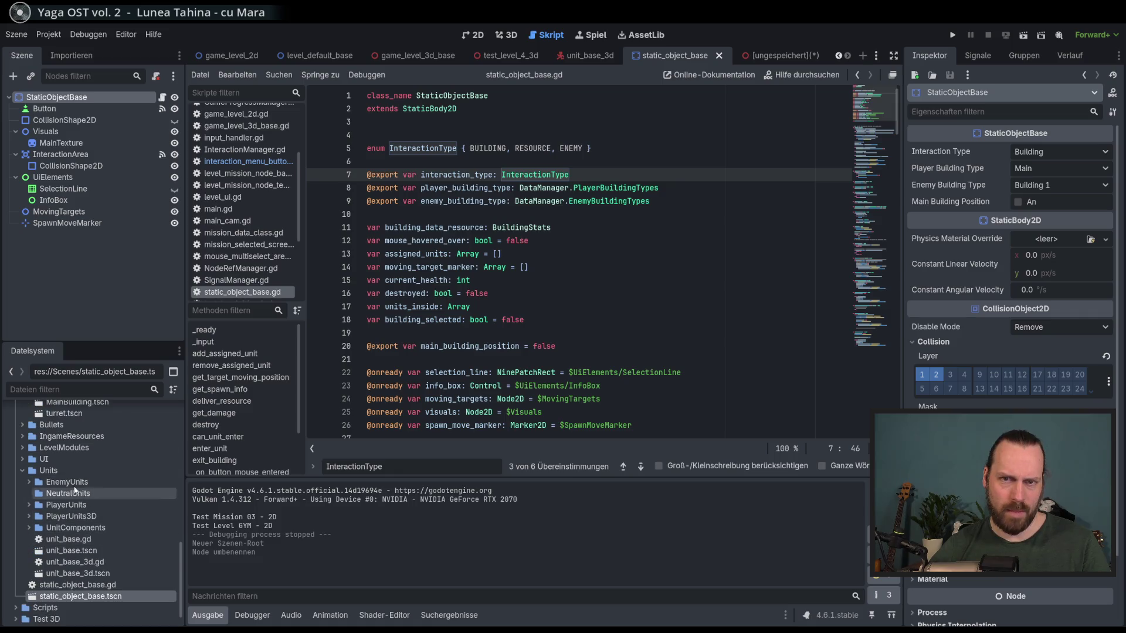
left_click(22, 470)
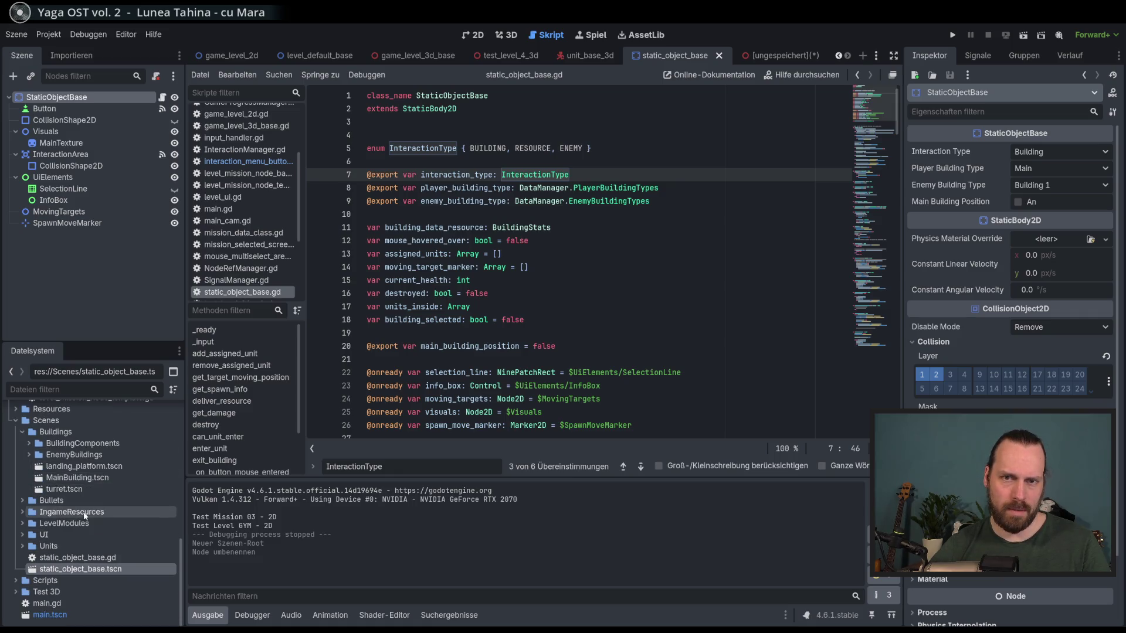
left_click(23, 433)
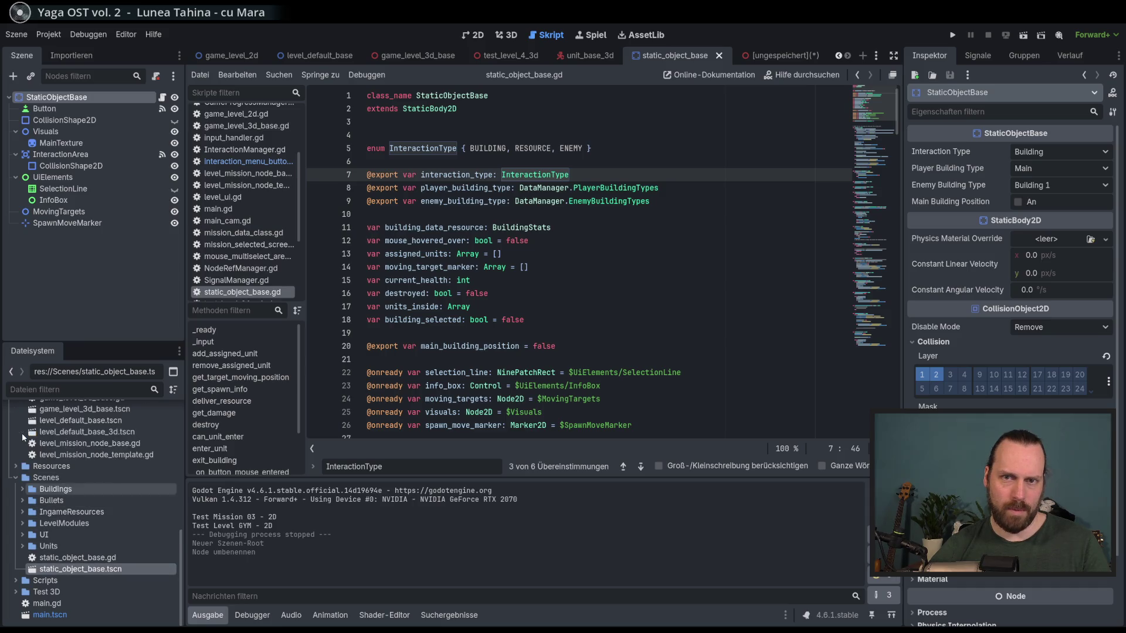
left_click(56, 479)
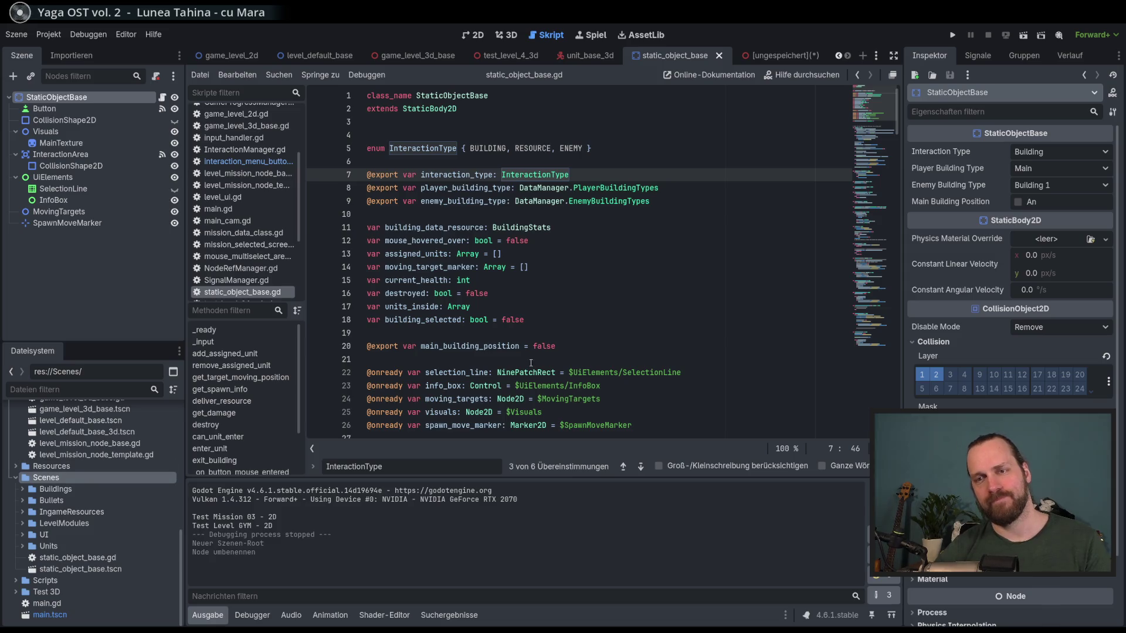
left_click(777, 55)
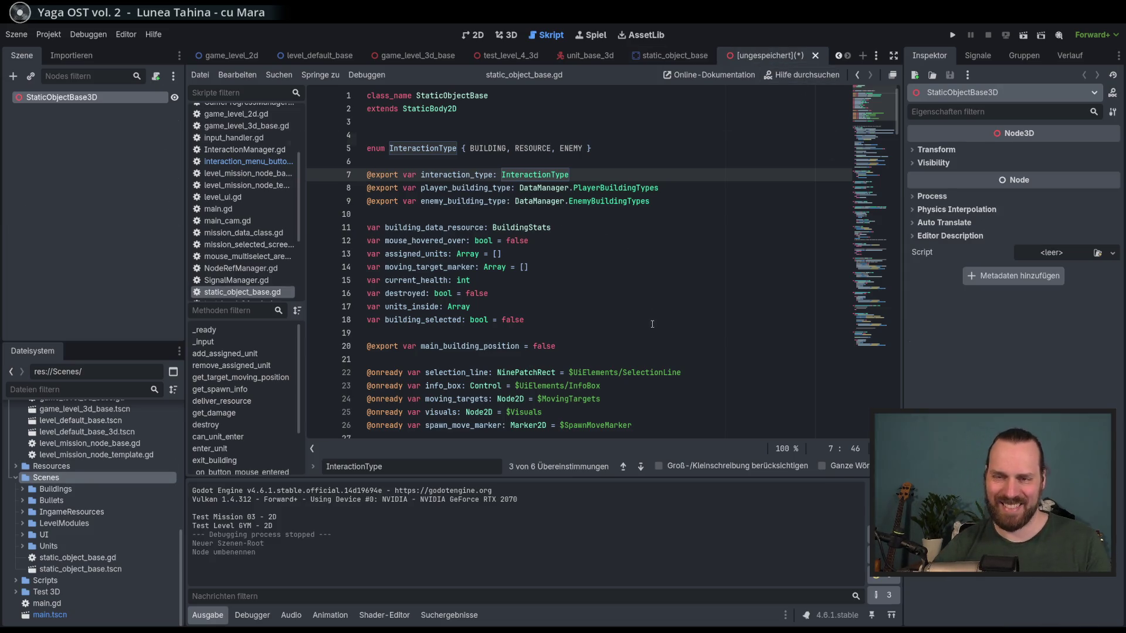
- Save the new scene as static_object_base_3d.tscn in the res://Scenes folder
key("ctrl+s")
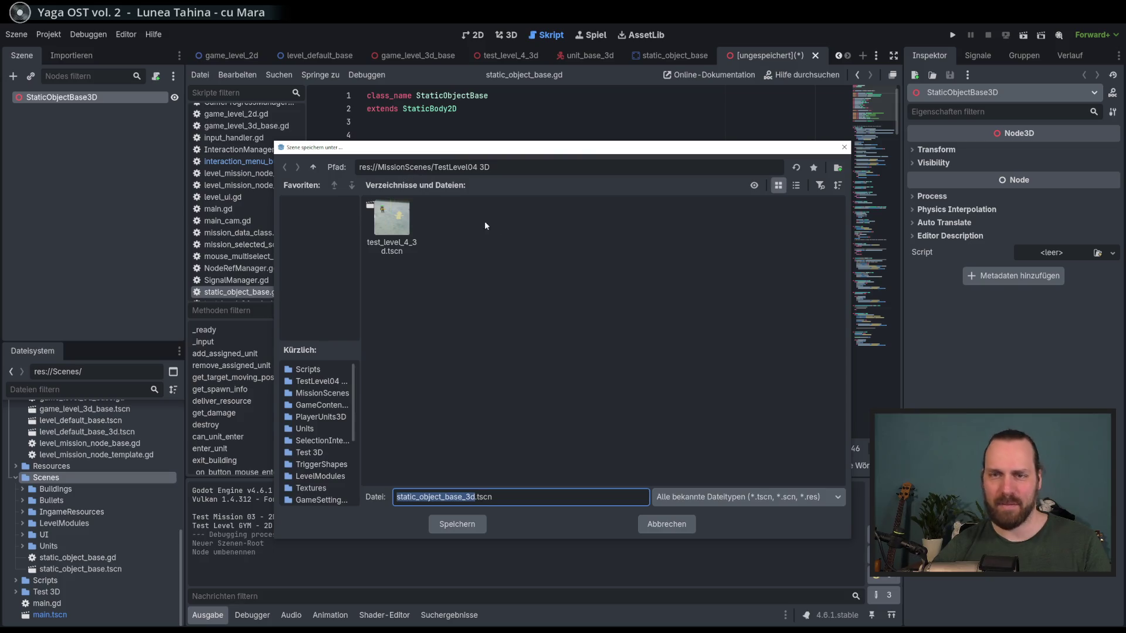
left_click(313, 167)
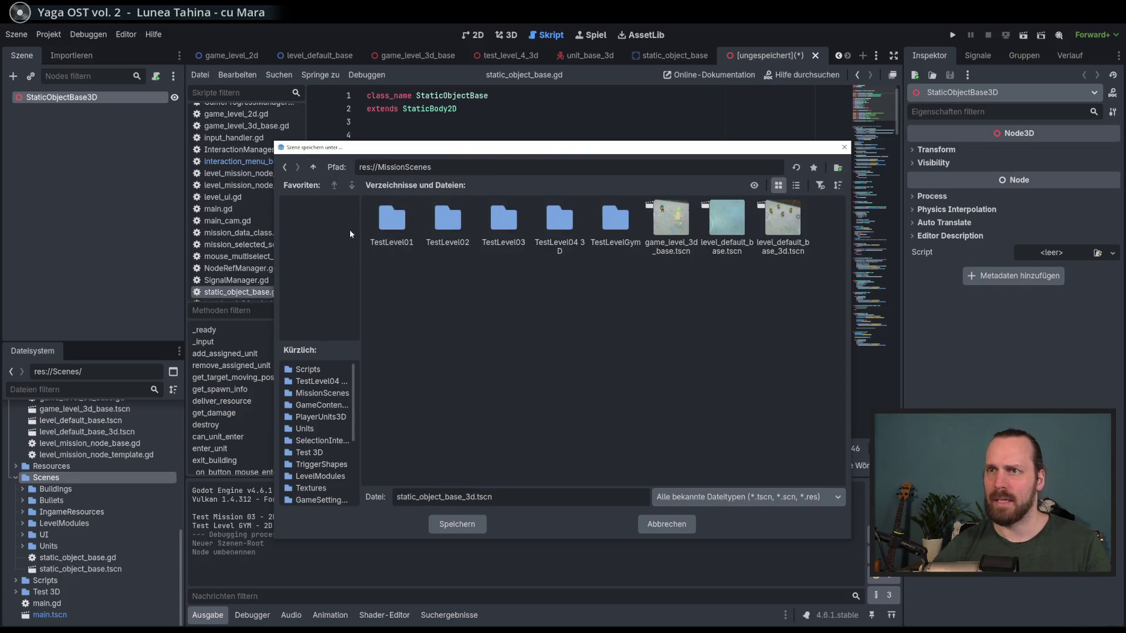
left_click(313, 167)
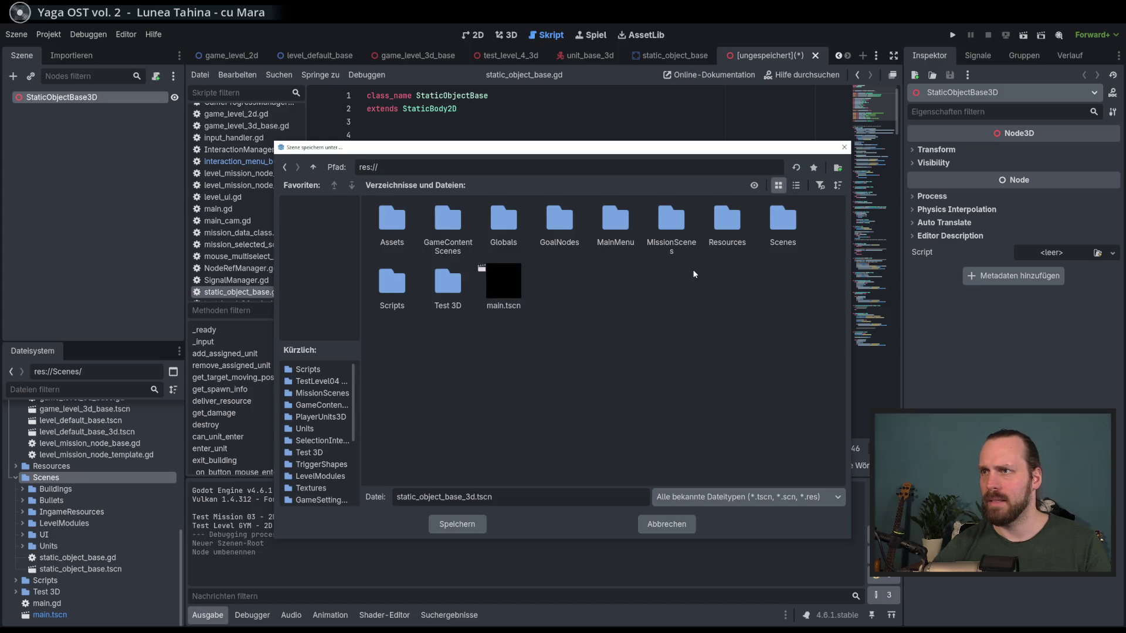
double_click(783, 223)
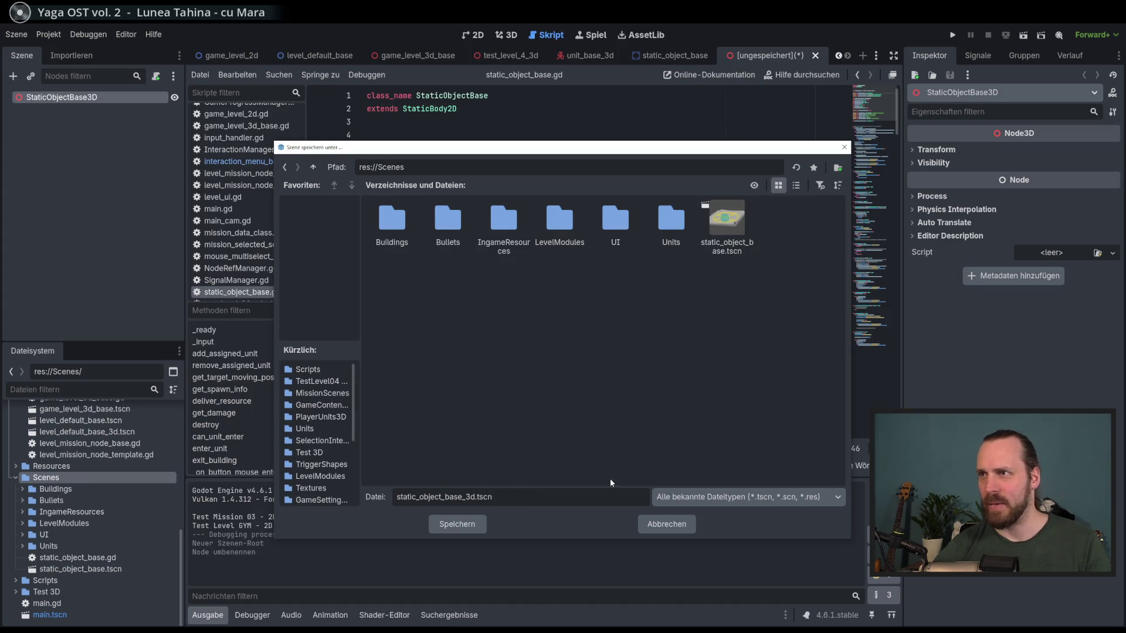
left_click(457, 525)
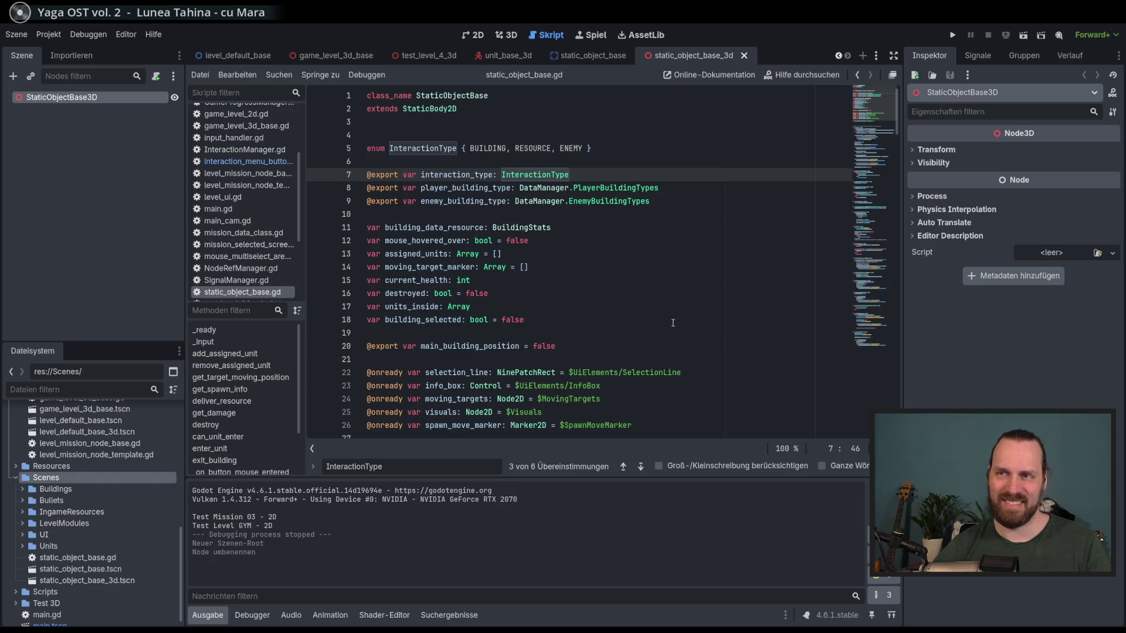
left_click(155, 81)
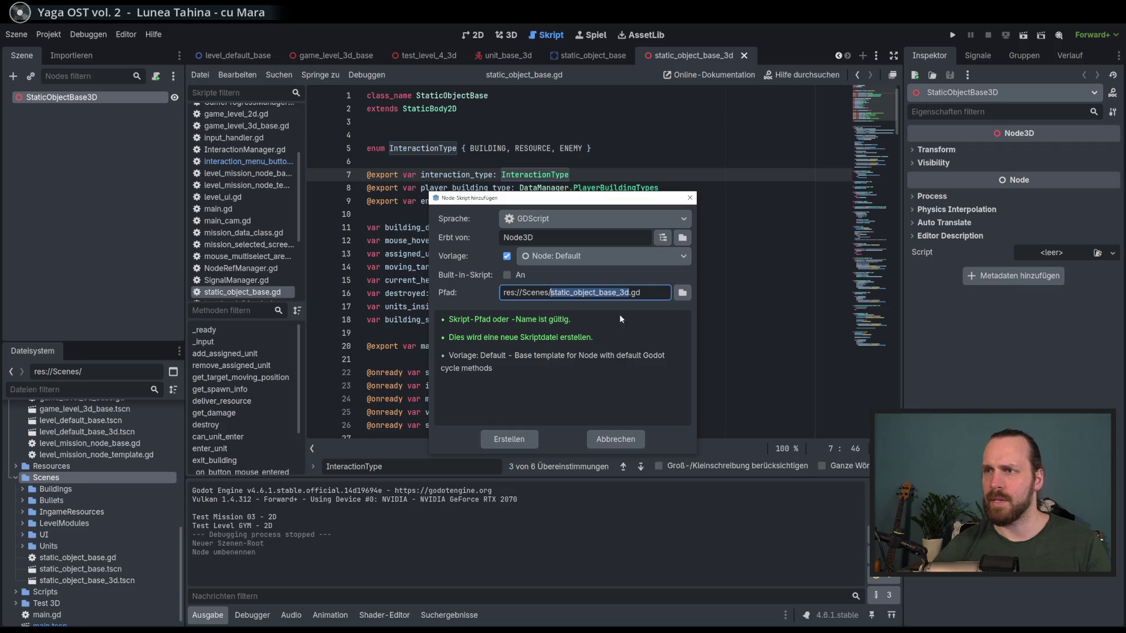
- Create static_object_base_3d.gd, then detach it and delete the file from FileSystem
left_click(528, 442)
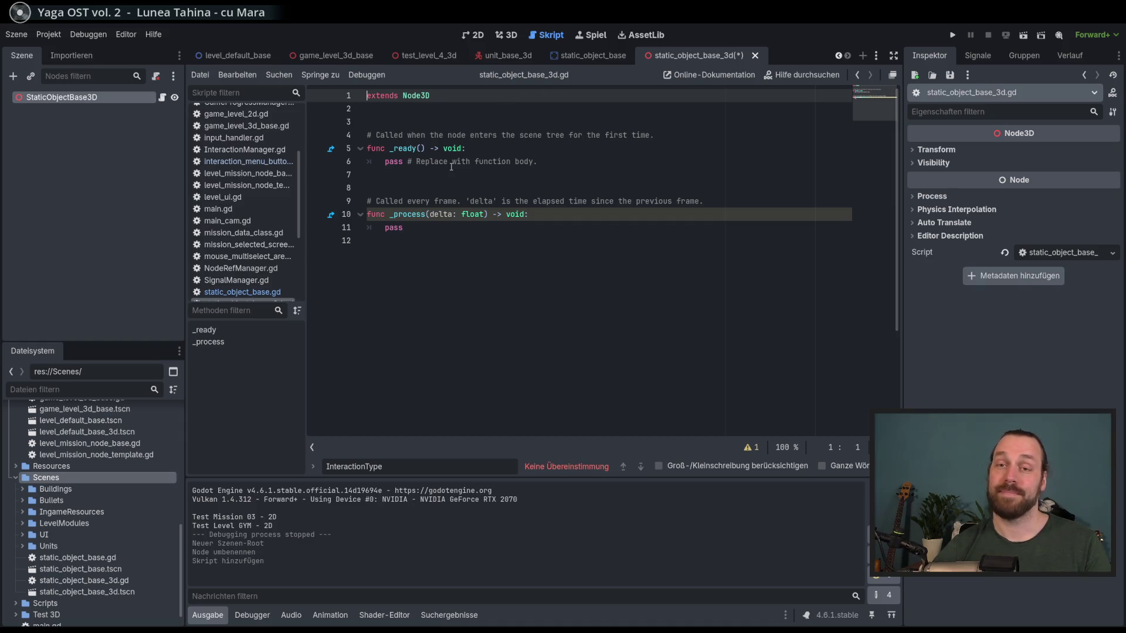
left_click(156, 76)
scroll(276, 258, "down", 3)
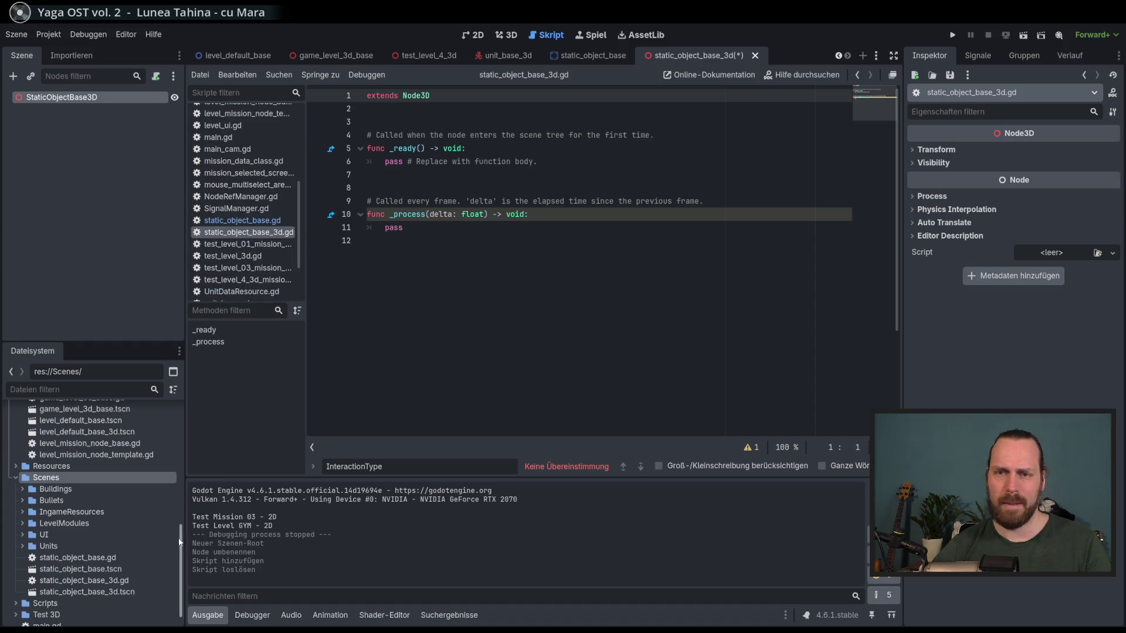
left_click(126, 580)
key("Delete")
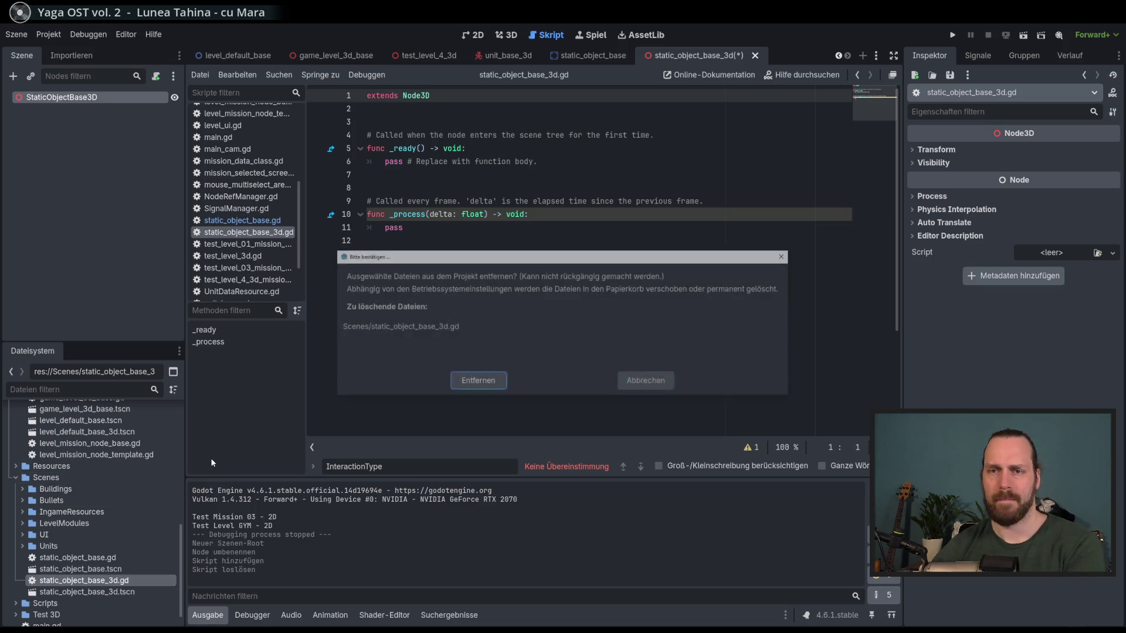
left_click(485, 384)
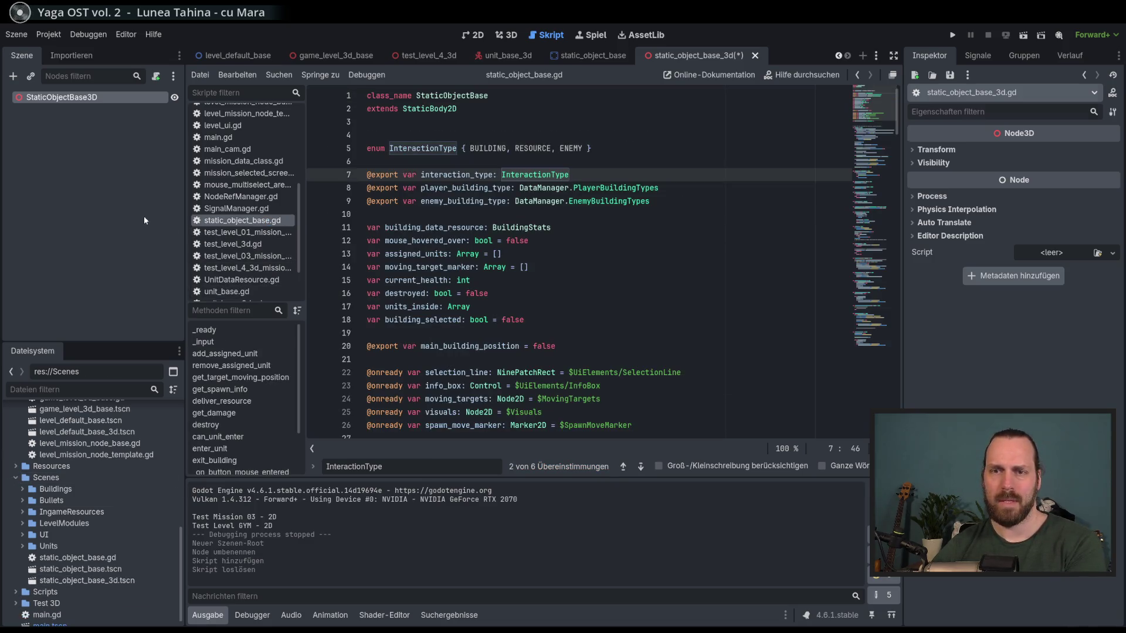
right_click(73, 99)
- Change the StaticObjectBase3D root's type from Node3D to StaticBody3D and save the scene
left_click(140, 236)
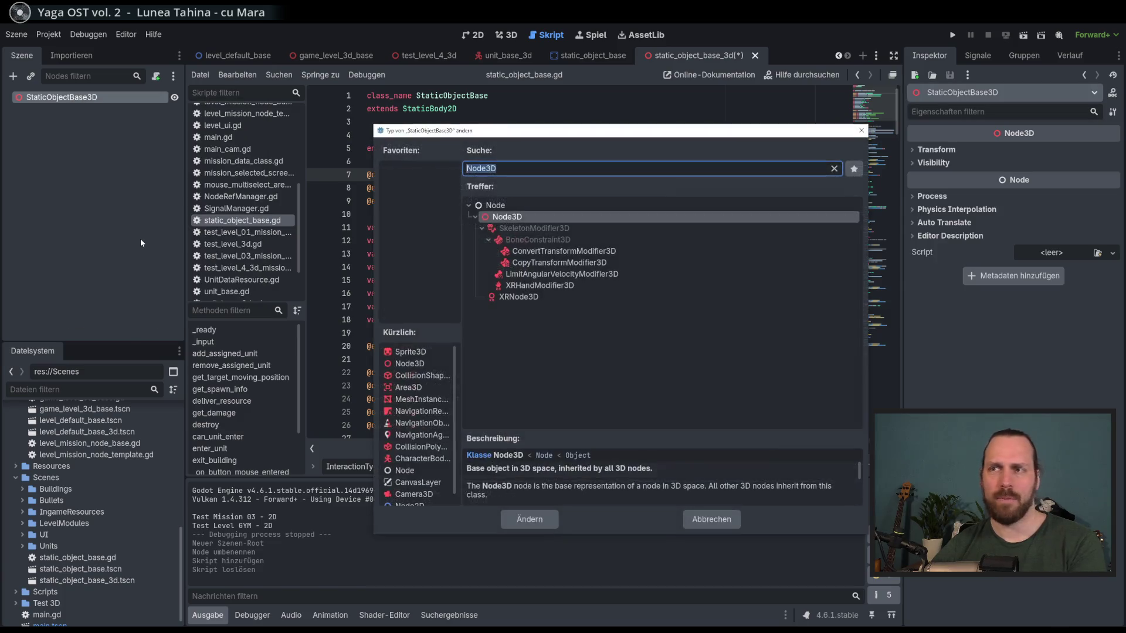
type("Static")
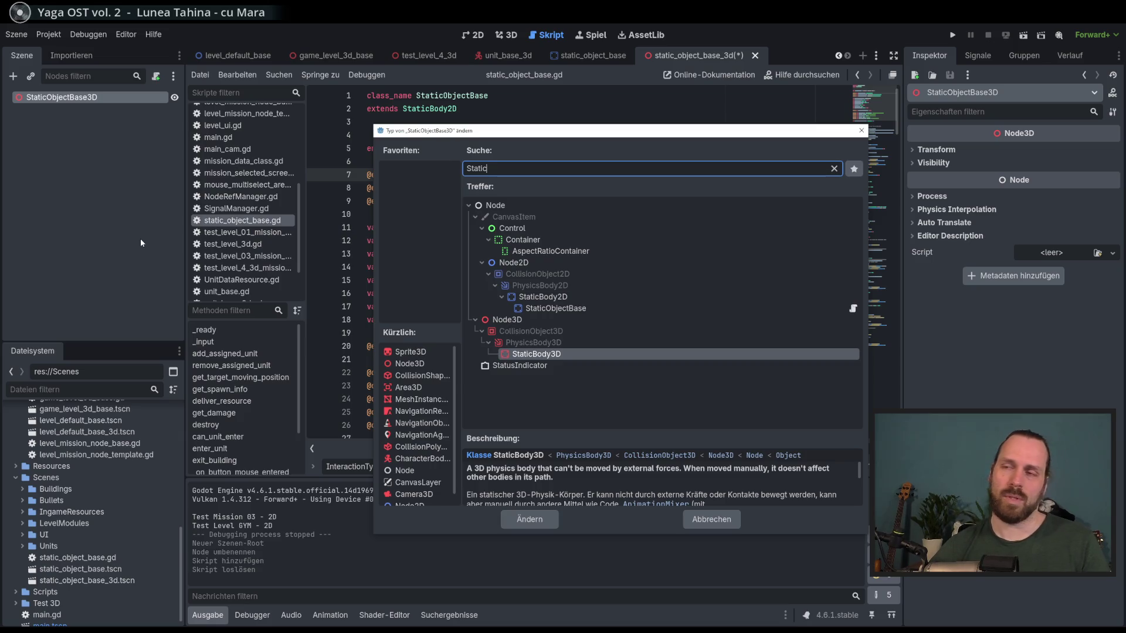
left_click(589, 356)
double_click(588, 354)
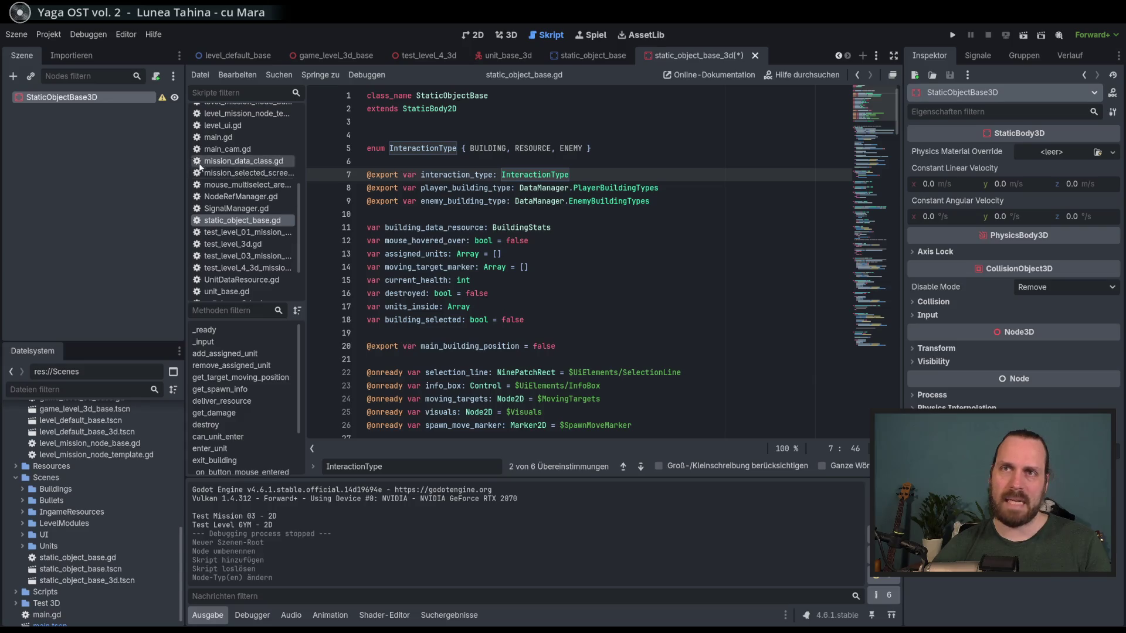
key("ctrl+s")
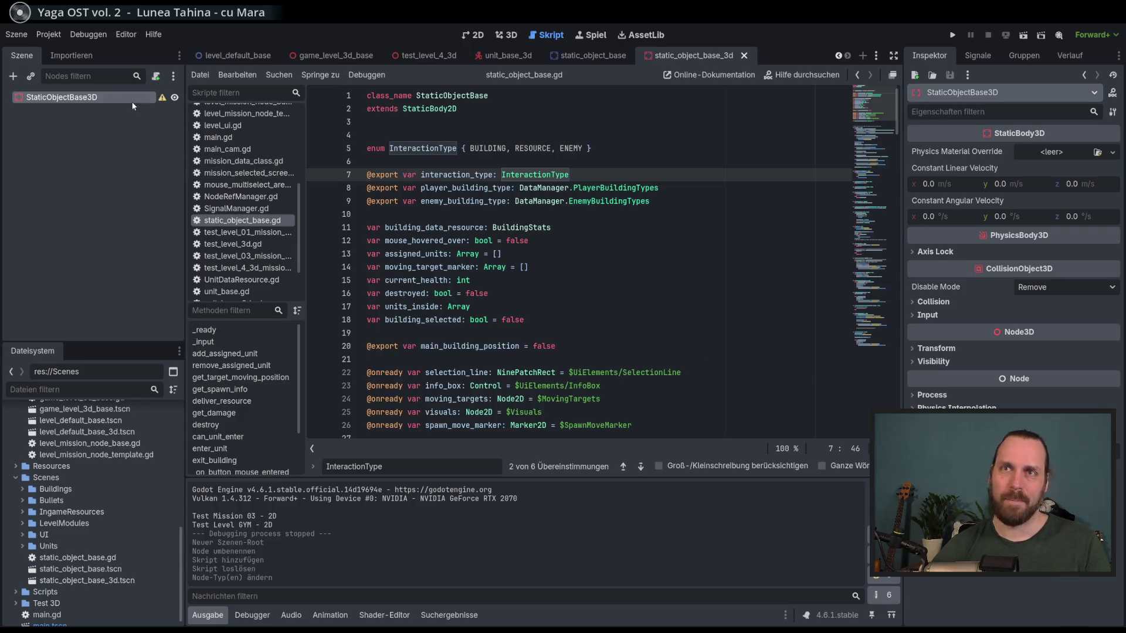
right_click(96, 98)
- Add a CollisionShape3D child with a BoxShape3D shape, save, and view it in 3D
left_click(69, 101)
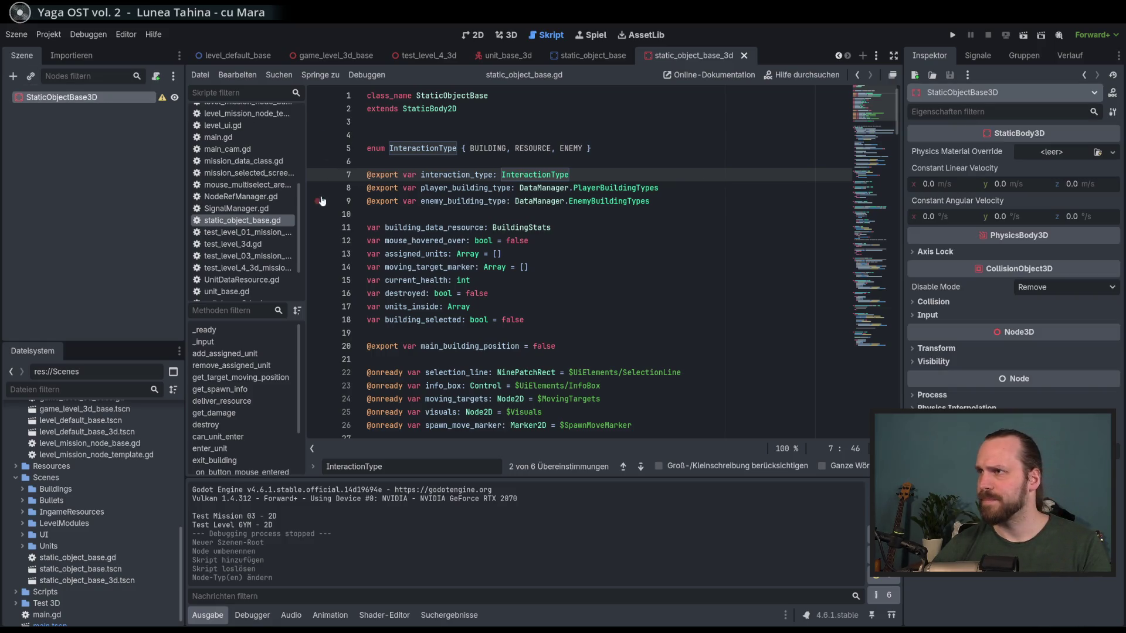
left_click(14, 78)
type("collis")
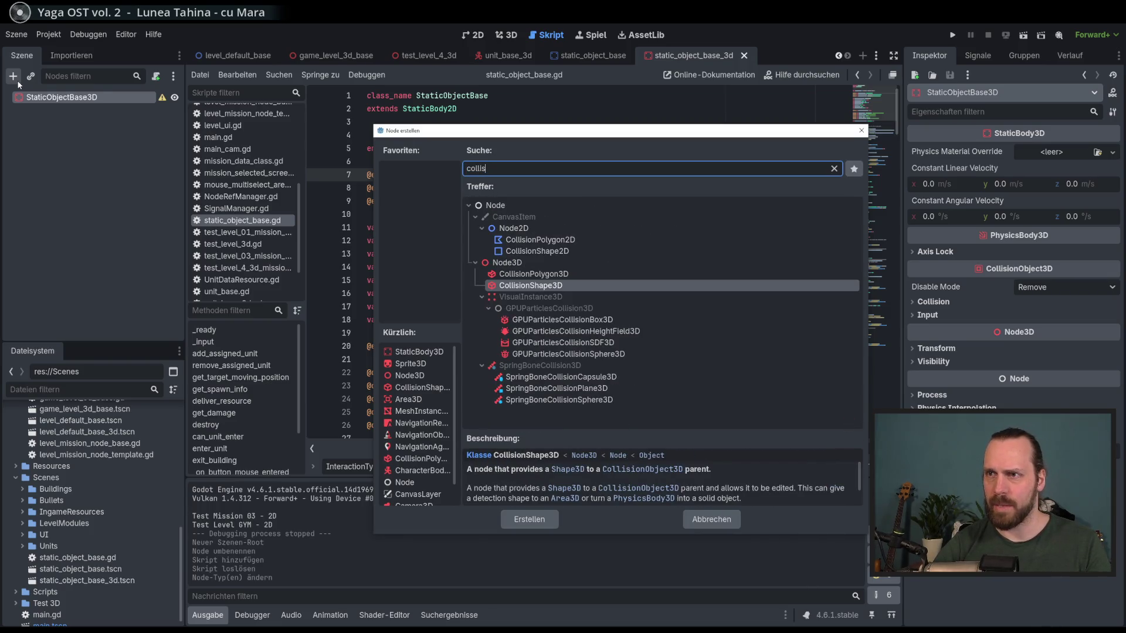
key("Return")
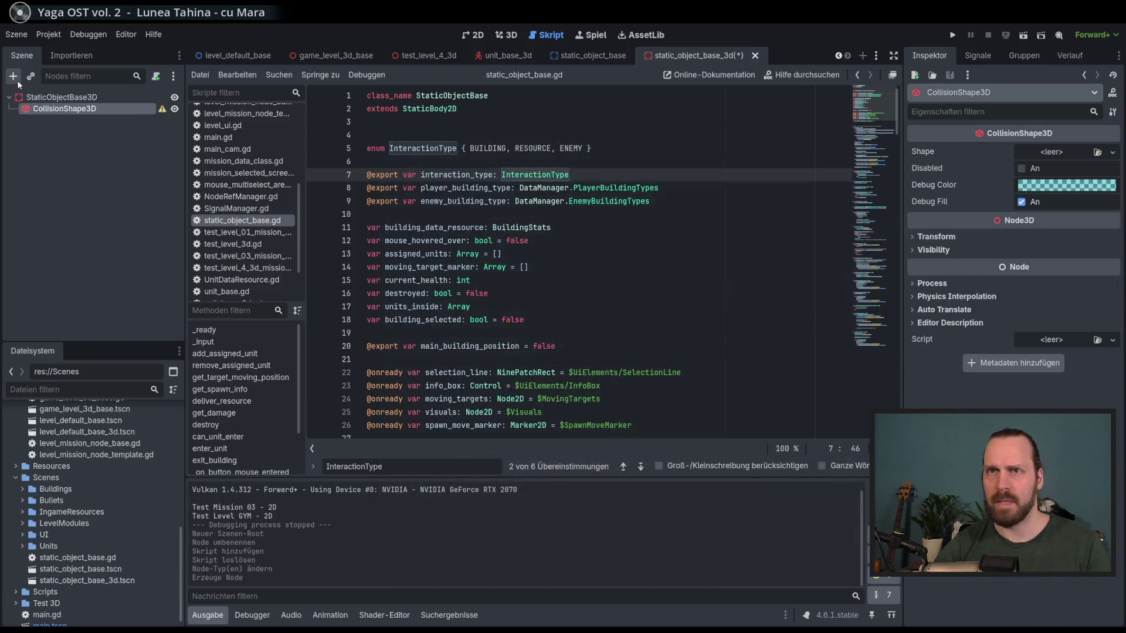
key("ctrl+s")
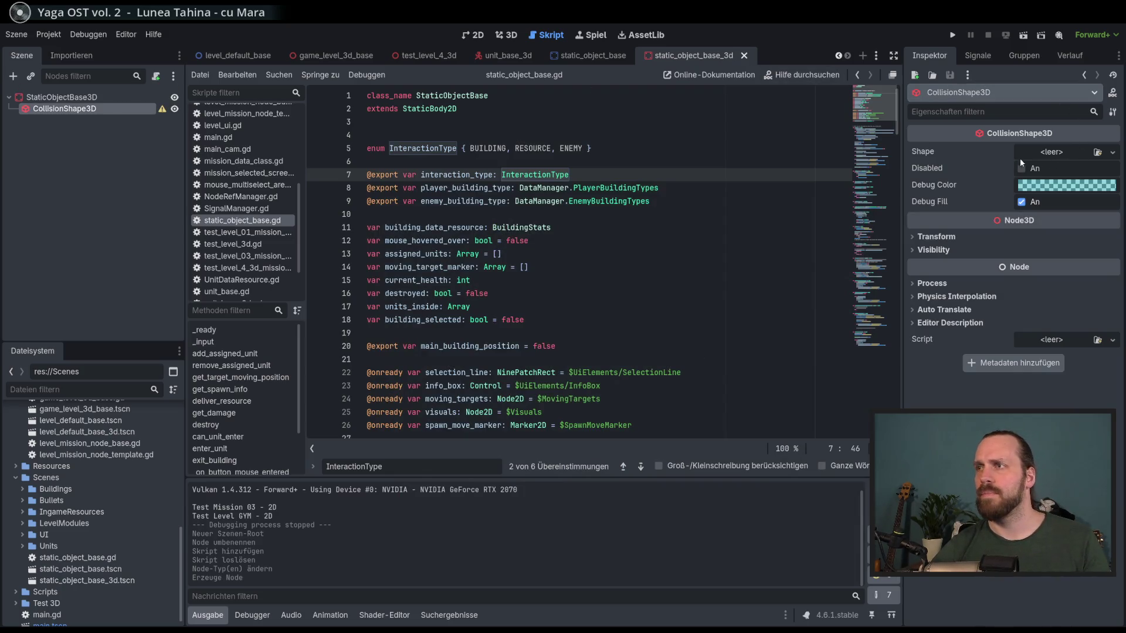
left_click(1112, 154)
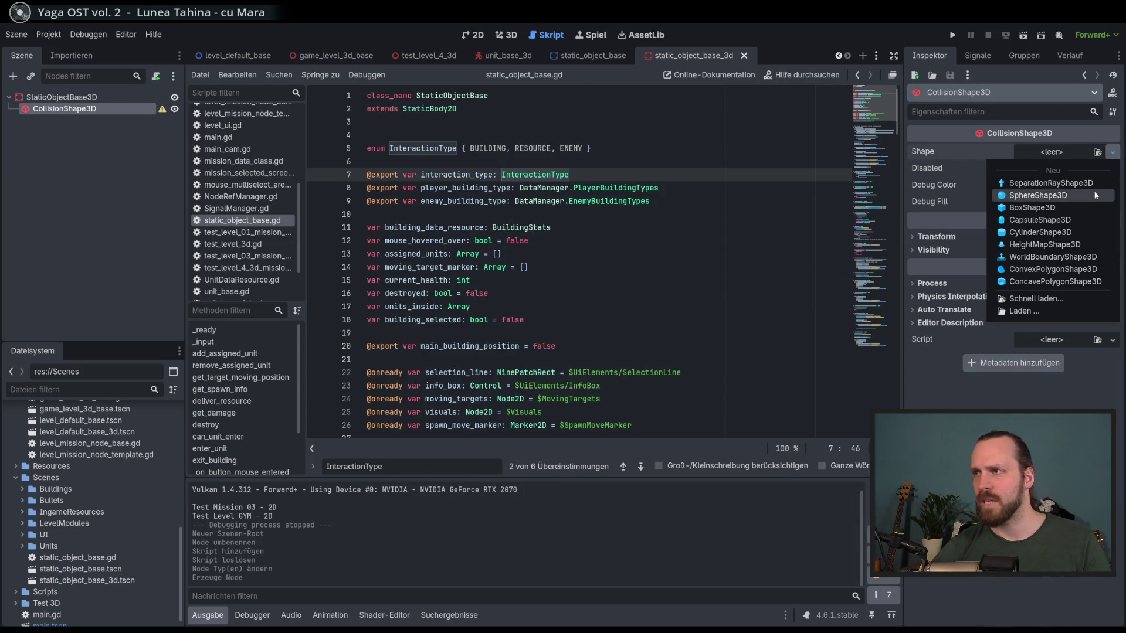
left_click(1032, 208)
key("ctrl+s")
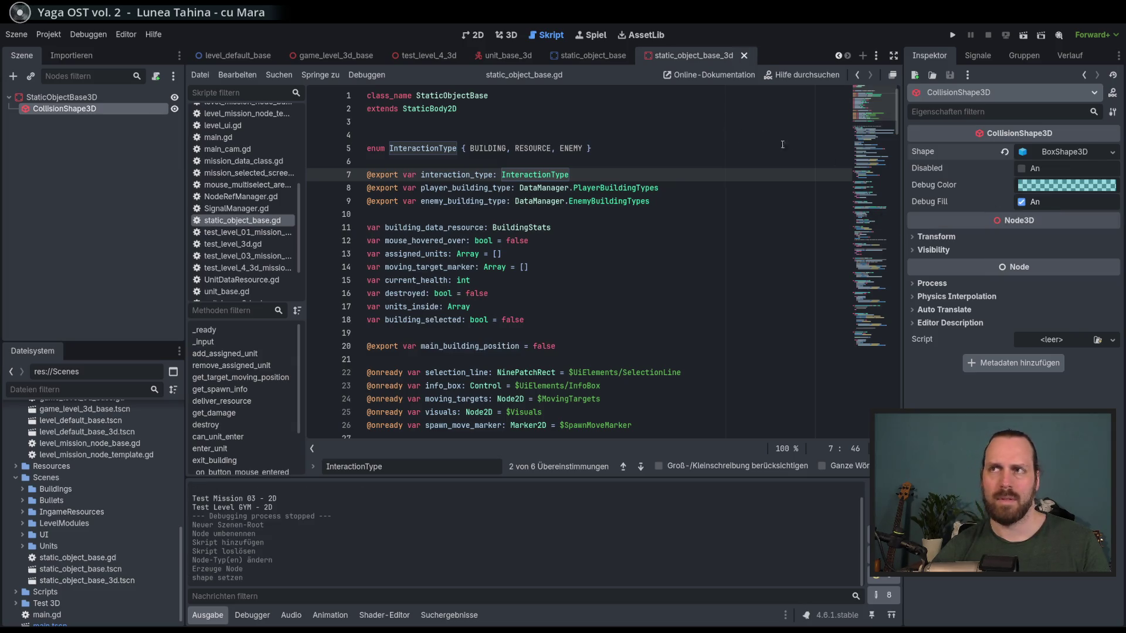
left_click(506, 36)
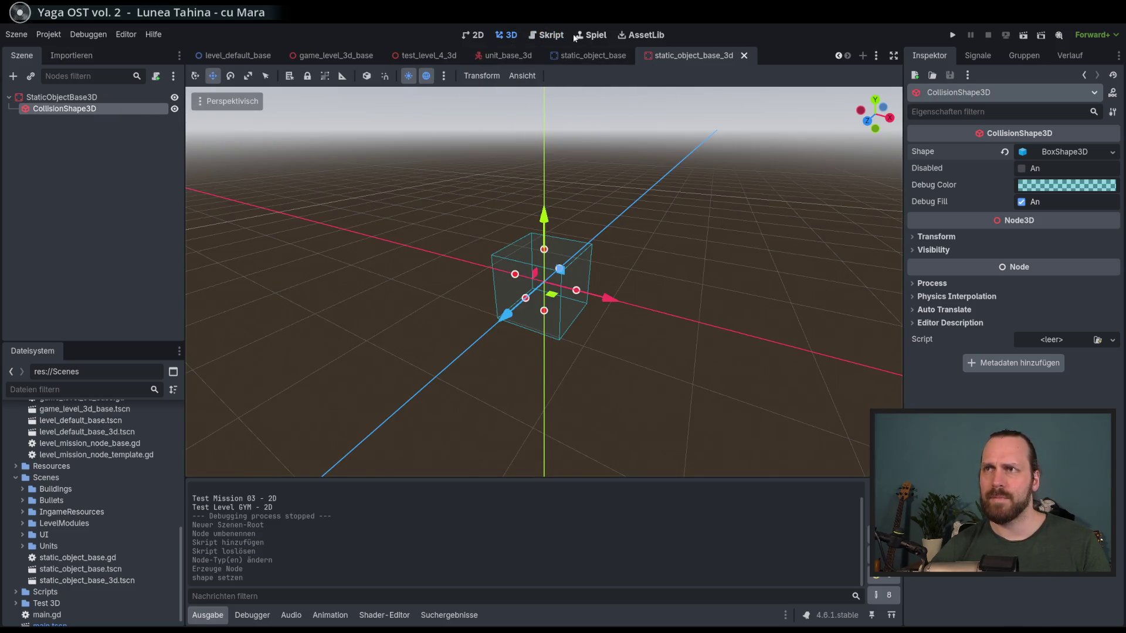
- Return to the script editor and list StaticObjectBase3D's signals in the Signals dock
left_click(546, 35)
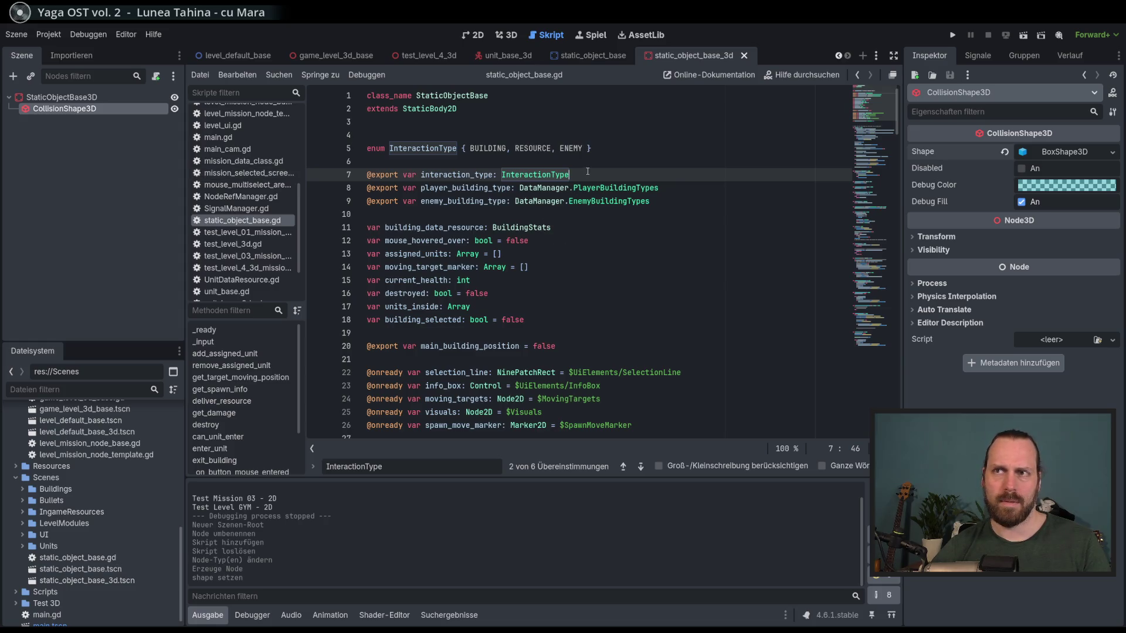
left_click(627, 152)
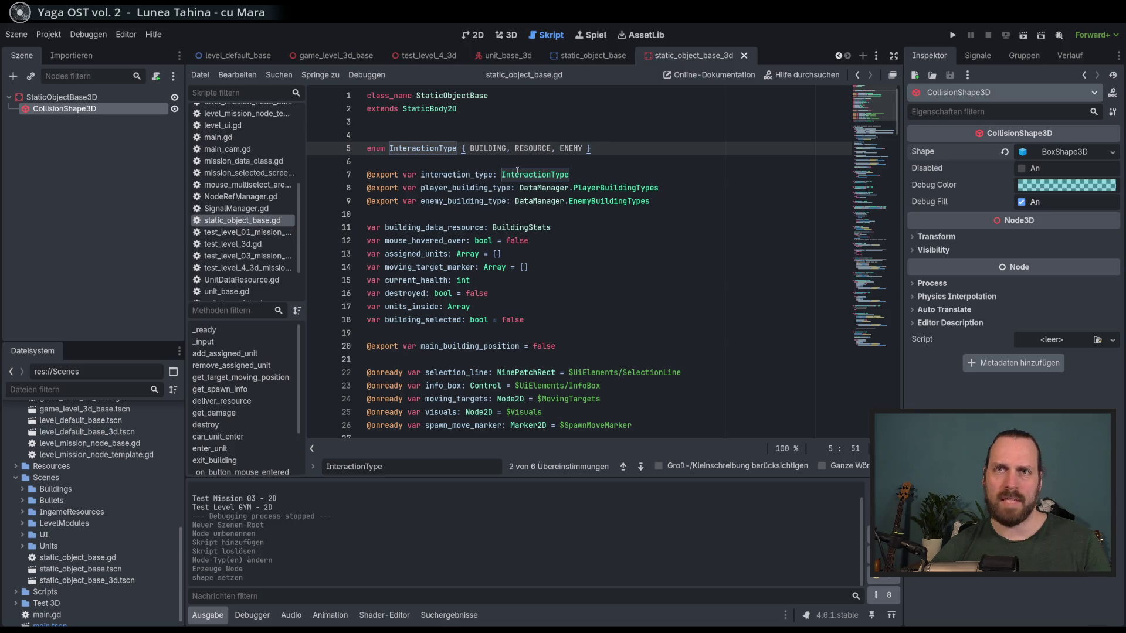
left_click(983, 58)
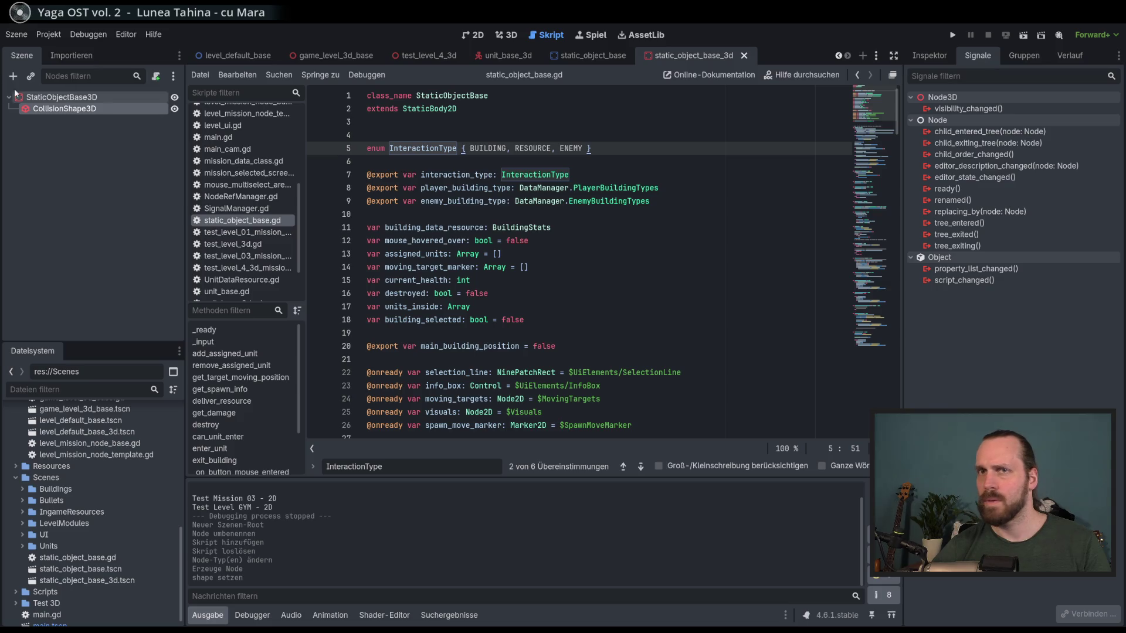
left_click(48, 100)
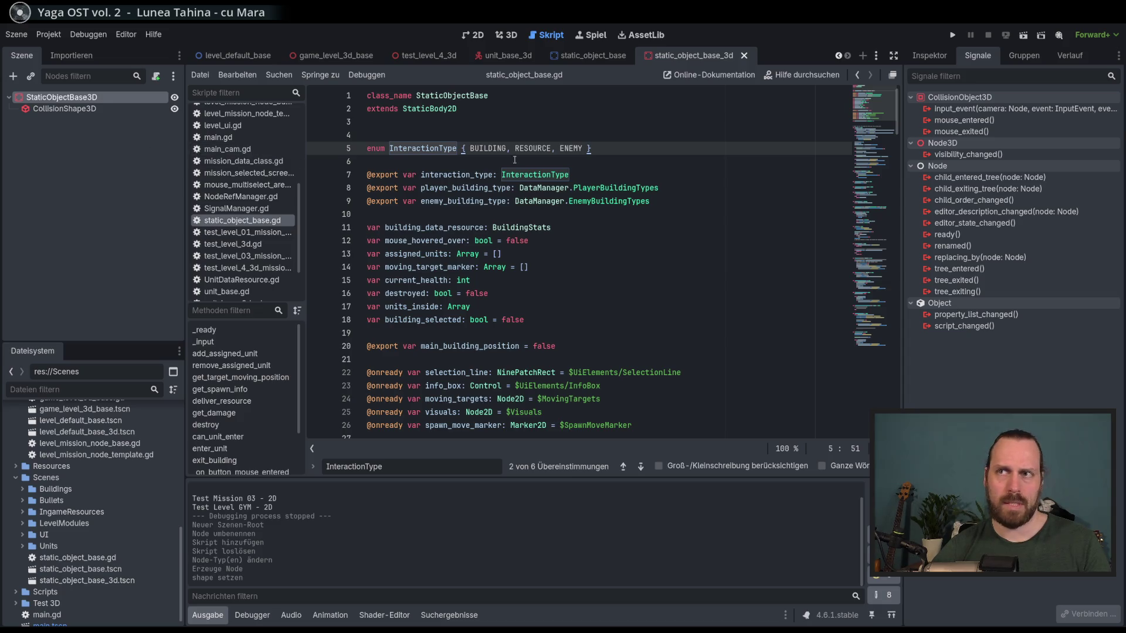
- Browse the 2D script's variables down to mouse_hovered_over, briefly floating the script editor
left_click(587, 186)
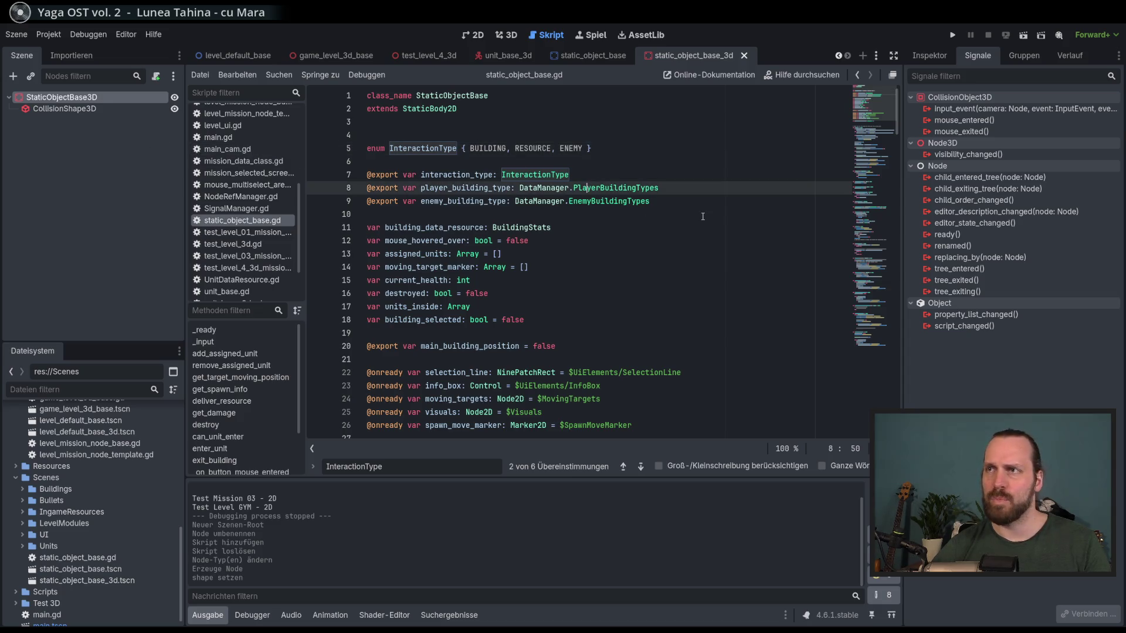
left_click(562, 227)
scroll(554, 234, "down", 6)
scroll(549, 229, "up", 6)
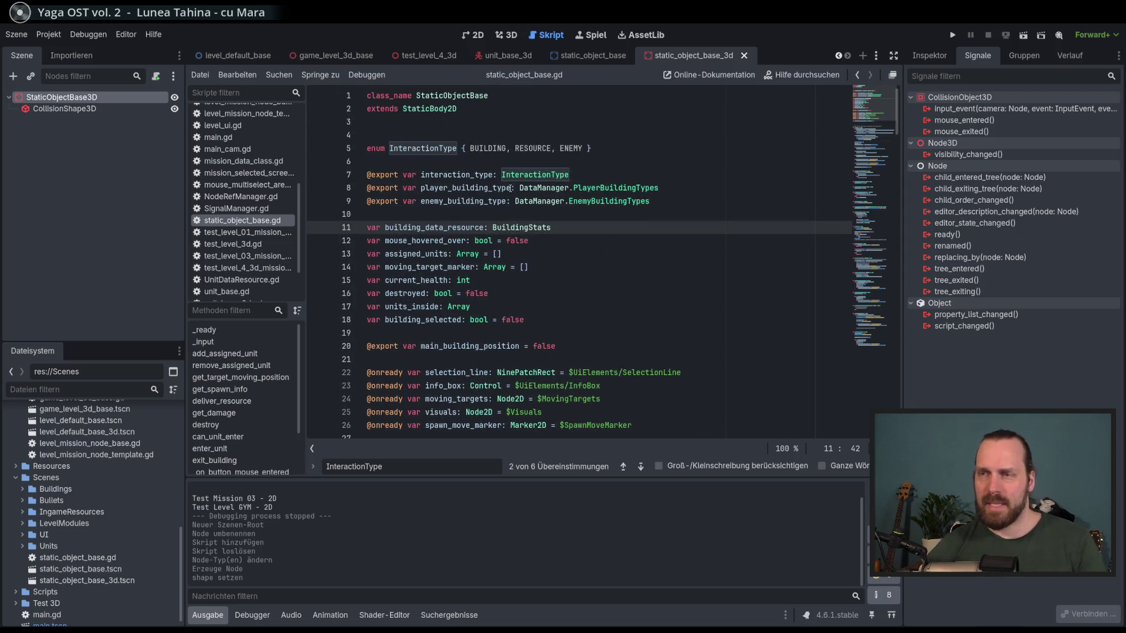
mouse_move(586, 185)
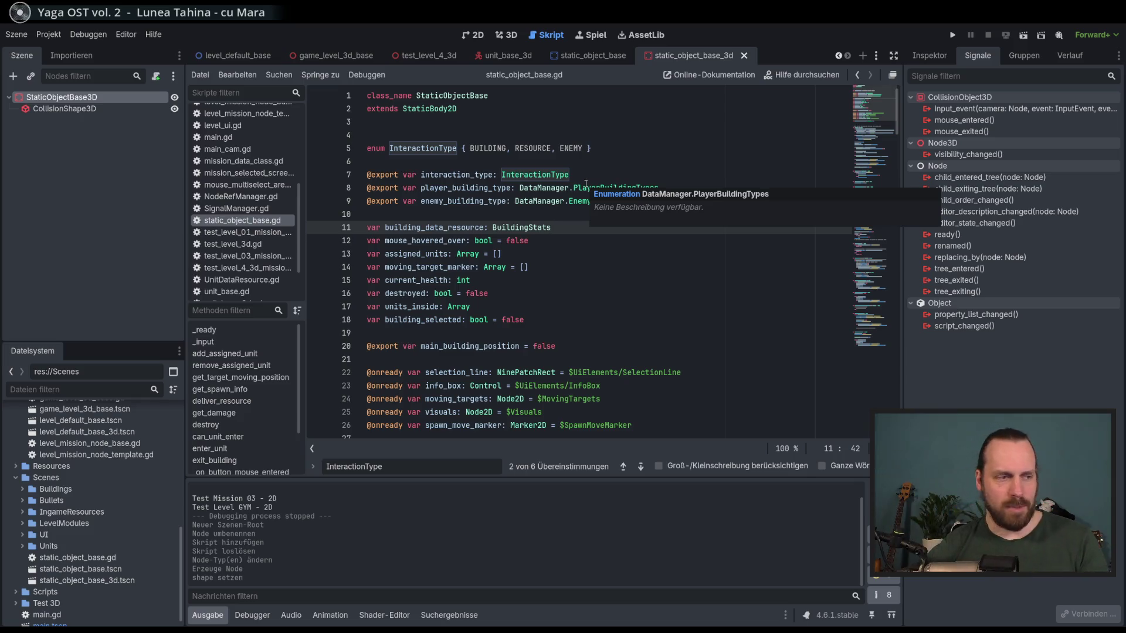
left_click(684, 239)
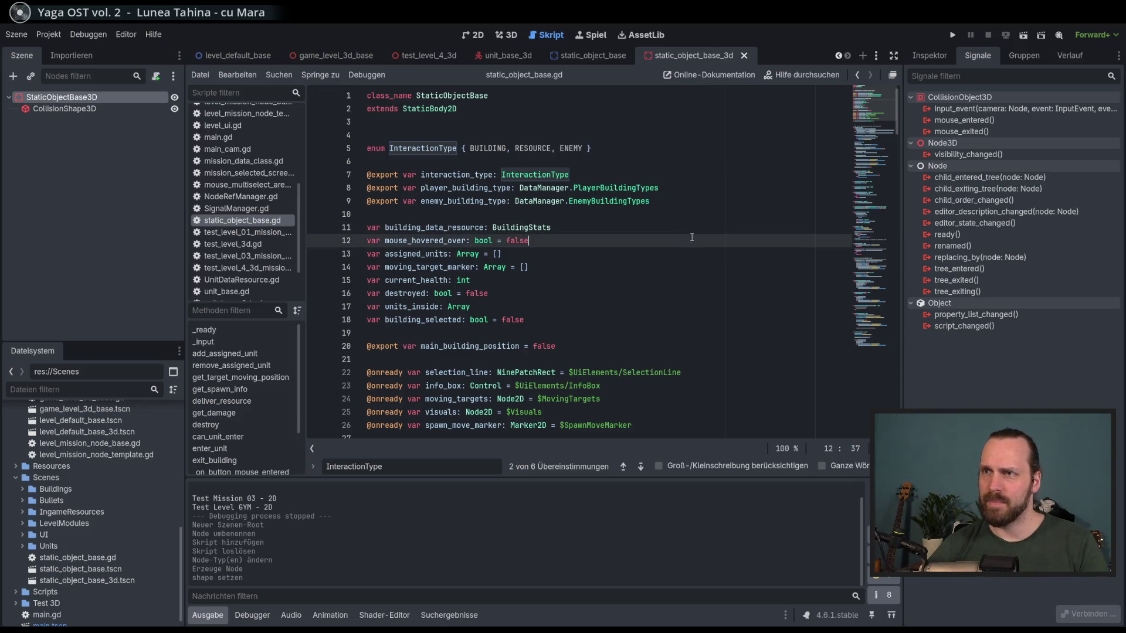
left_click(892, 74)
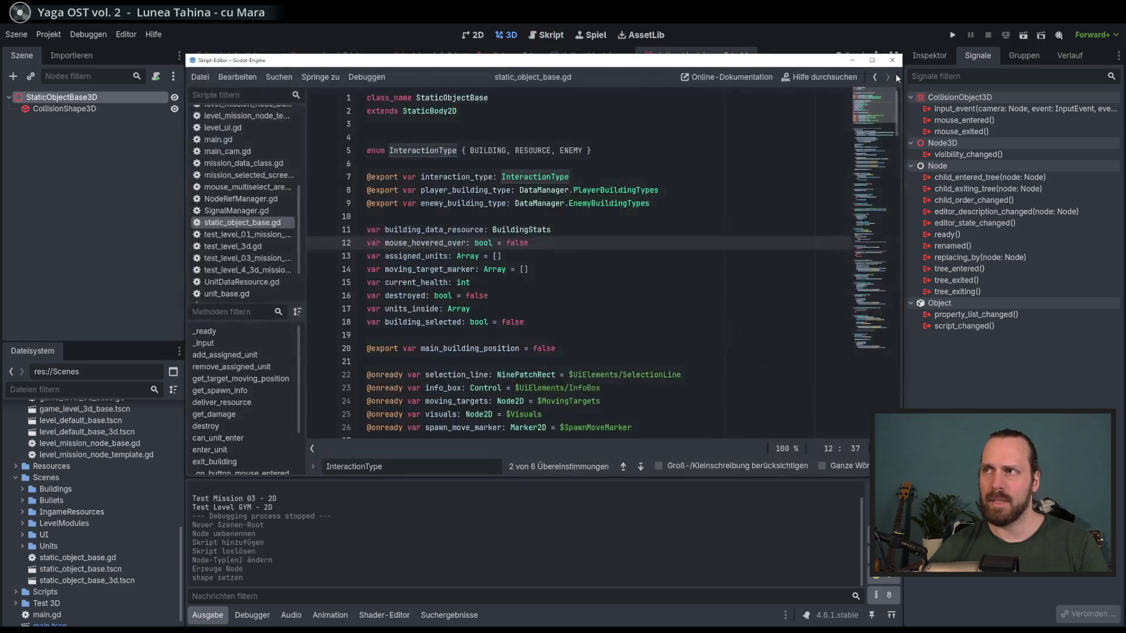
mouse_move(814, 61)
left_mouse_down()
mouse_move(622, 269)
mouse_move(780, 94)
mouse_move(451, 22)
mouse_move(645, 146)
mouse_move(176, 469)
mouse_move(234, 217)
mouse_move(866, 178)
mouse_move(784, 163)
left_mouse_up()
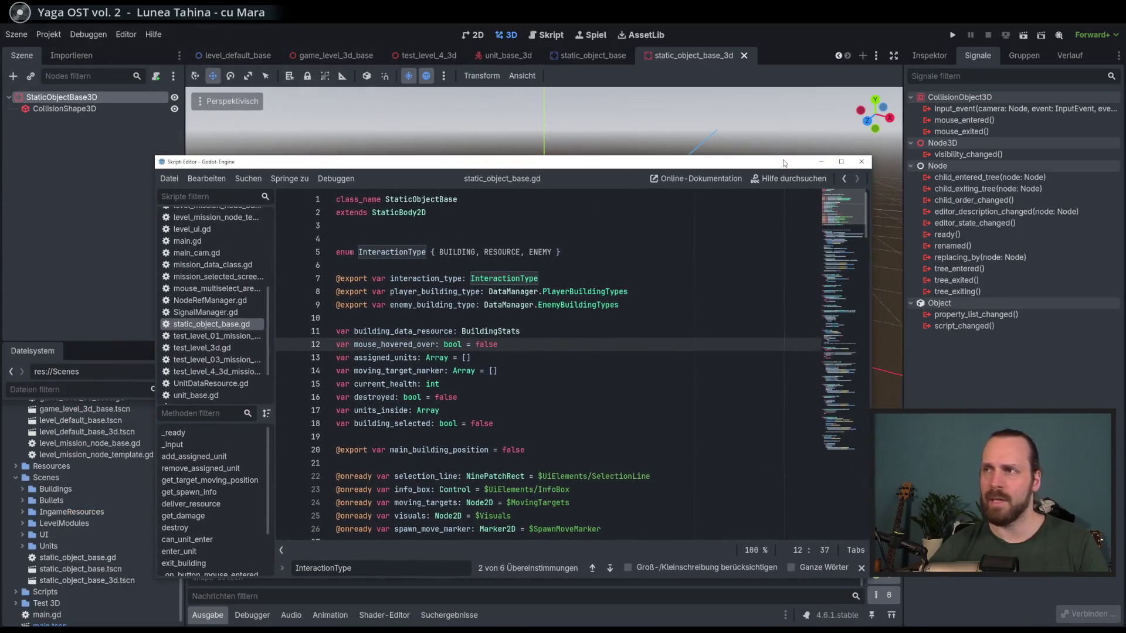
left_click(862, 162)
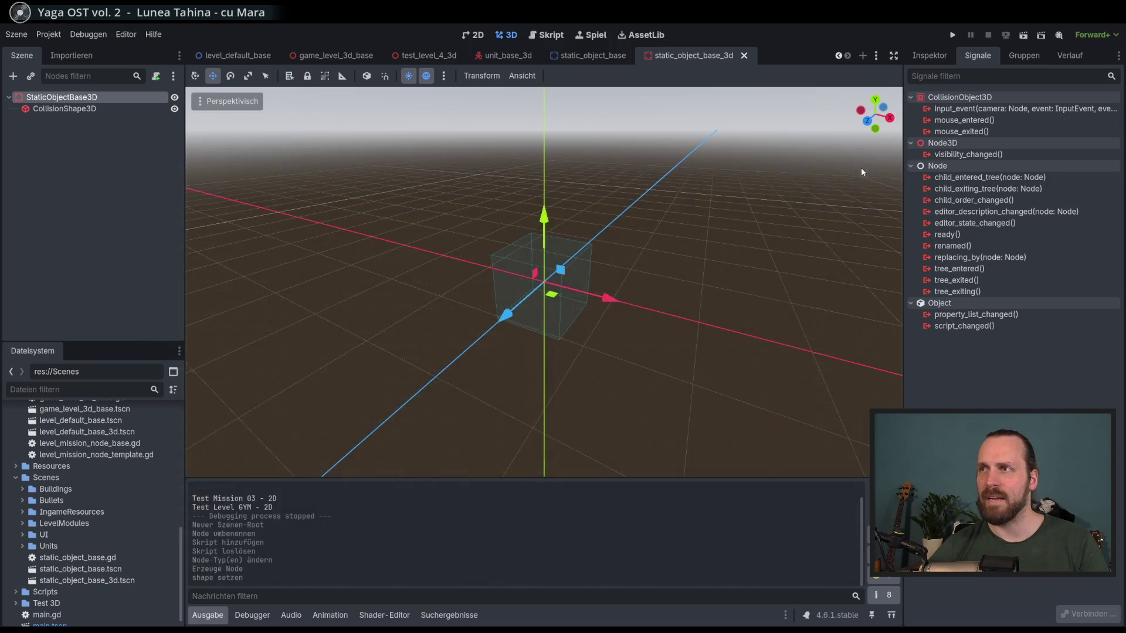
- Bring the static_object_base_3d tab back and jump between code locations in the script
left_click(838, 55)
left_click(847, 56)
left_click(546, 34)
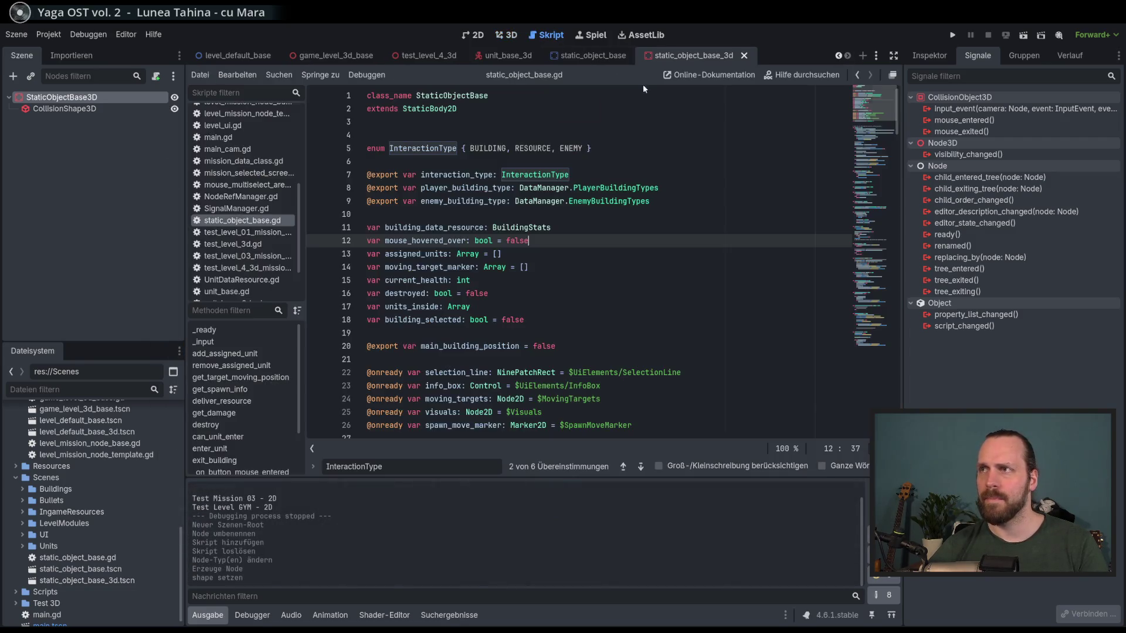
left_click(856, 75)
left_click(870, 75)
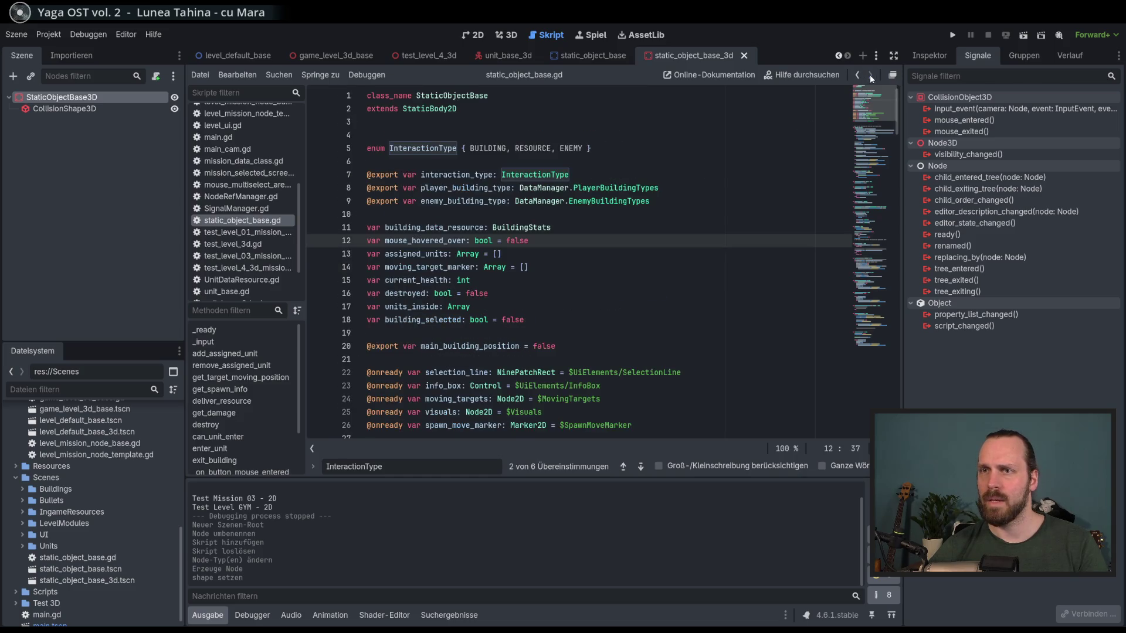
left_click(855, 75)
left_click(869, 75)
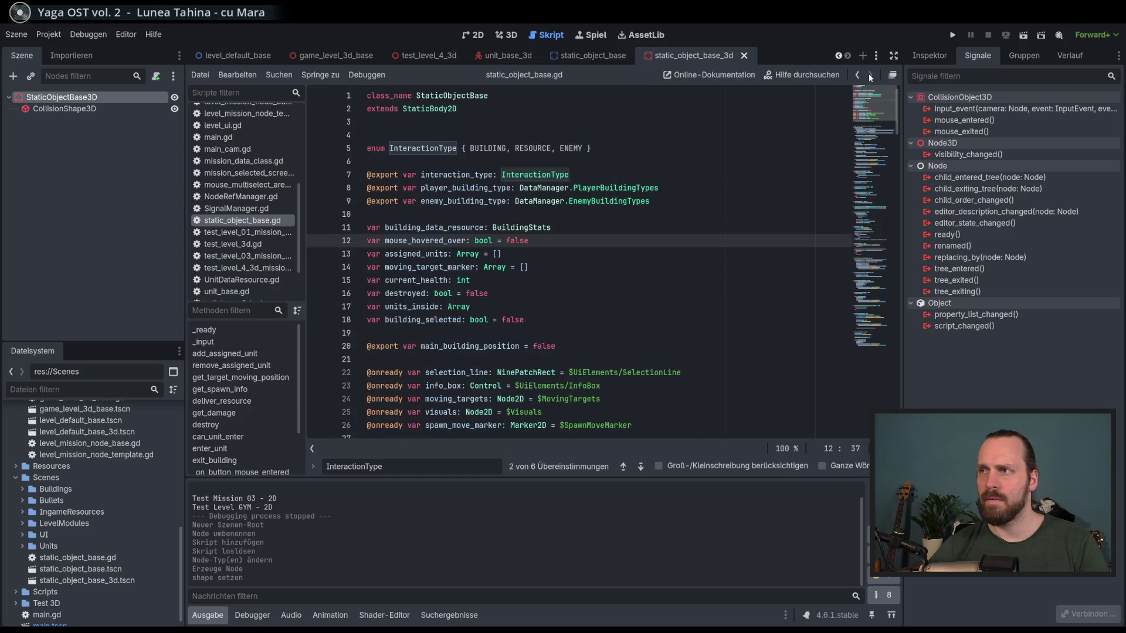
- Re-check the assigned_units, mouse_hovered_over and enemy_building_type lines, then reselect the StaticObjectBase3D root
left_click(564, 249)
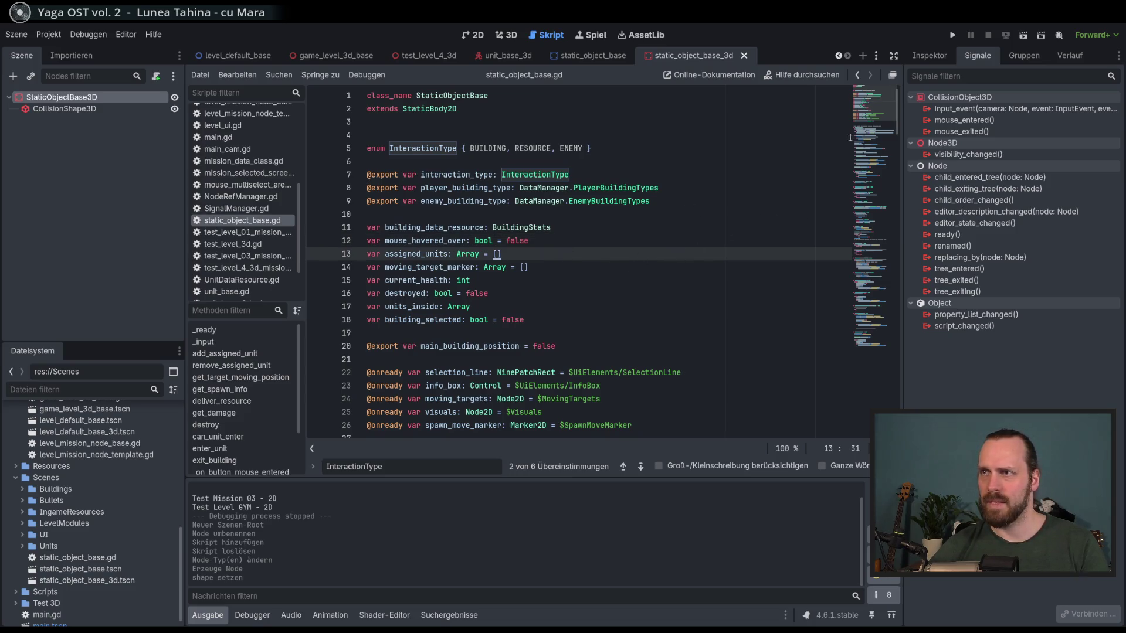
left_click(666, 238)
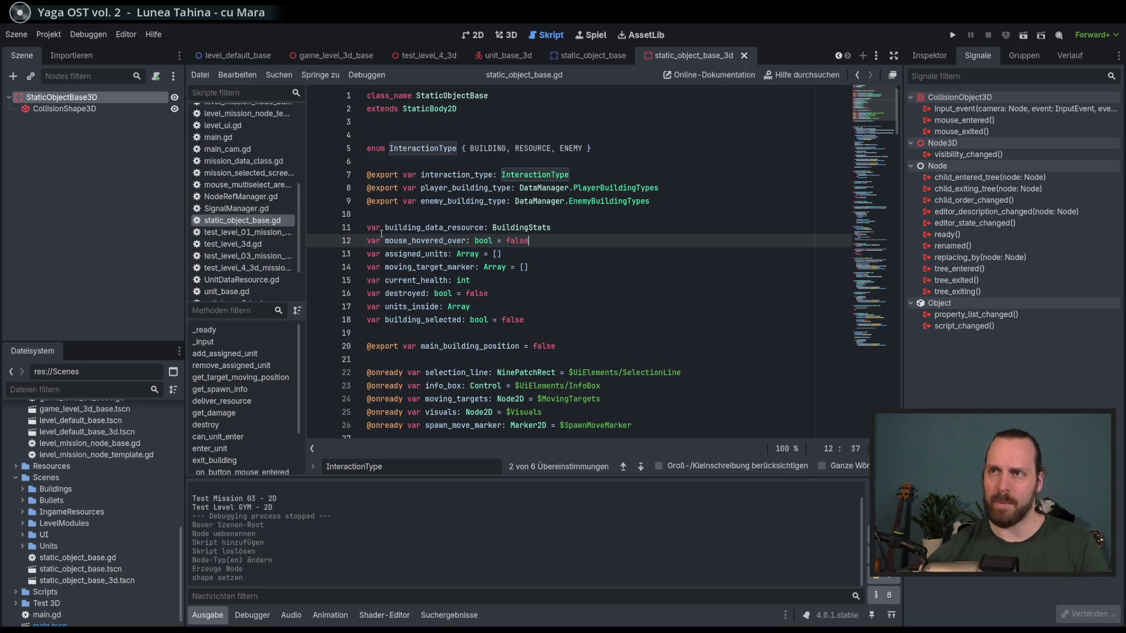
left_click(674, 188)
left_click(679, 198)
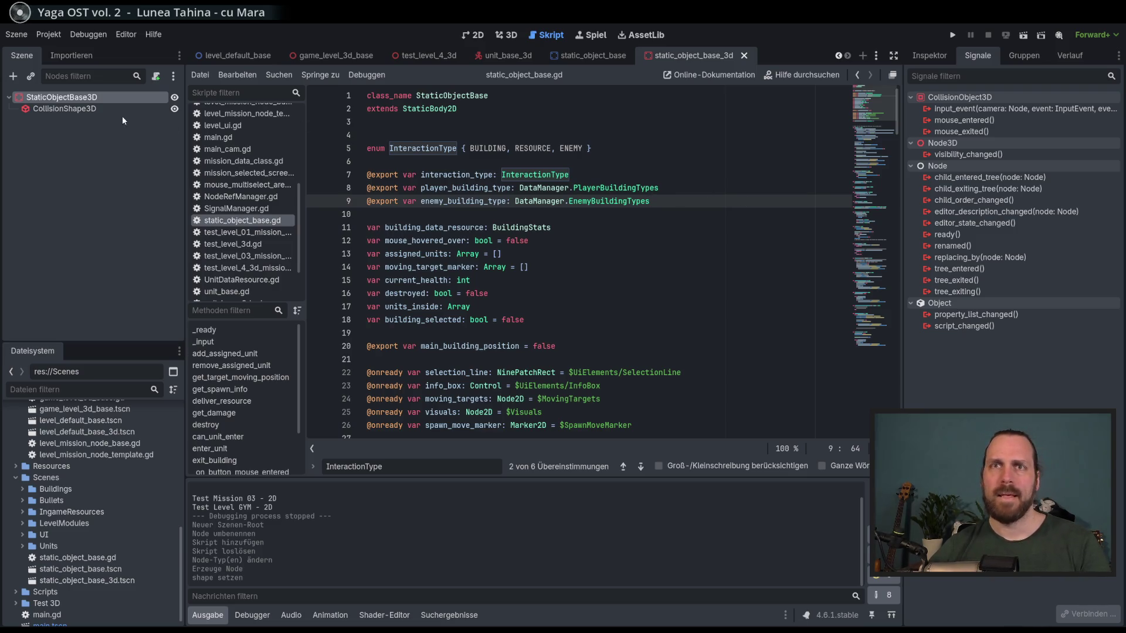
left_click(64, 108)
left_click(61, 97)
left_click(156, 78)
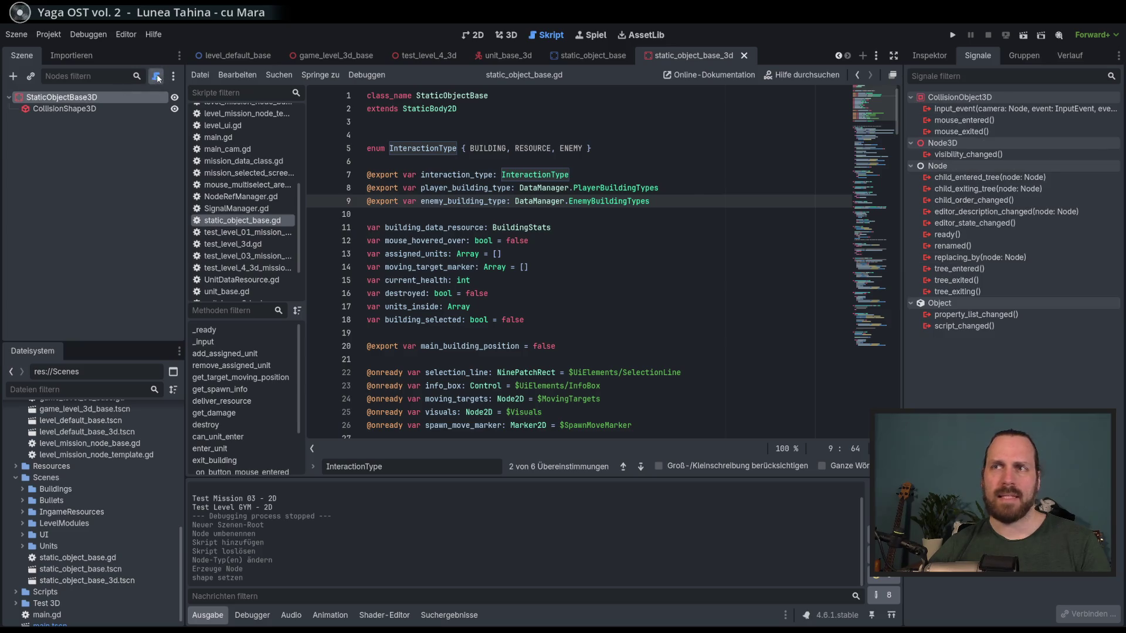
- Create static_object_base_3d.gd with 'class_name StaticObjectBase3D' above extends StaticBody3D, and save
left_click(516, 441)
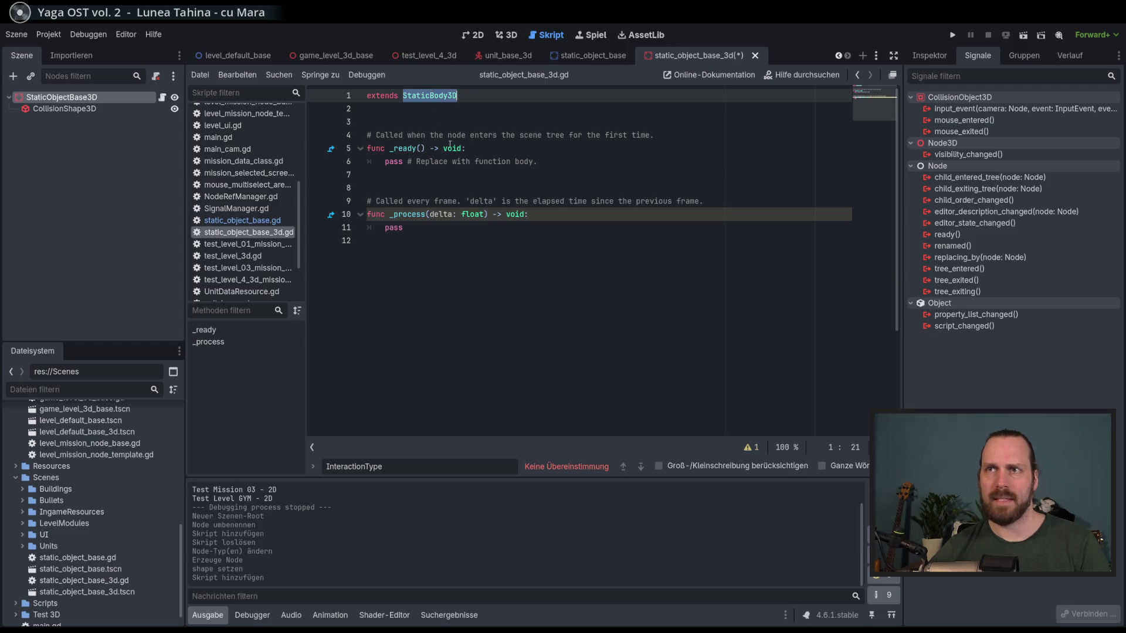
key("Return")
key("Up")
type("class_name Static")
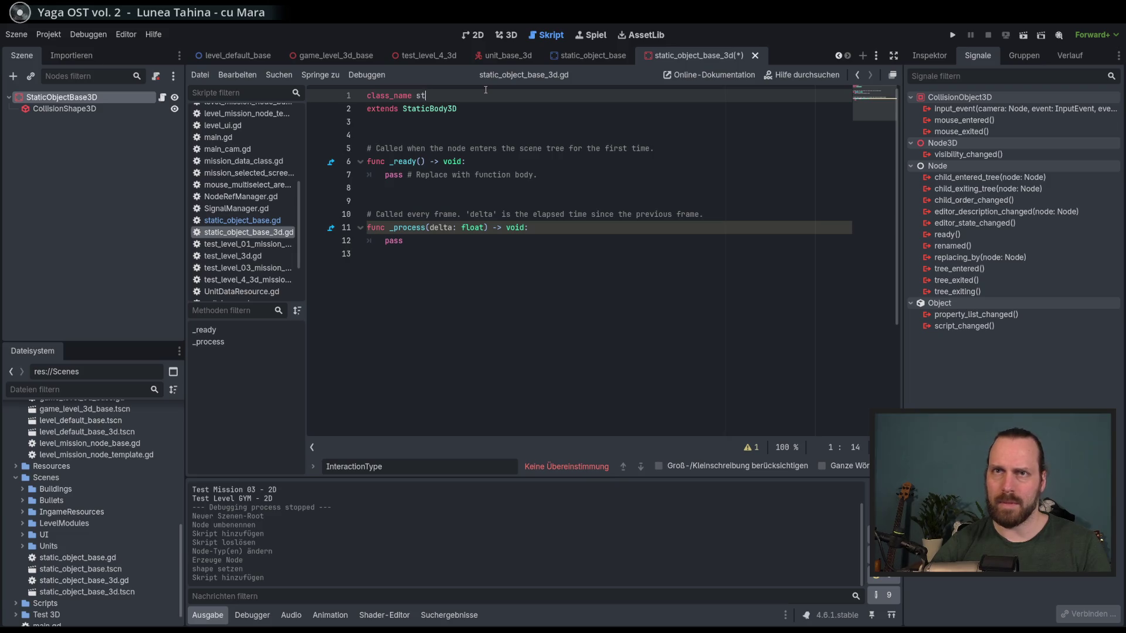
key("BackSpace")
key("BackSpace")
key("BackSpace")
type("Static")
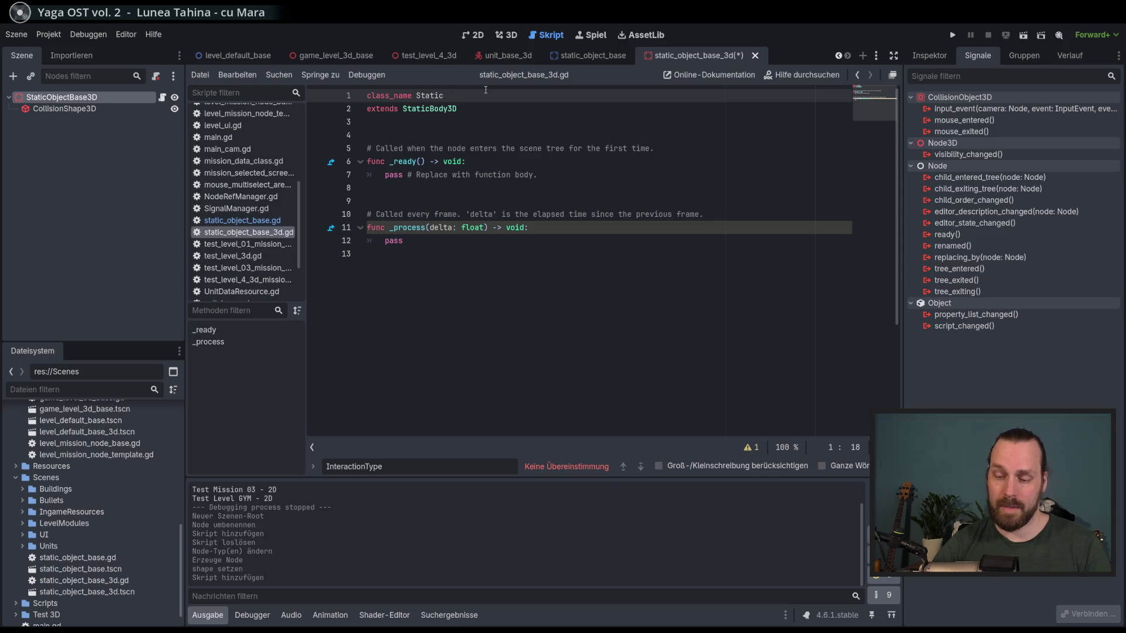
type("ObjectB")
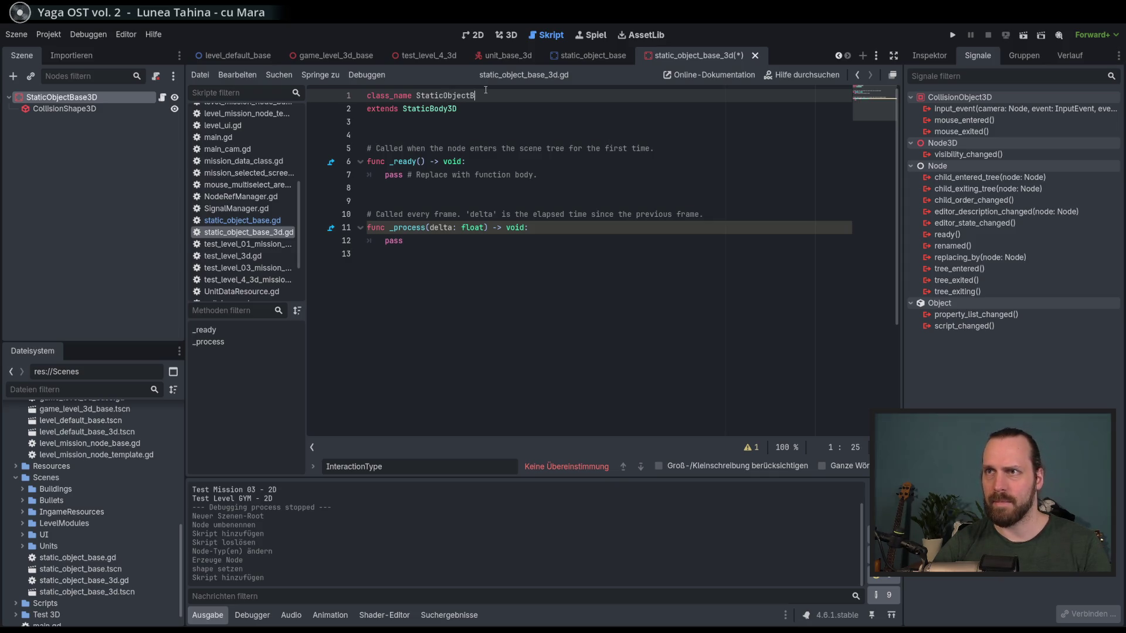
type("ase3D")
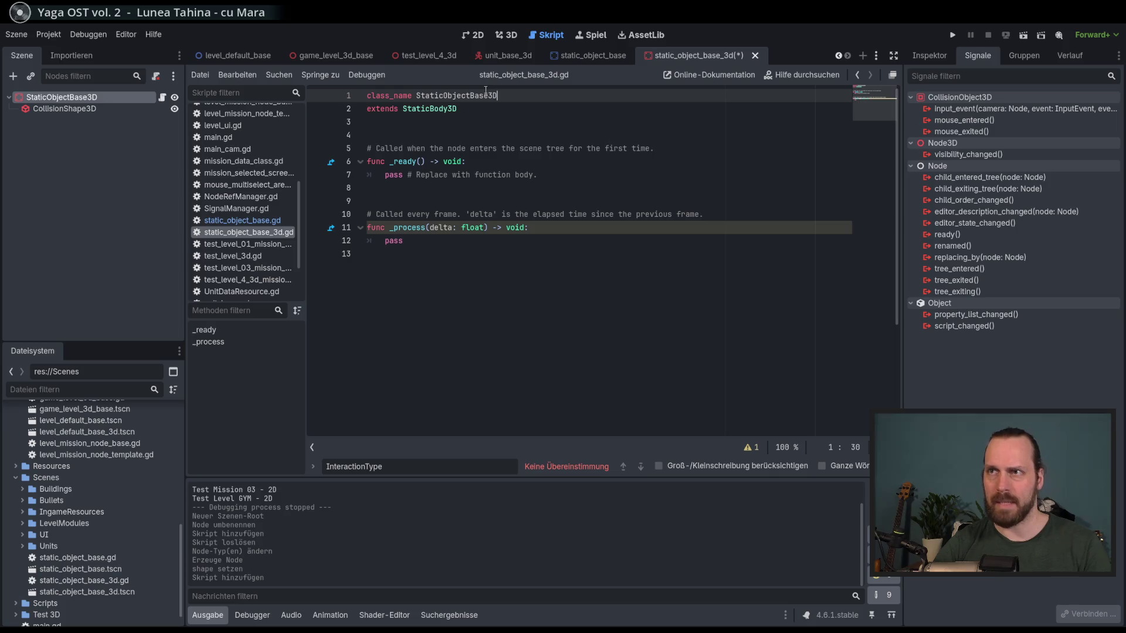
key("ctrl+s")
left_click(591, 57)
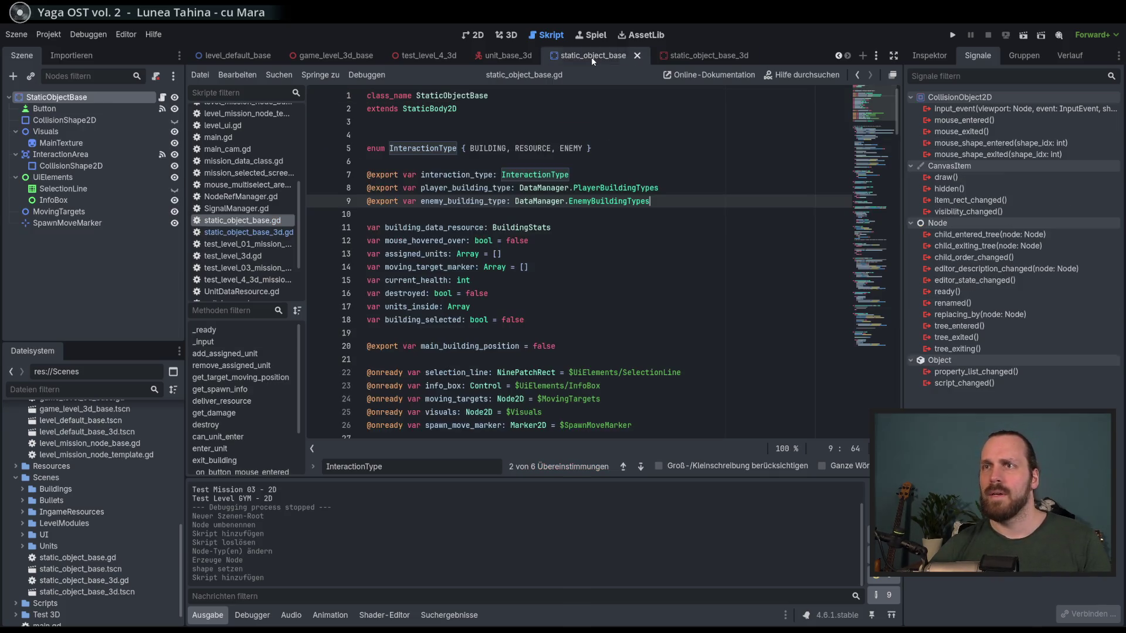
- Close the other open scripts, then switch between static_object_base.gd and static_object_base_3d.gd
left_click(267, 232)
right_click(256, 234)
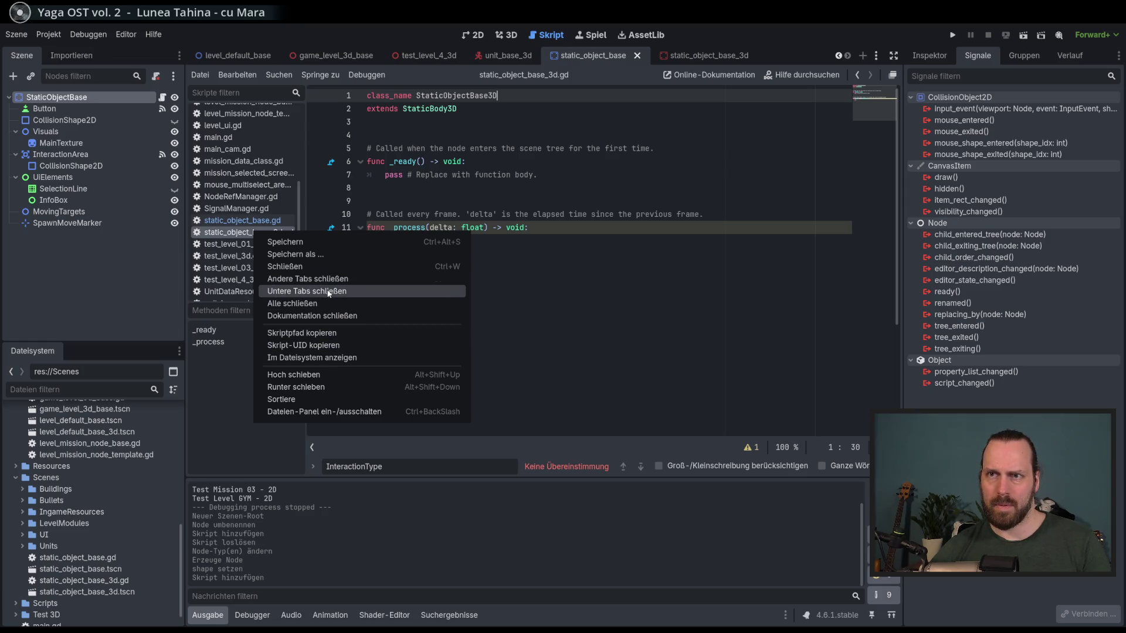
left_click(293, 303)
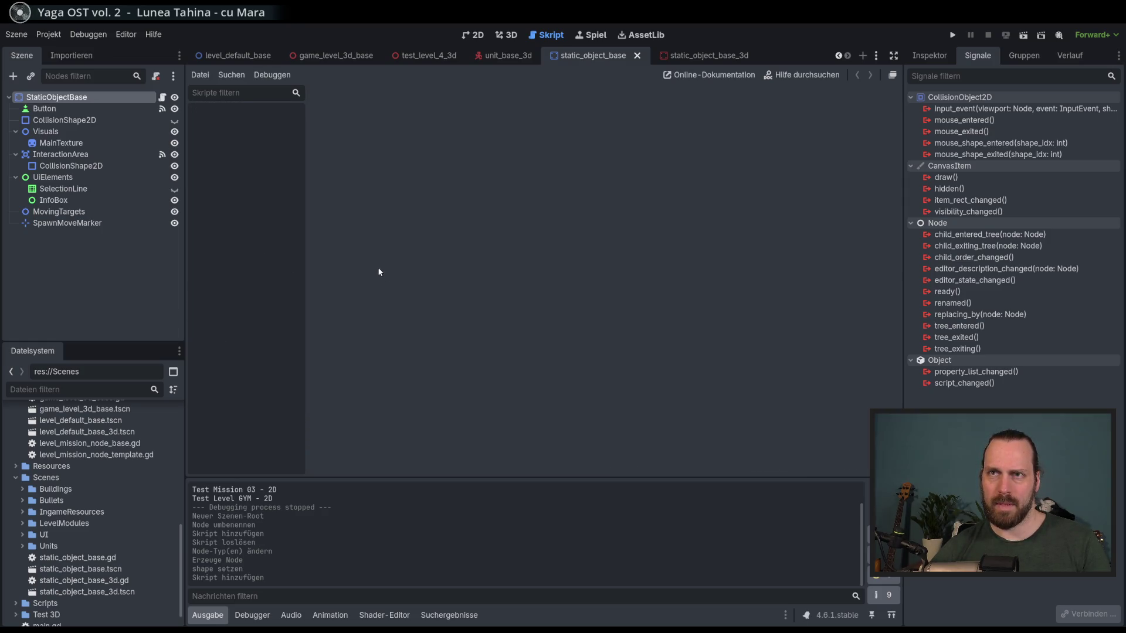
left_click(162, 97)
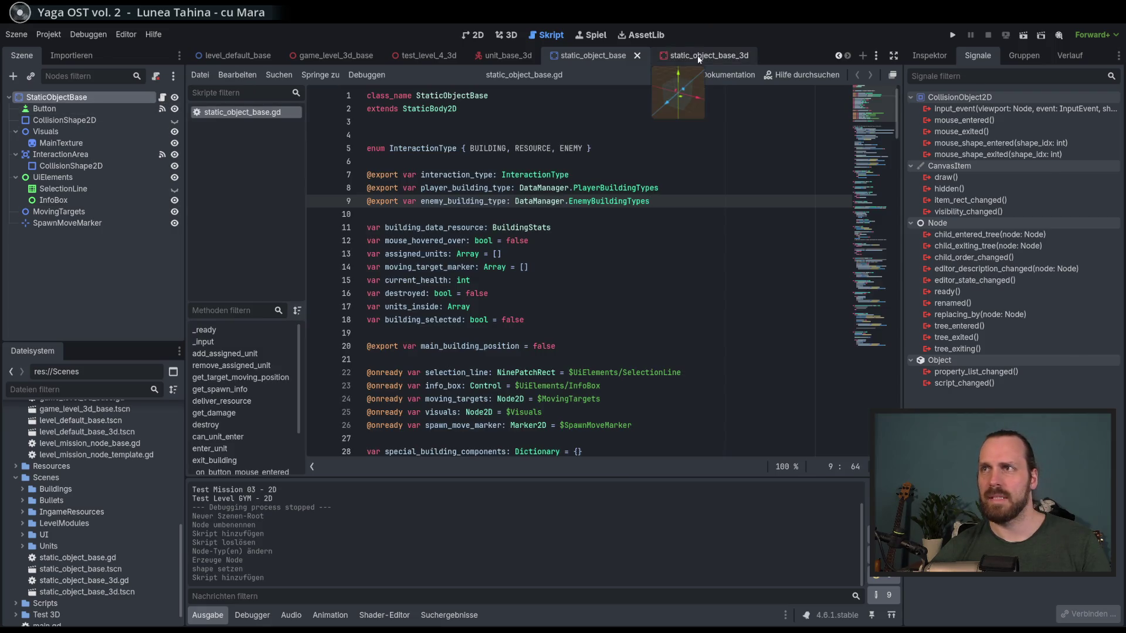
left_click(698, 56)
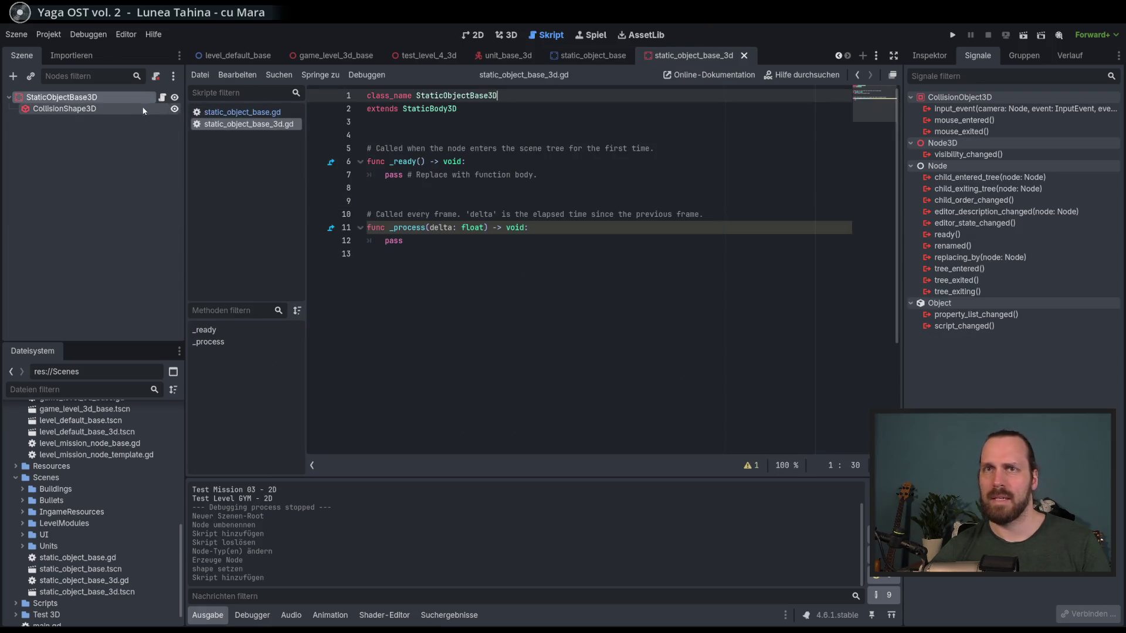
left_click(271, 112)
left_click(259, 124)
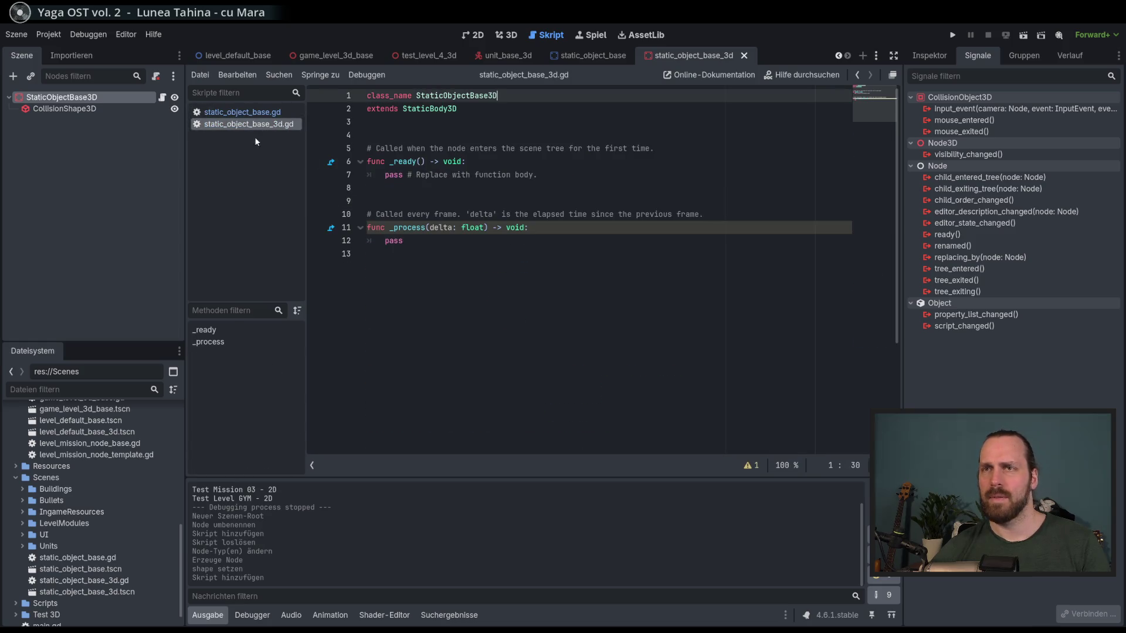
left_click(243, 112)
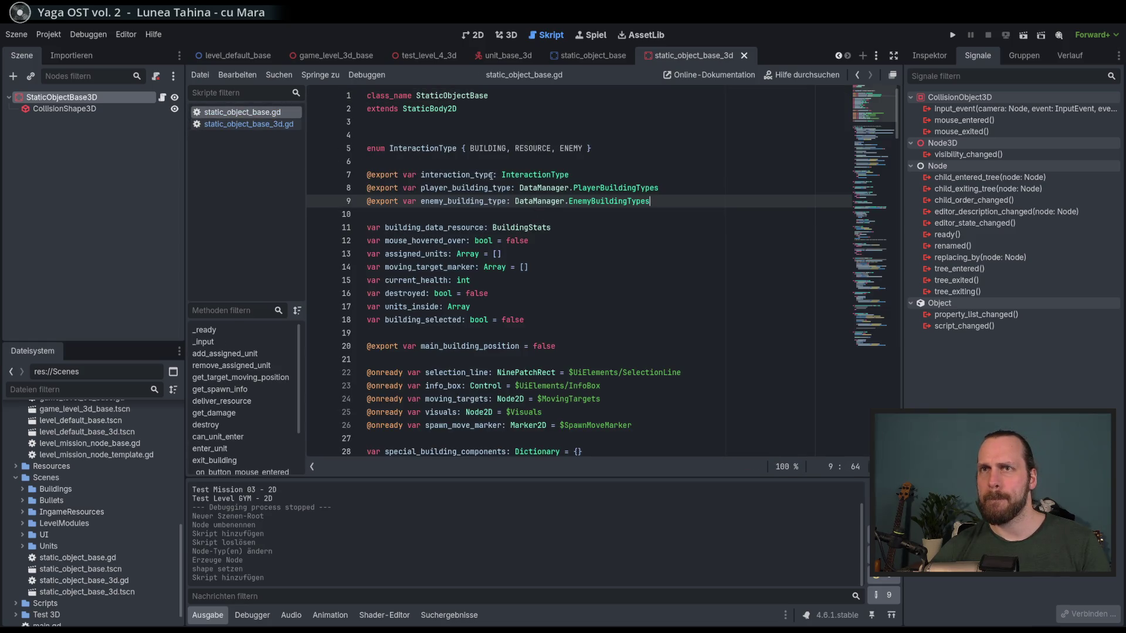
- Close the game_level_2d scene and its script, then return to the static_object_base_3d scene
left_click(235, 55)
scroll(246, 55, "up", 2)
left_click(259, 55)
left_click(212, 57)
left_click(315, 55)
left_click(315, 55)
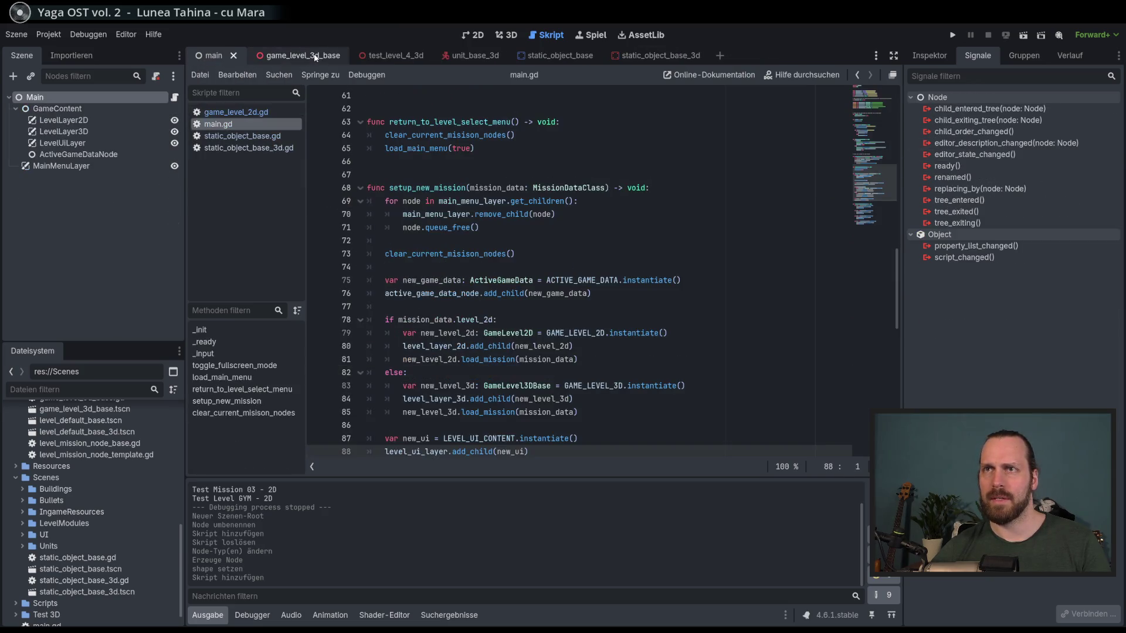
left_click(474, 59)
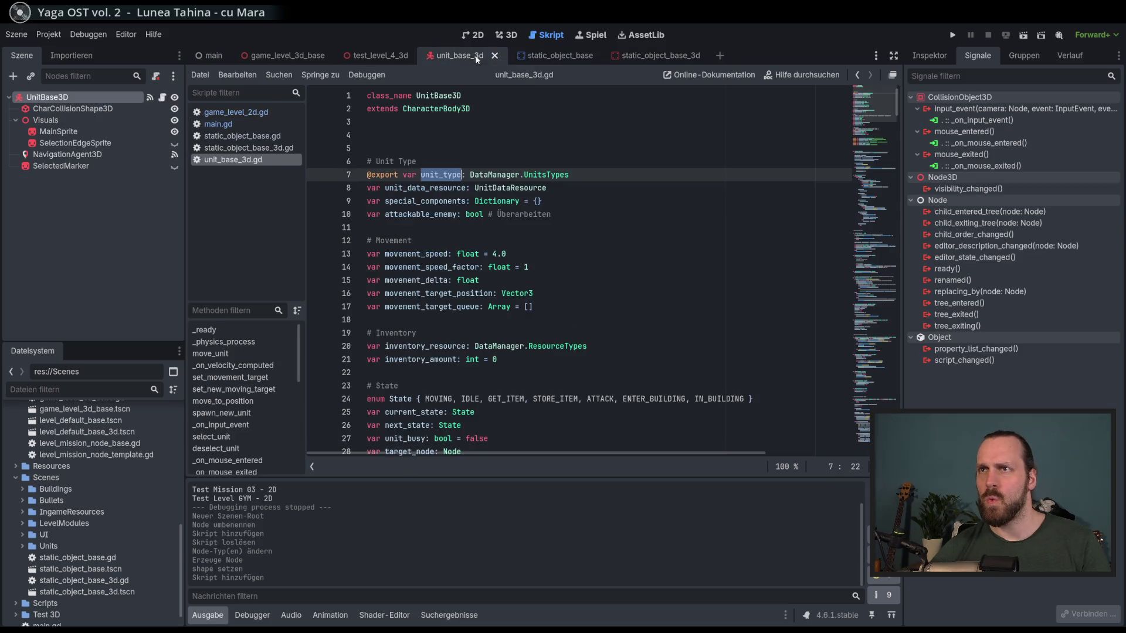
left_click(288, 55)
left_click(645, 56)
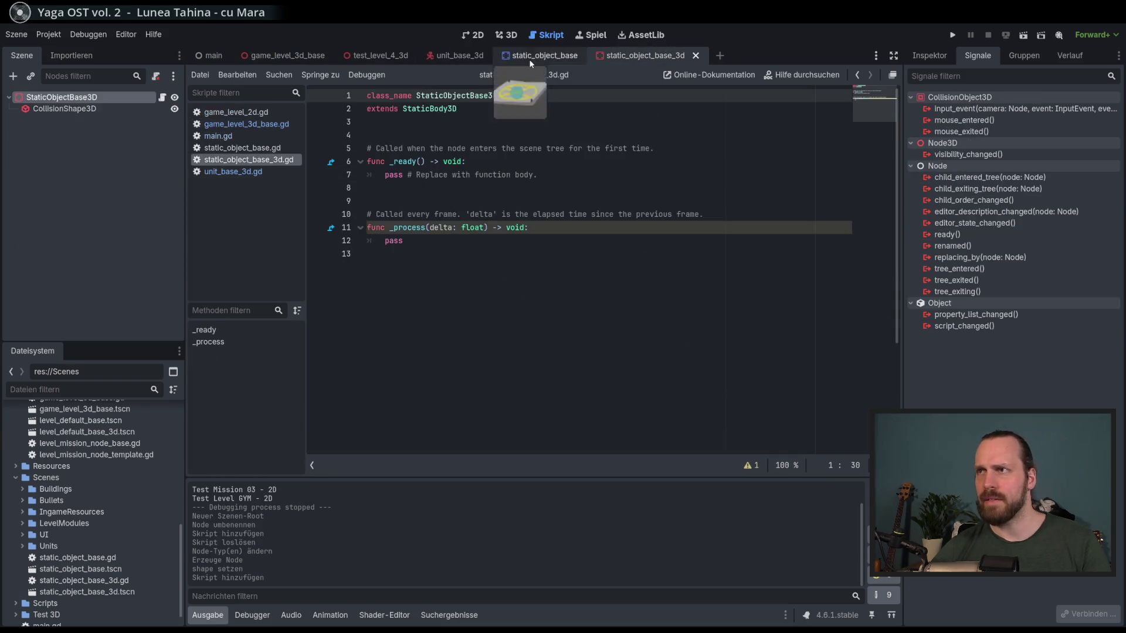
- Close every script except static_object_base_3d.gd with 'Andere Tabs schließen'
left_click(418, 250)
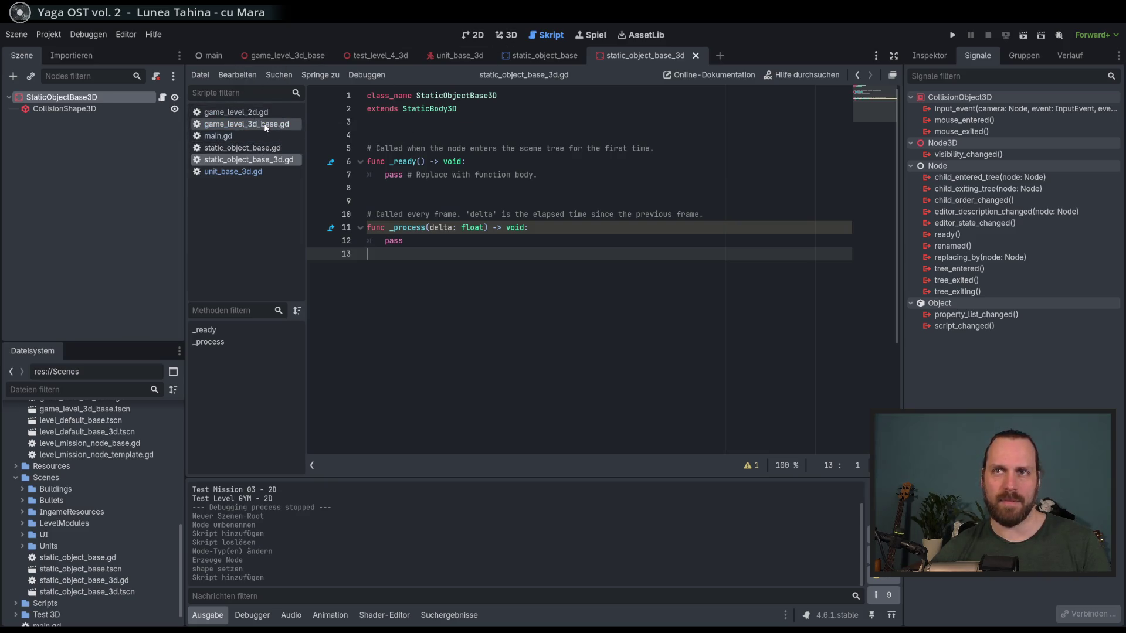
left_click(247, 125)
left_click(261, 163)
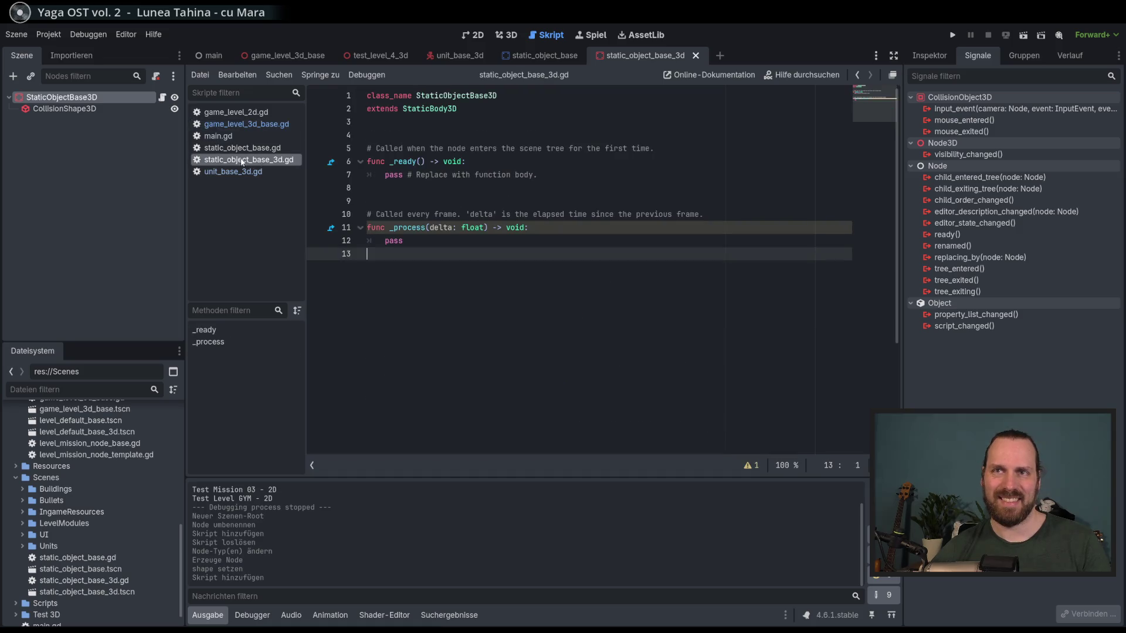
right_click(253, 165)
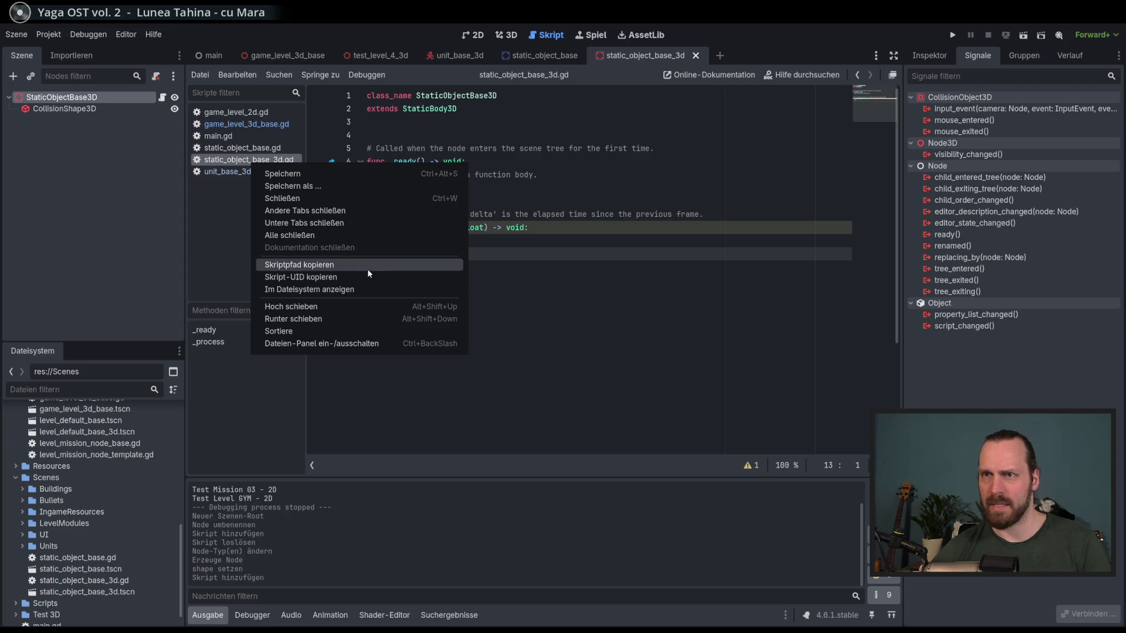
left_click(347, 209)
- Show the static_object_base.gd code beside the static_object_base_3d scene
left_click(568, 58)
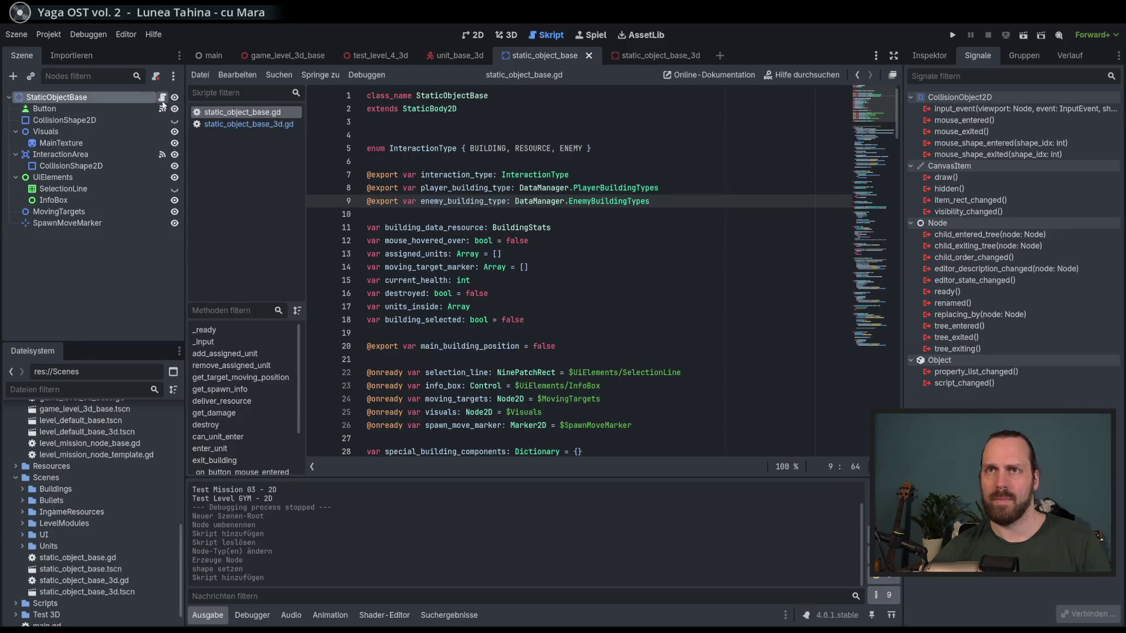
left_click(645, 55)
left_click(539, 55)
left_click(645, 55)
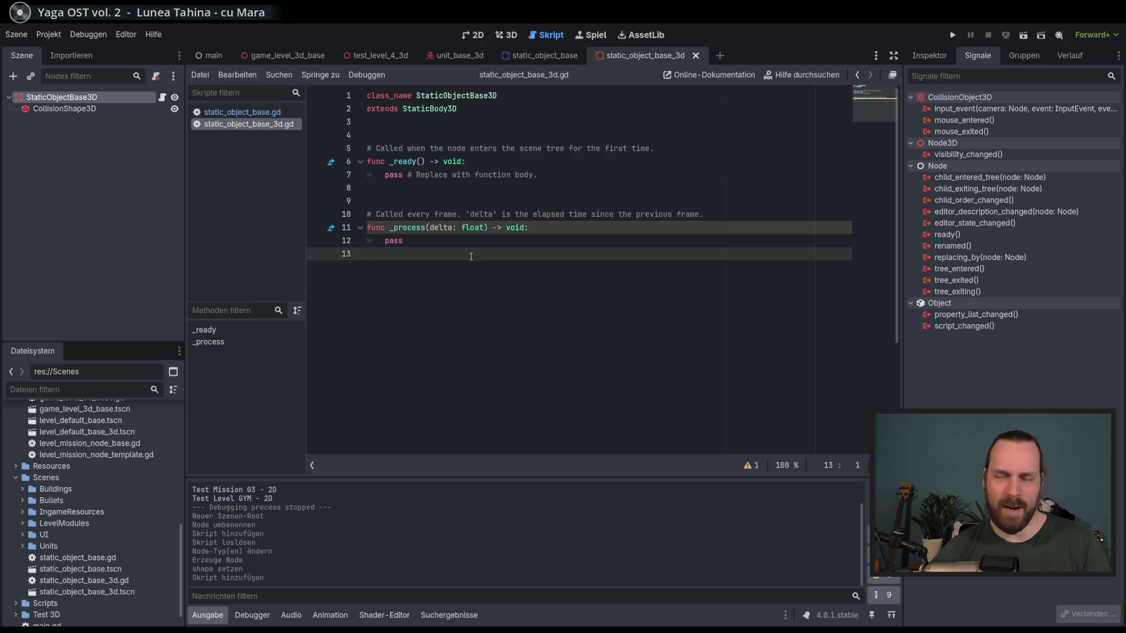
left_click(242, 112)
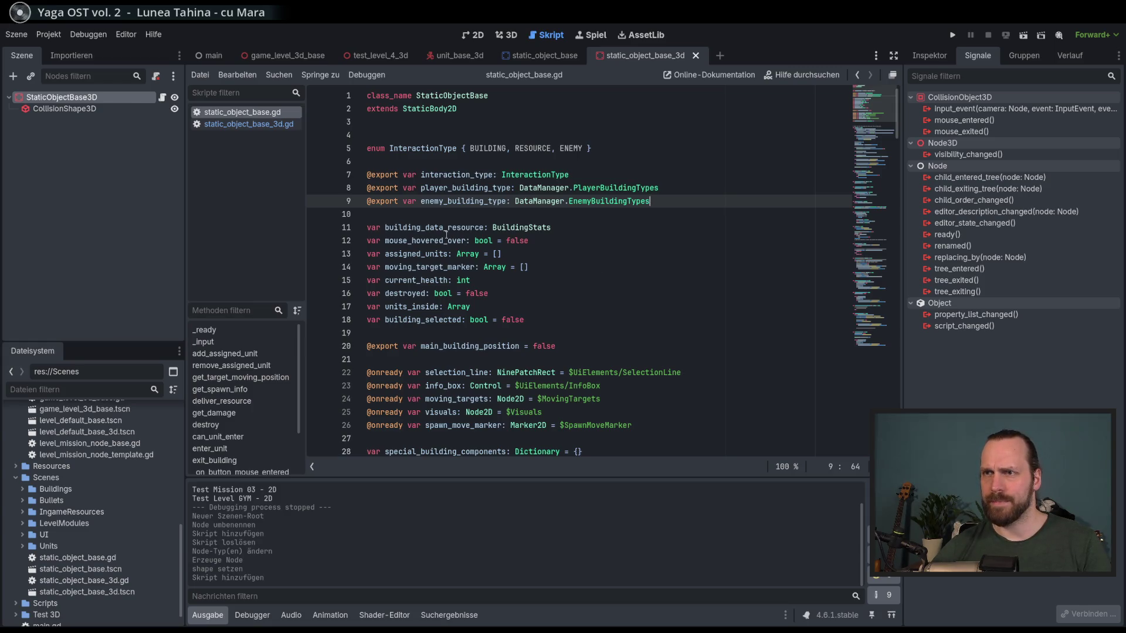
left_click(610, 234)
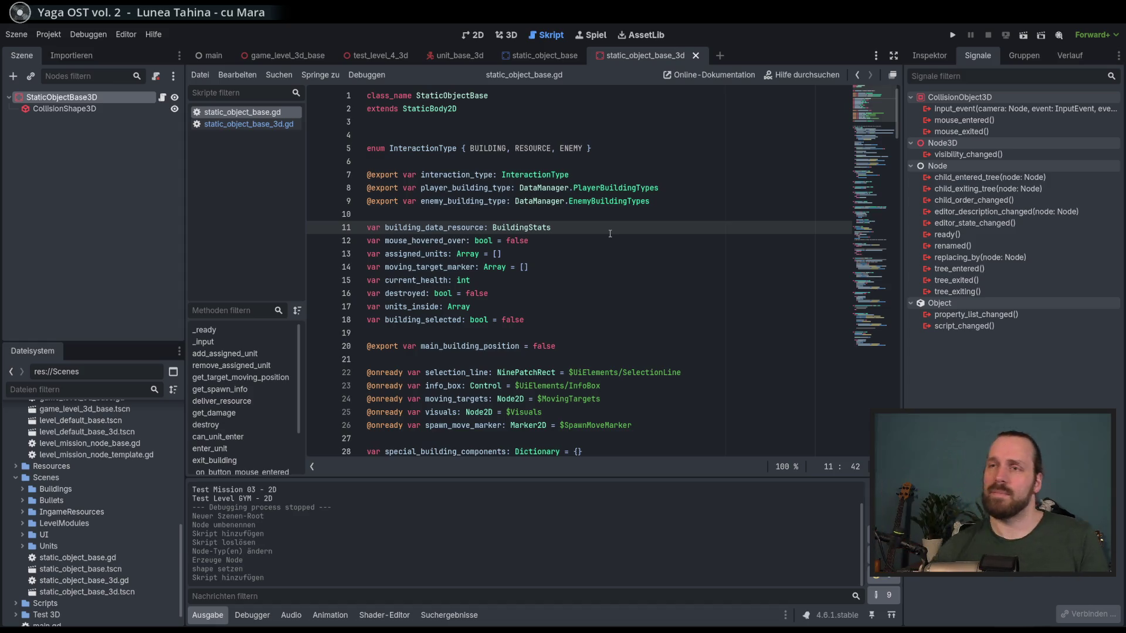
- Search static_object_base.gd for mouse_hovered_over and step through its uses to line 68
double_click(423, 240)
key("ctrl+c")
key("ctrl+f")
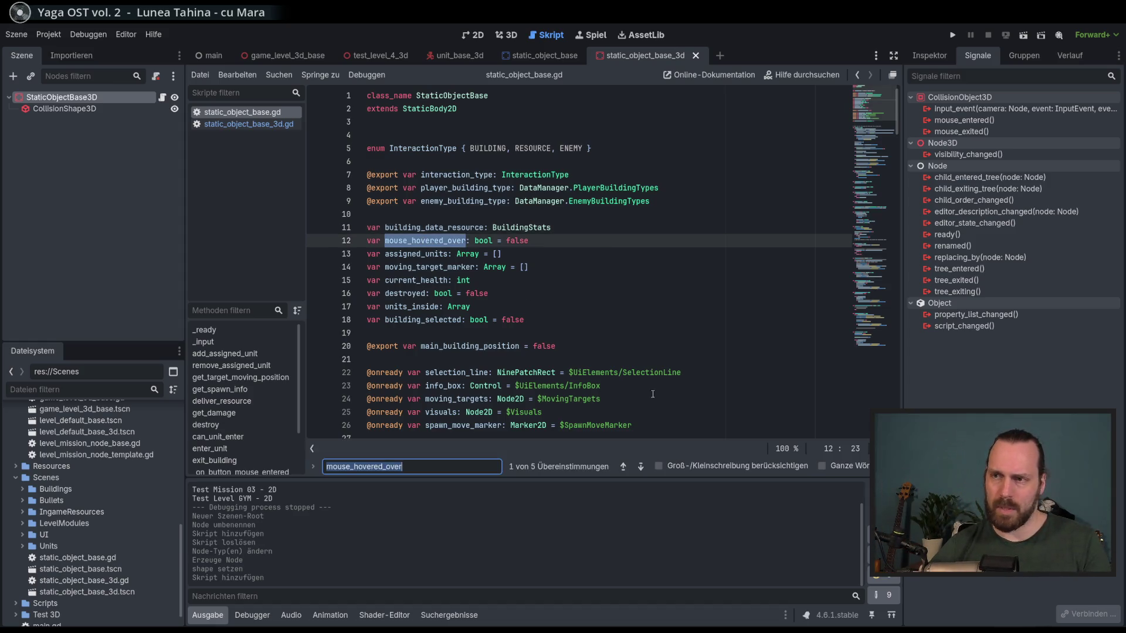
left_click(641, 467)
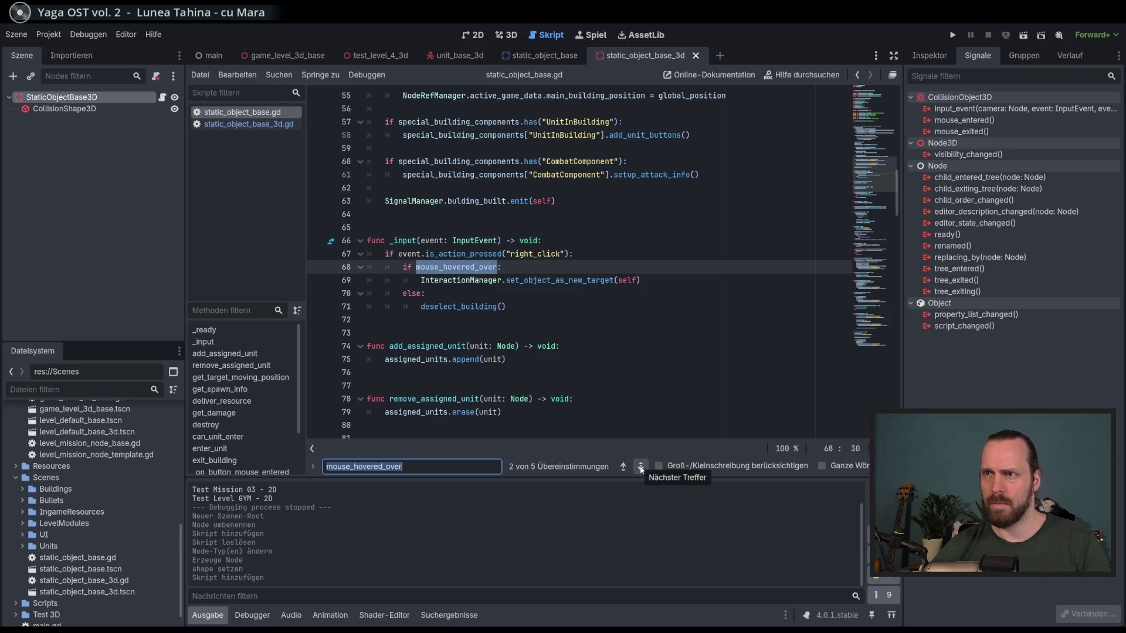
left_click(641, 467)
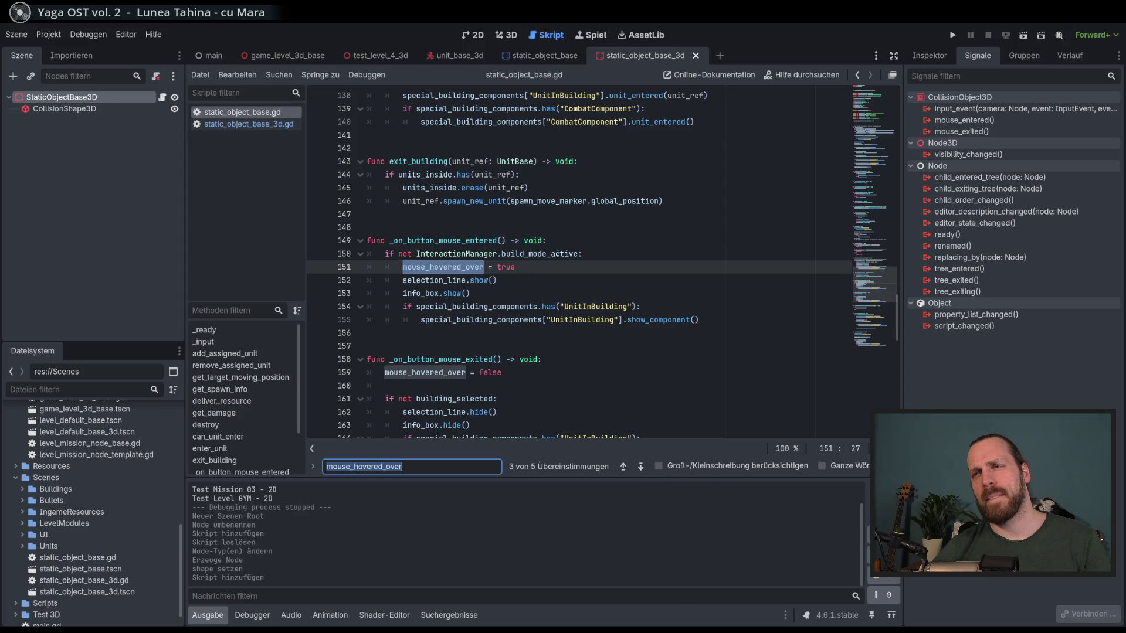
left_click(641, 468)
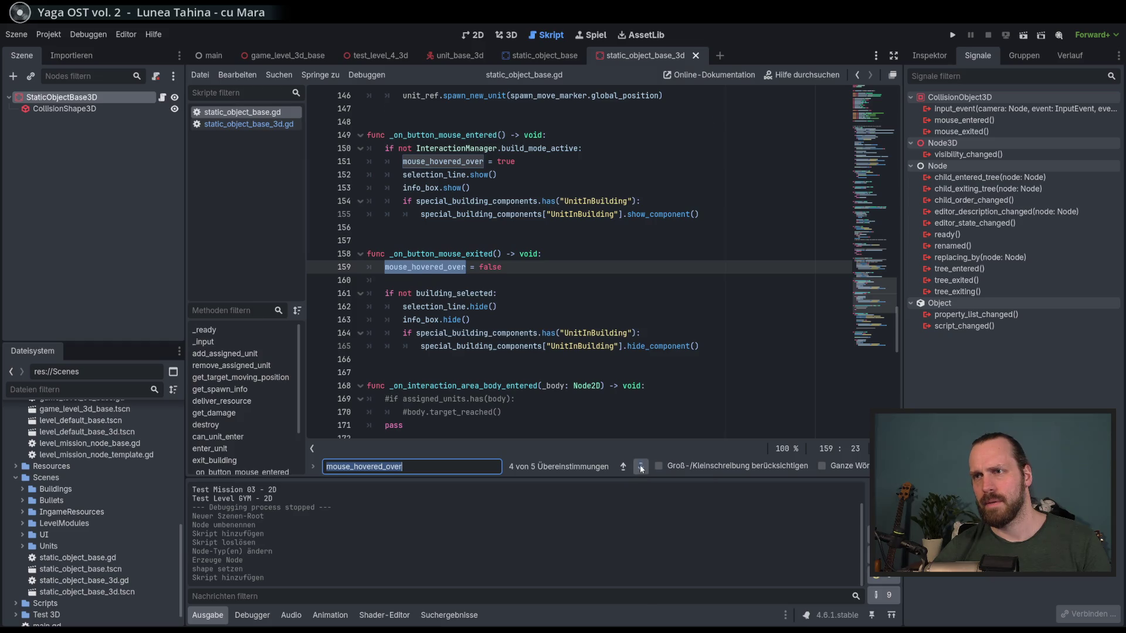
left_click(640, 467)
left_click(641, 467)
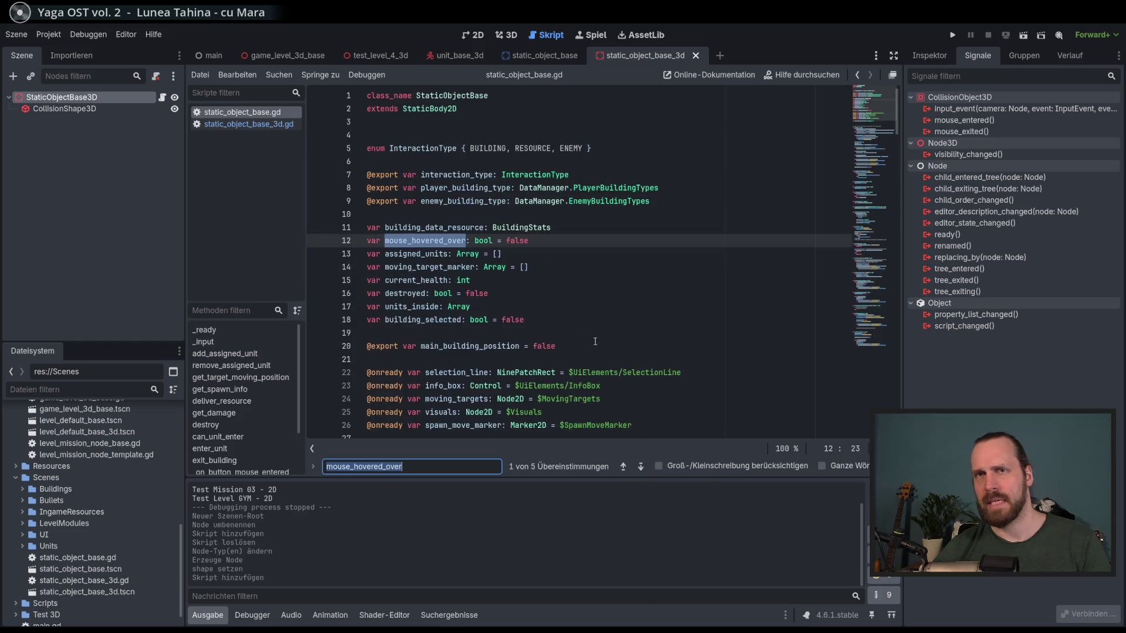
left_click(573, 280)
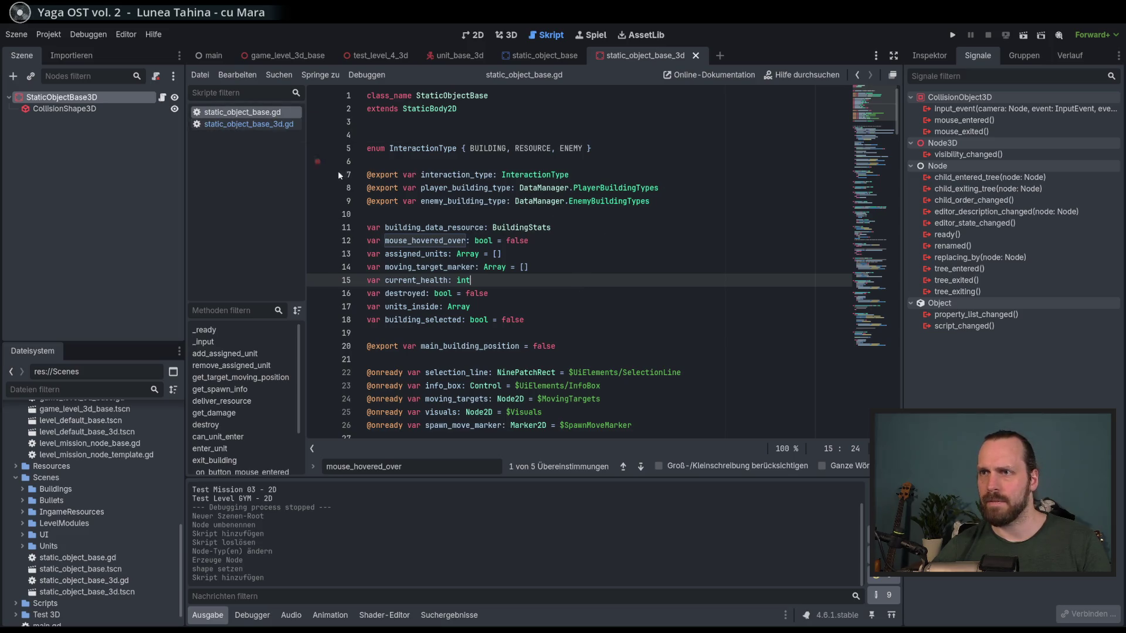
left_click(647, 467)
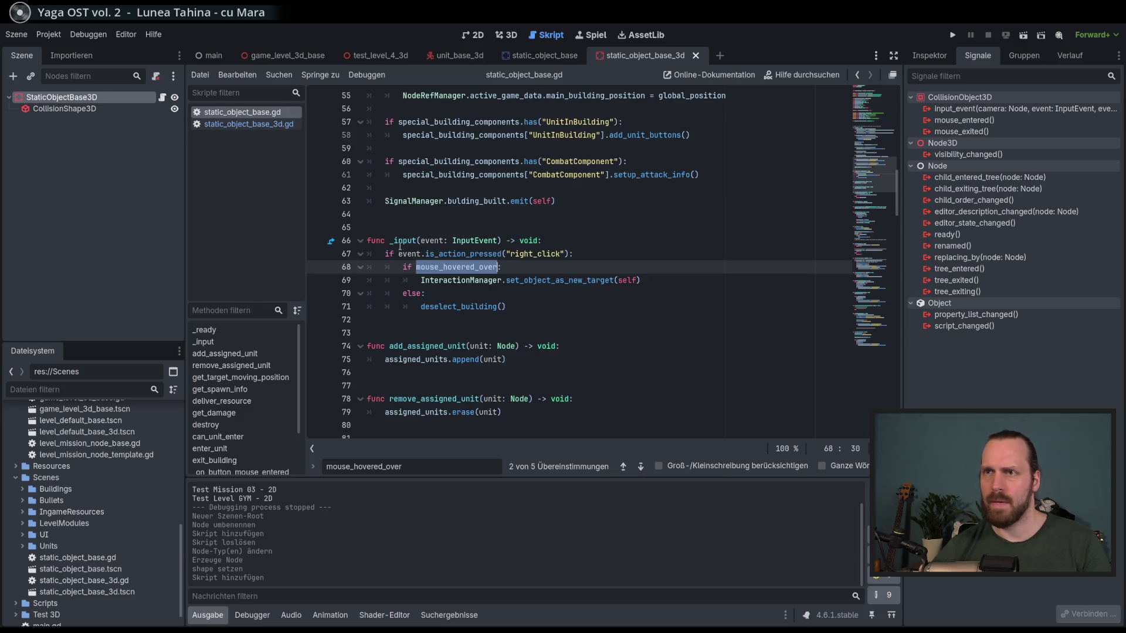
mouse_move(418, 240)
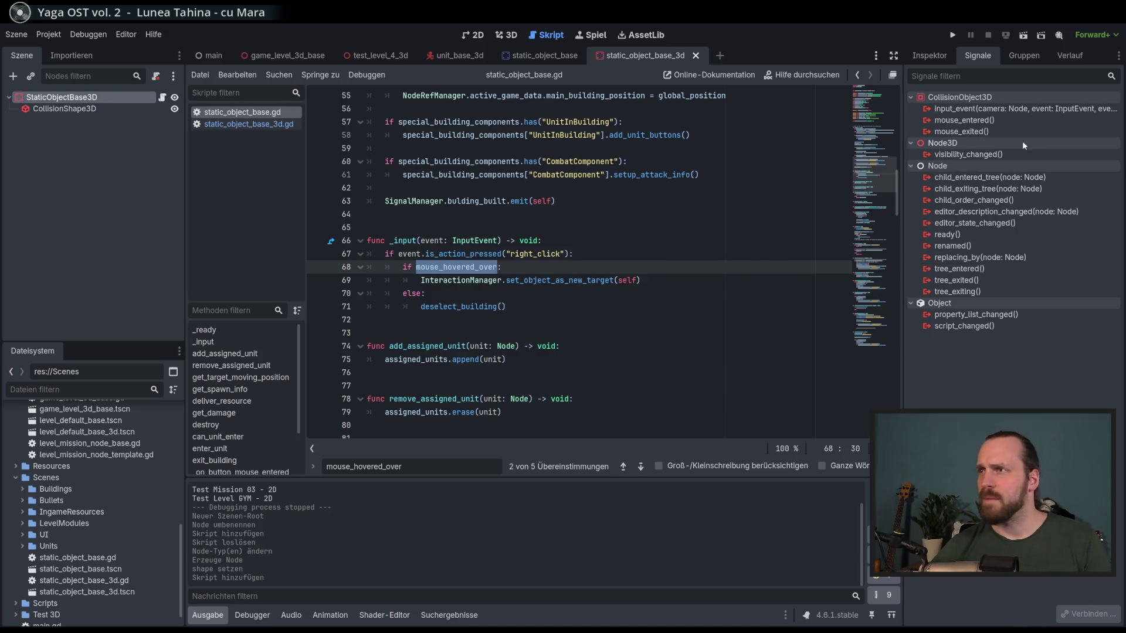
- Connect the input_event, mouse_entered and mouse_exited signals to new handler functions
mouse_move(979, 111)
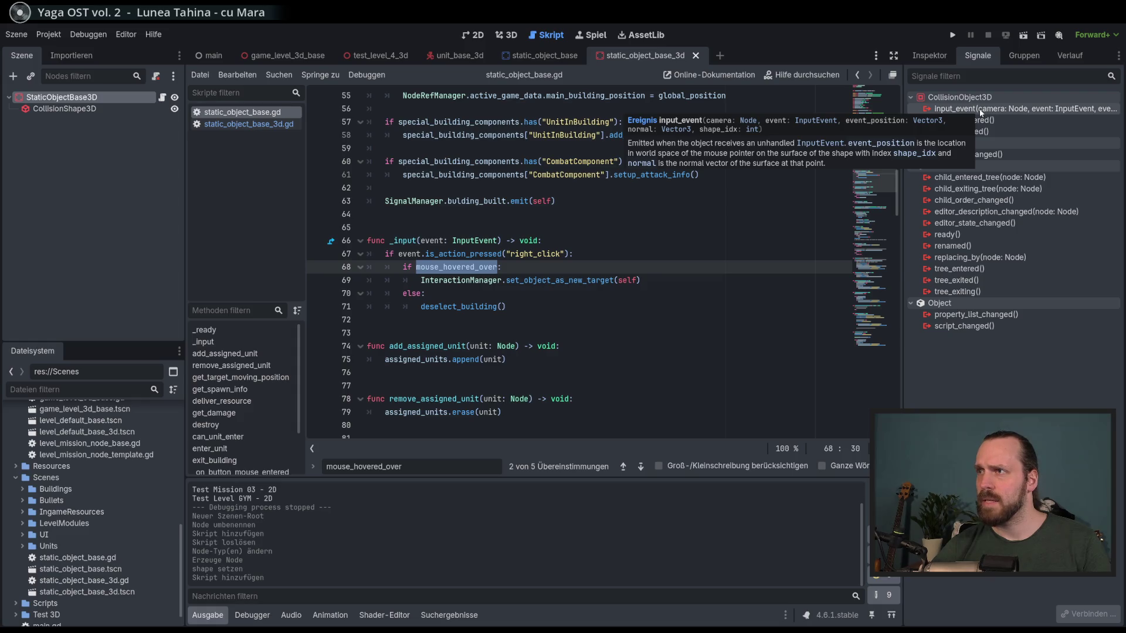
double_click(979, 109)
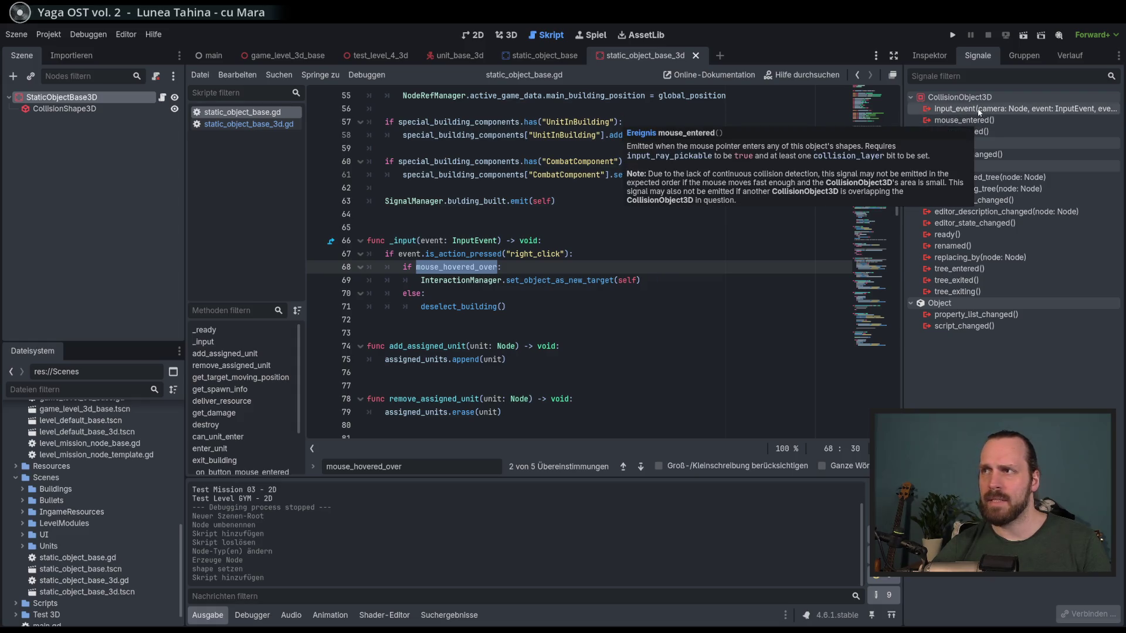
left_click(523, 455)
double_click(980, 133)
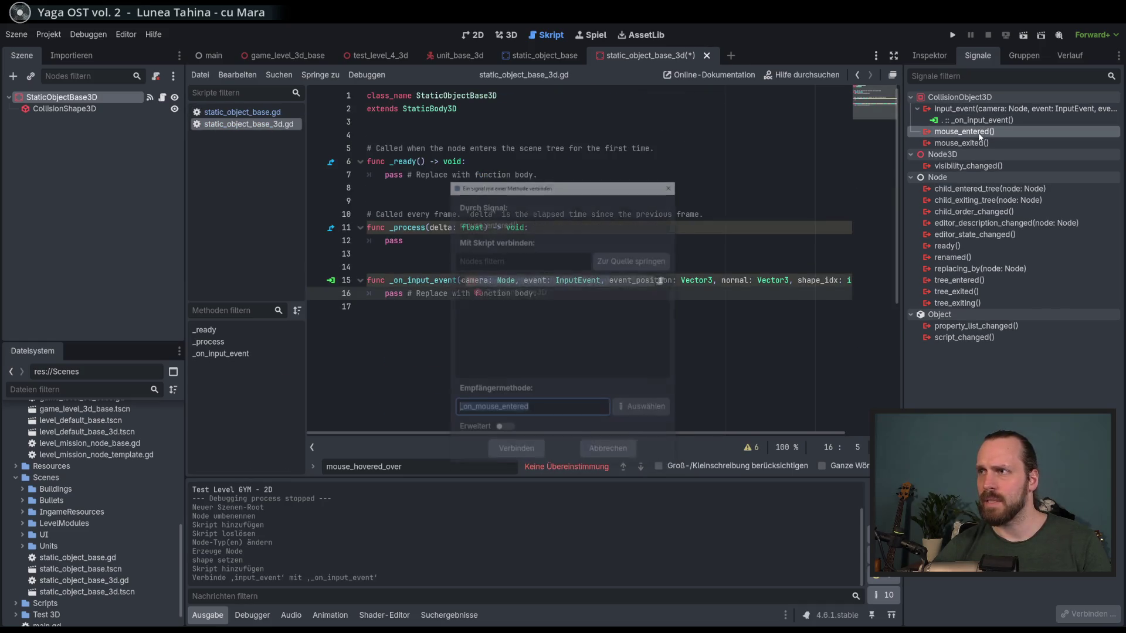
left_click(521, 455)
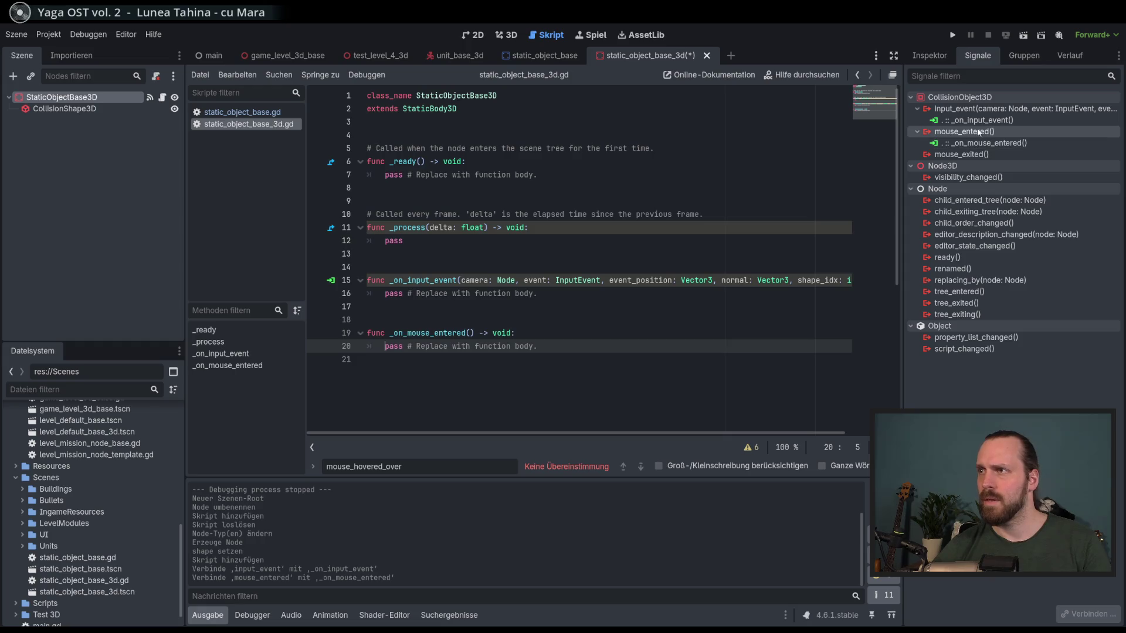
double_click(964, 155)
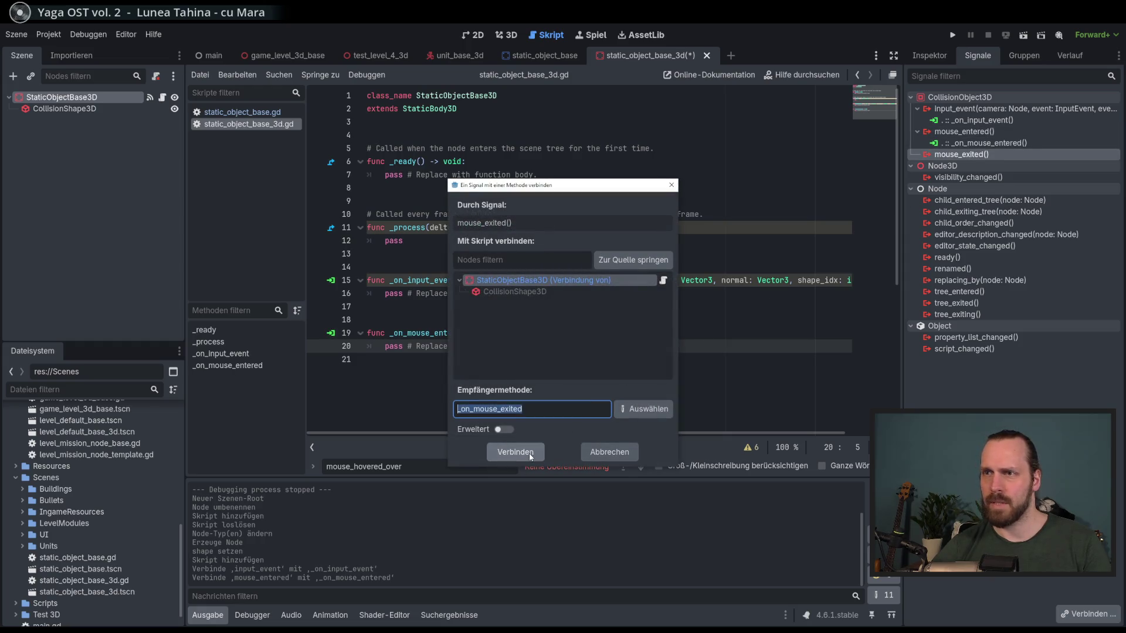
left_click(530, 454)
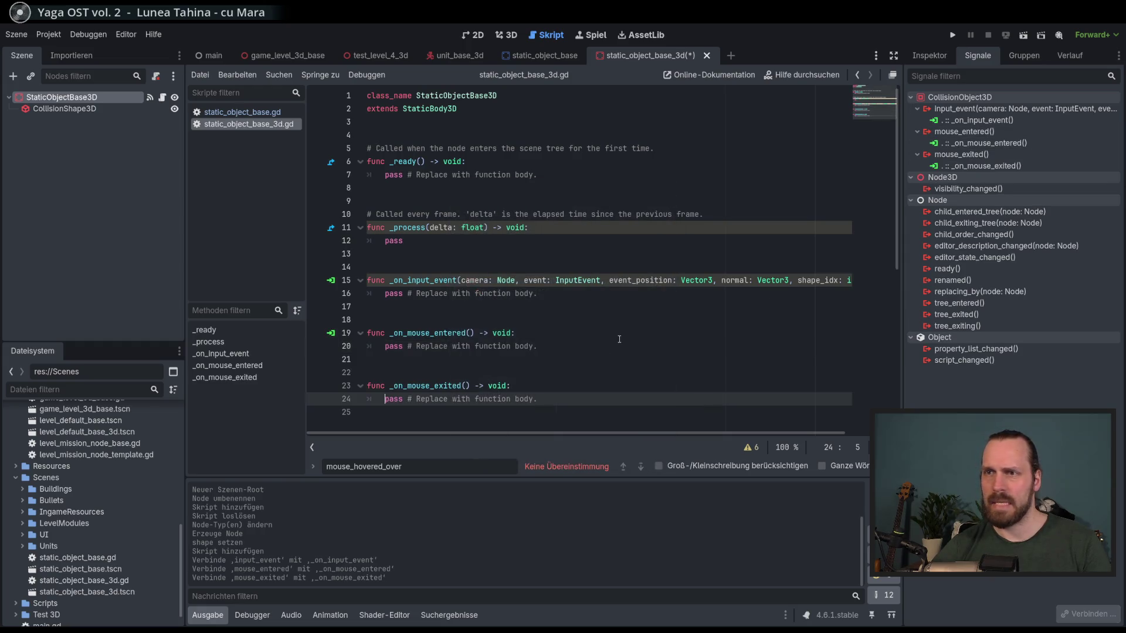
- Add blank lines below the class header and begin a new var declaration
left_click(458, 133)
key("Return")
key("Return")
key("Return")
left_click(451, 150)
type("var")
left_click(529, 57)
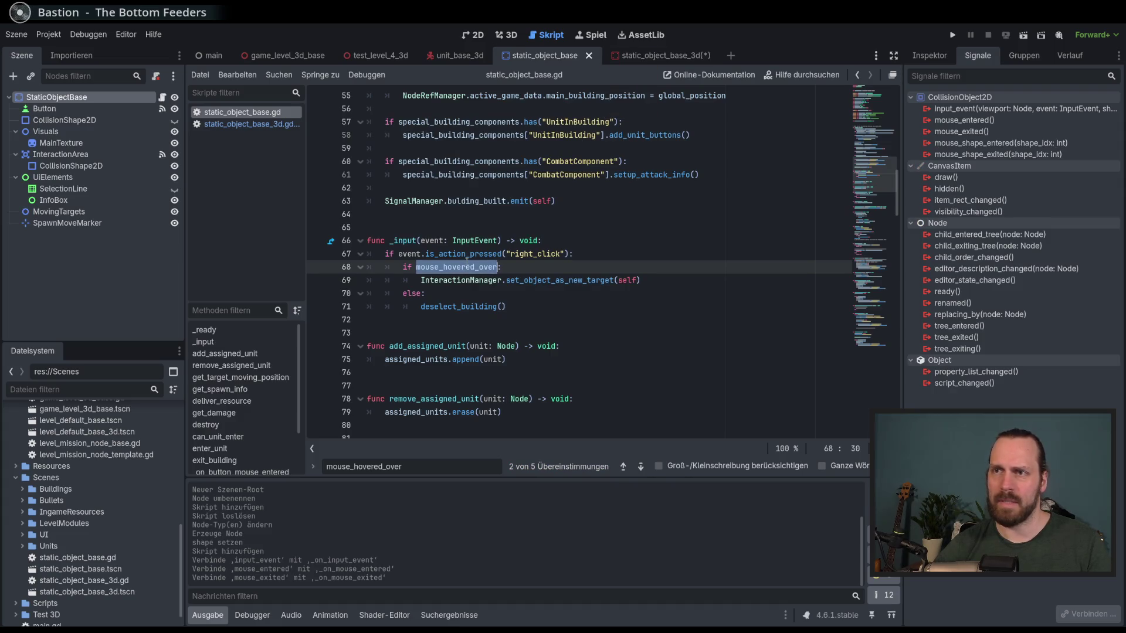
- Declare mouse_hovered_over: bool = false in static_object_base_3d.gd and save
left_click(663, 55)
key("ctrl+v")
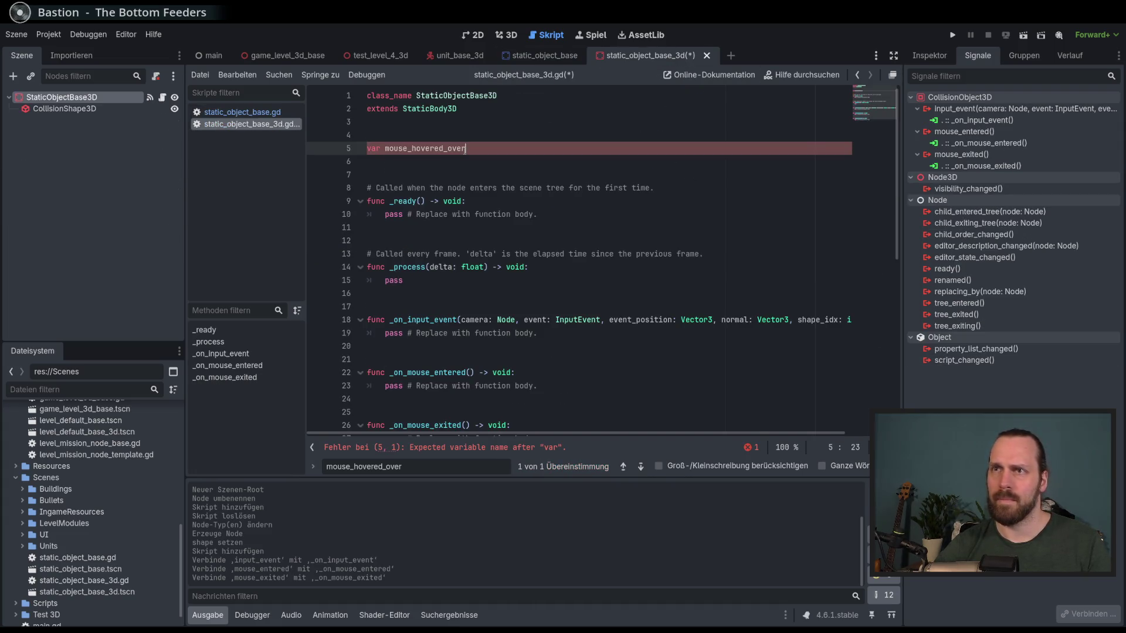
type(": bool")
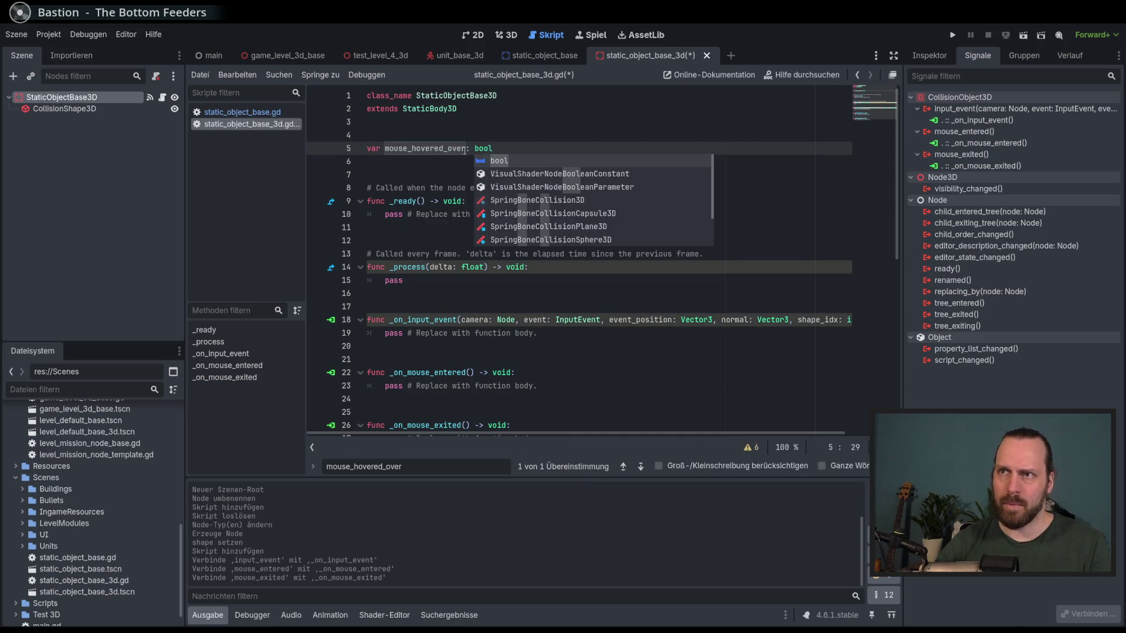
type(" = f")
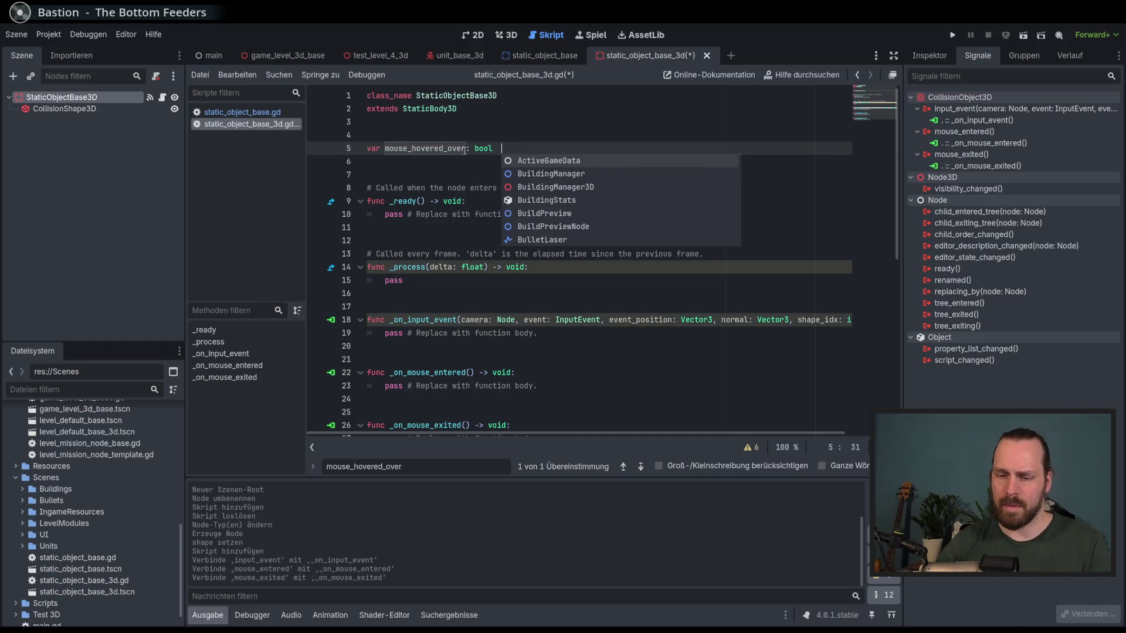
type("alse")
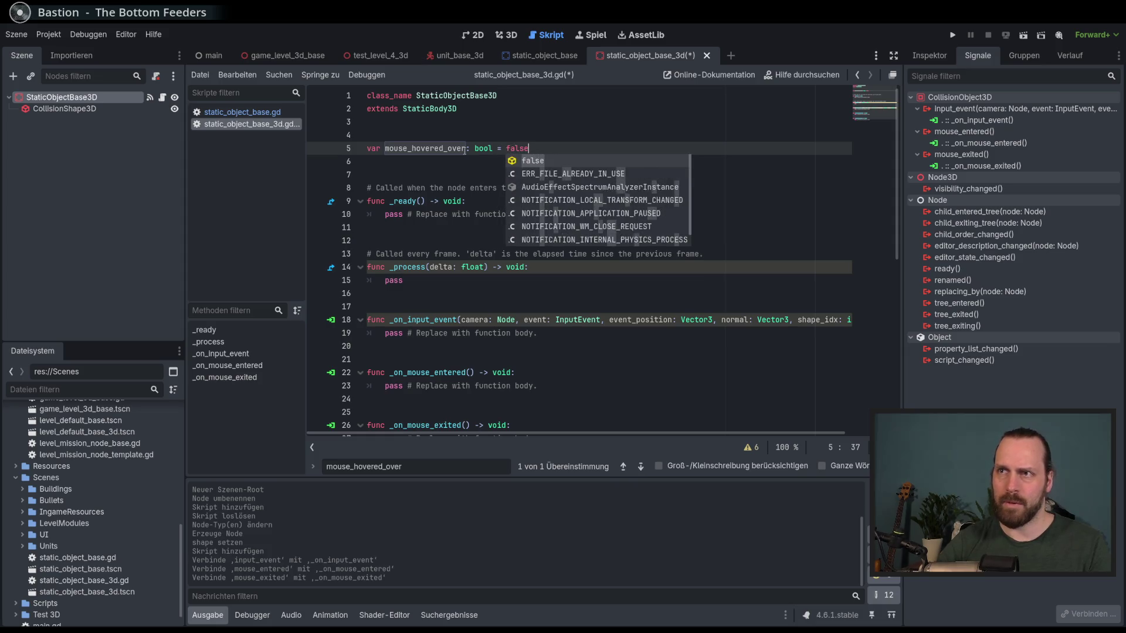
key("ctrl+s")
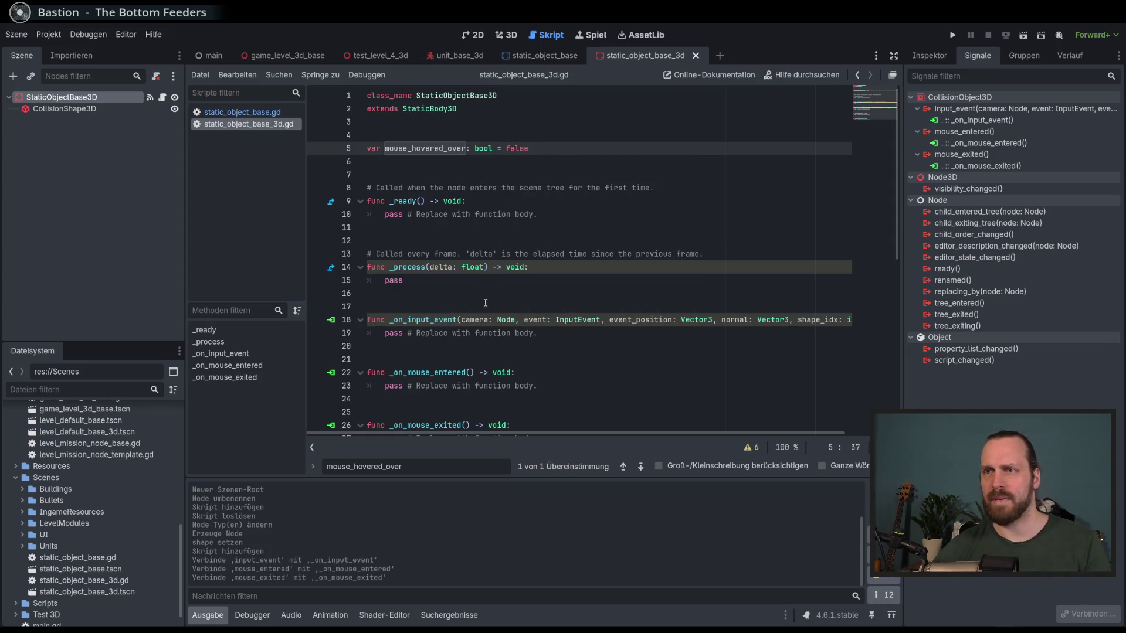
- Replace the pass in _on_mouse_entered with mouse_hovered_over = true
scroll(486, 299, "down", 1)
left_click(563, 346)
key("shift+Home")
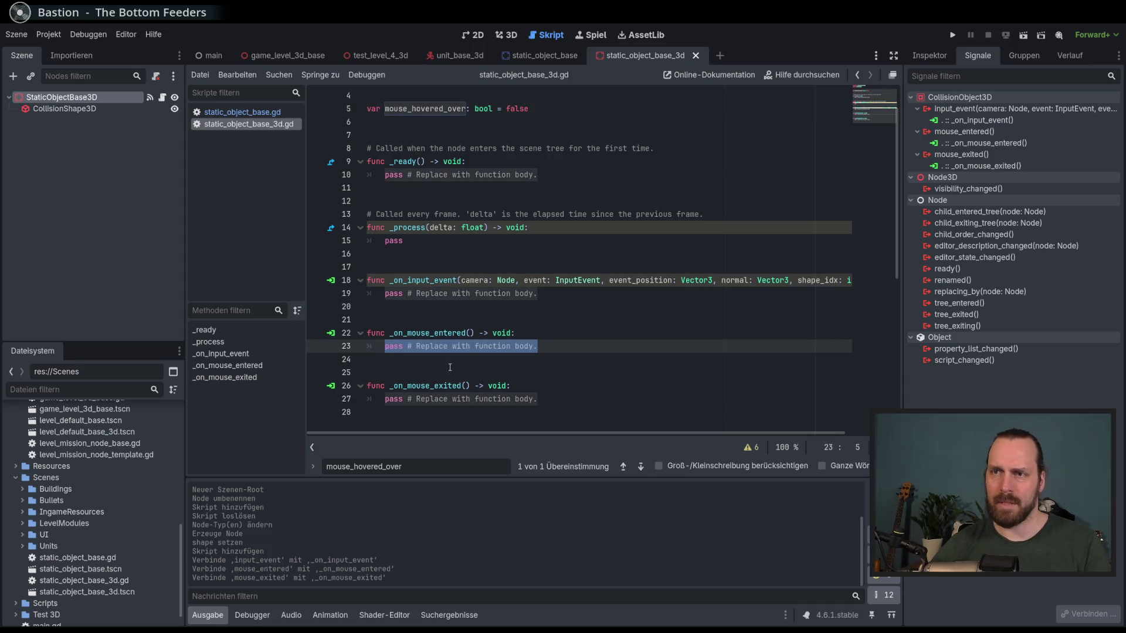
type("mouse")
key("Return")
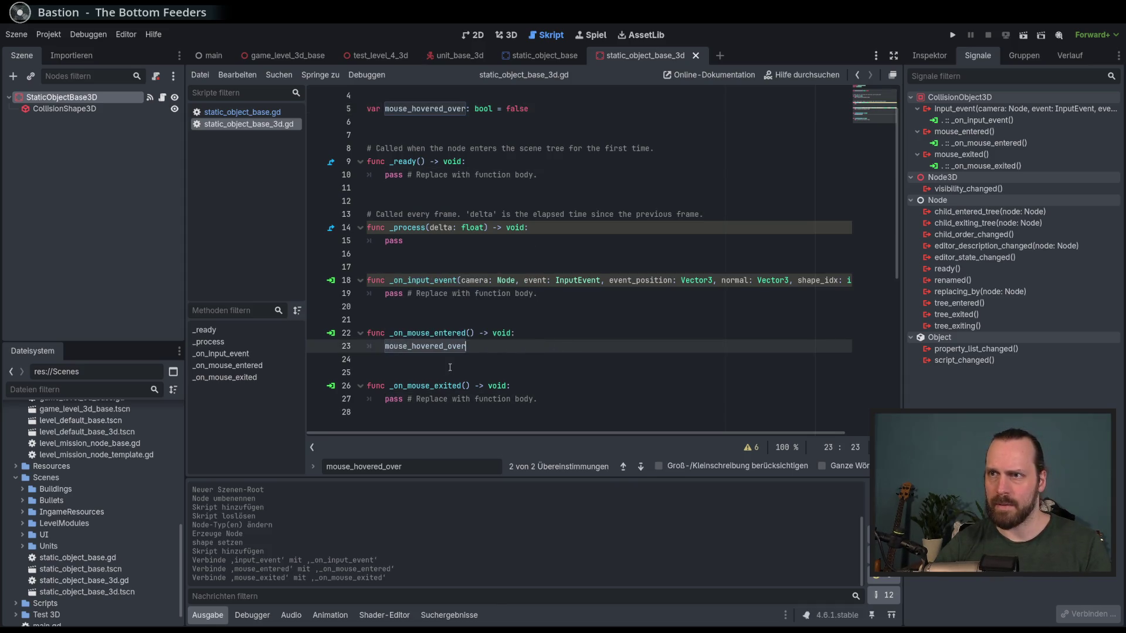
type(" = true")
- Replace the pass in _on_mouse_exited with mouse_hovered_over = false and save
left_click(539, 399)
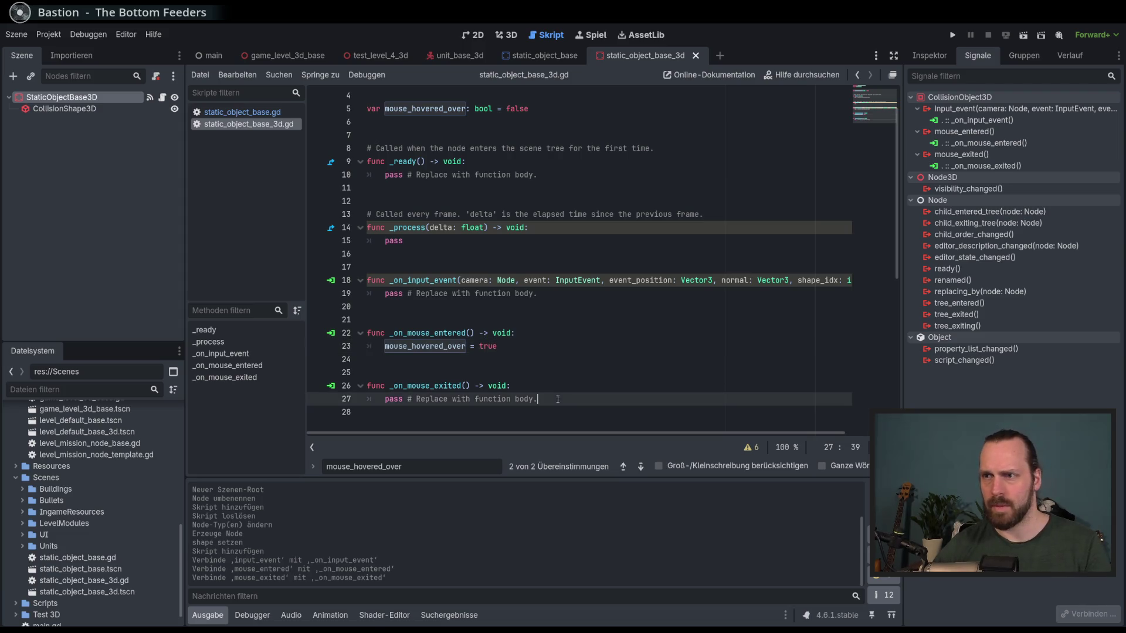
left_click_drag(538, 399, 385, 398)
type("mouse_")
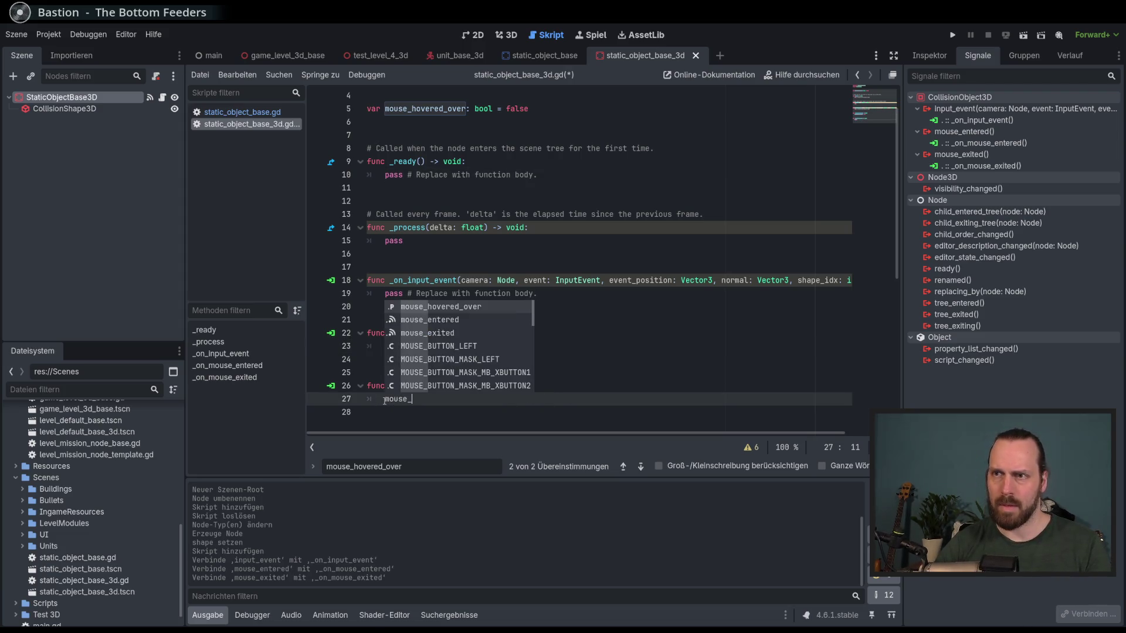
key("Return")
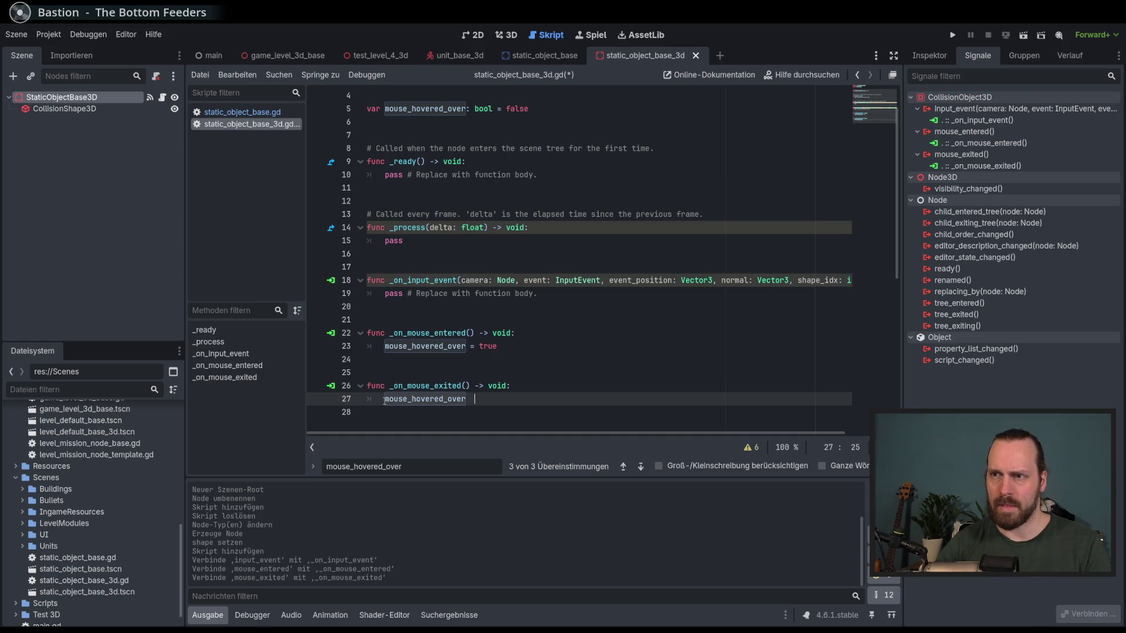
type("lse")
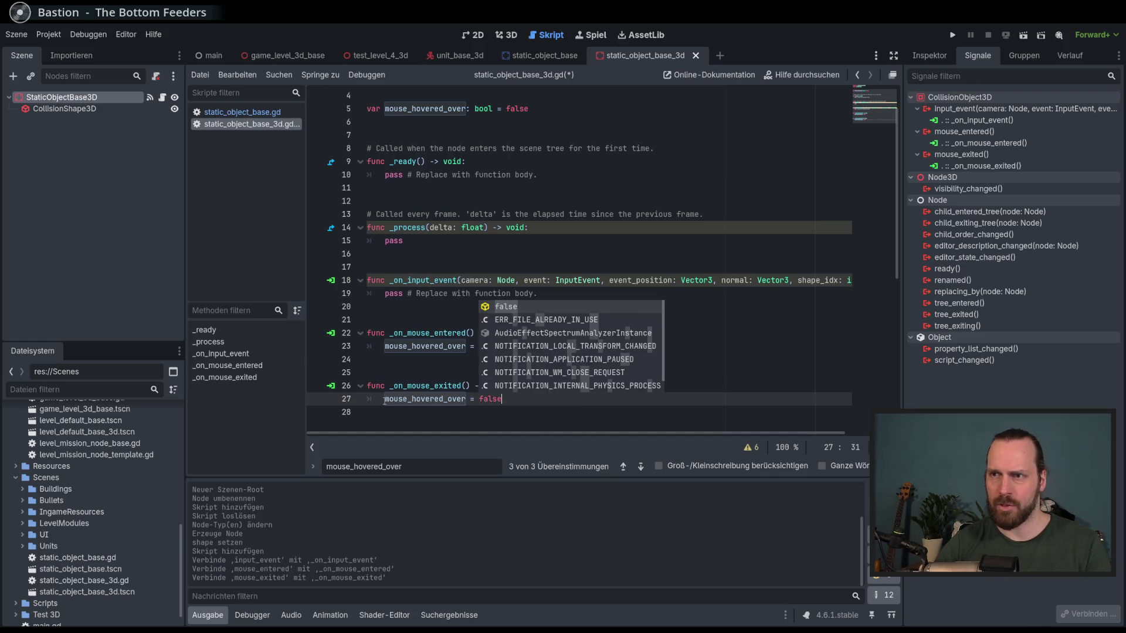
key("Return")
key("ctrl+s")
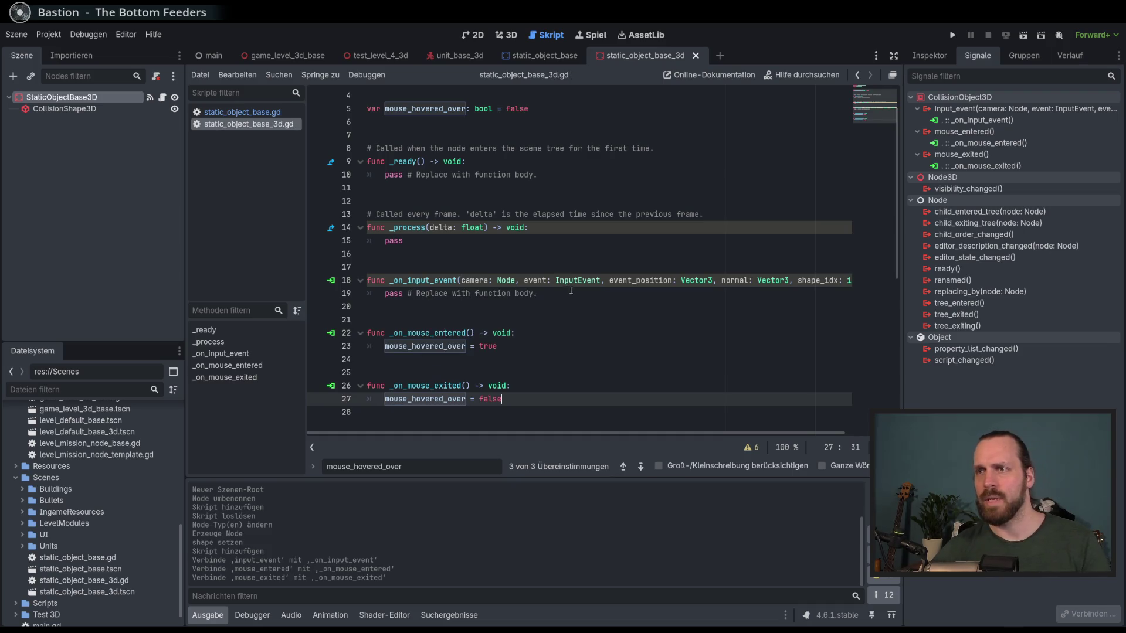
left_click(463, 281)
- Rename the parameters camera, normal and shape_idx to _camera, _normal and _shape_idx, then save
type("_")
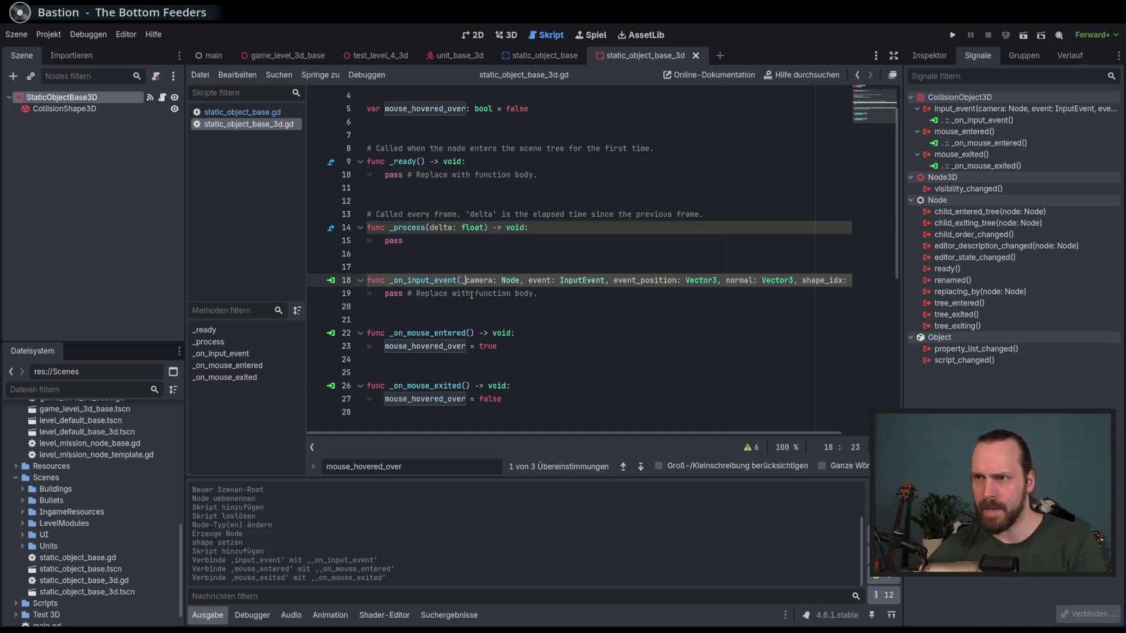
left_click(726, 280)
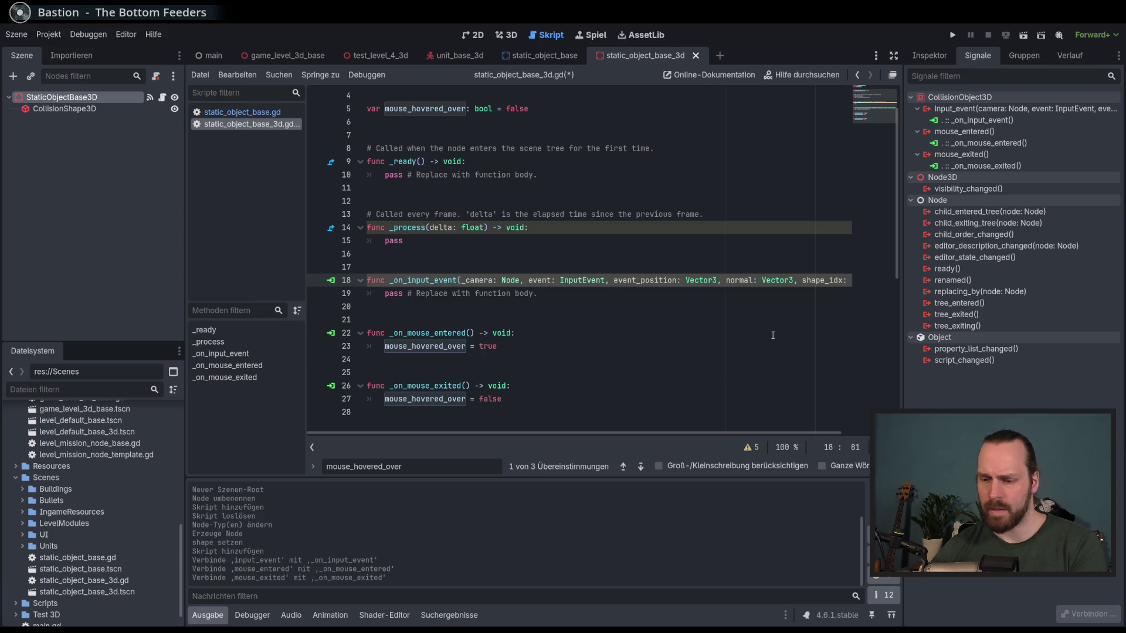
type("_")
left_click(807, 280)
type("_")
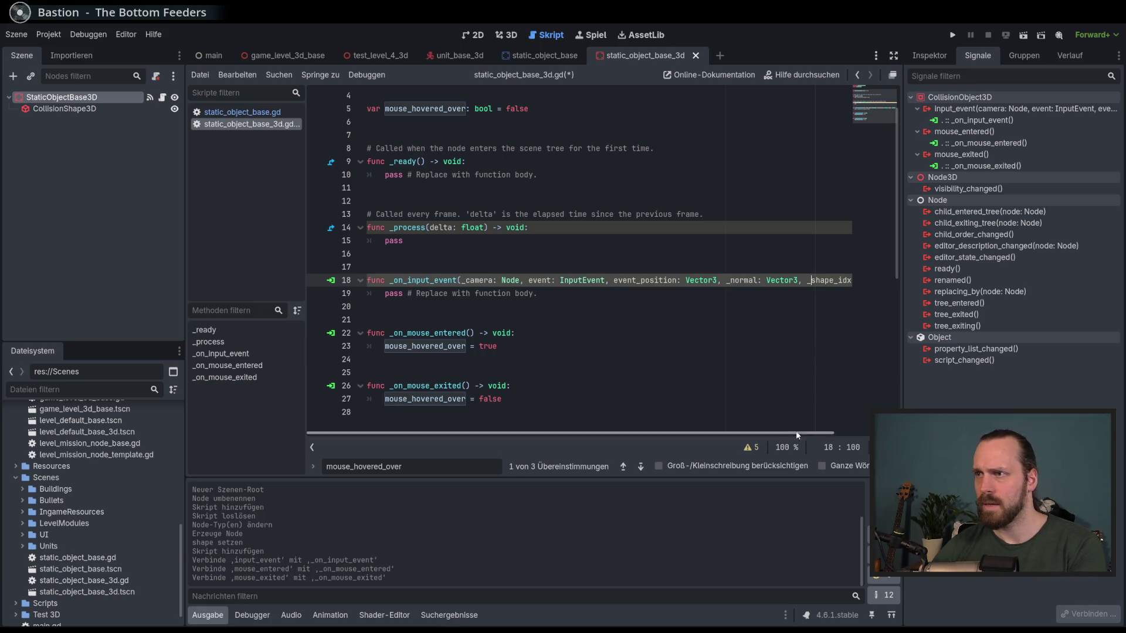
scroll(662, 434, "right", 2)
scroll(662, 434, "left", 2)
left_click(641, 280)
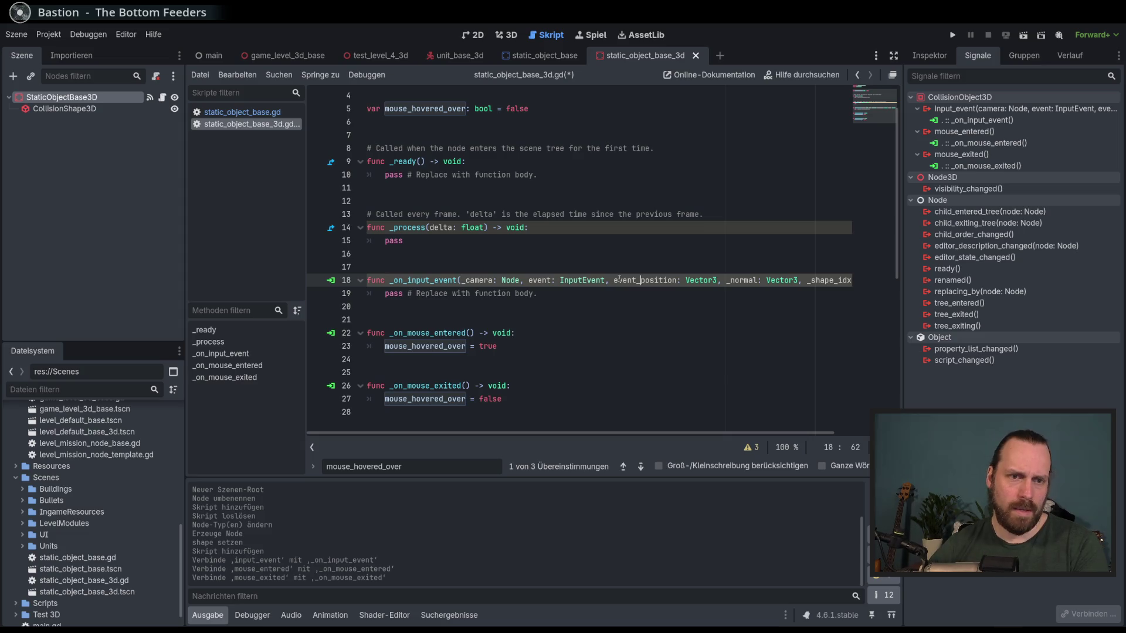
key("ctrl+s")
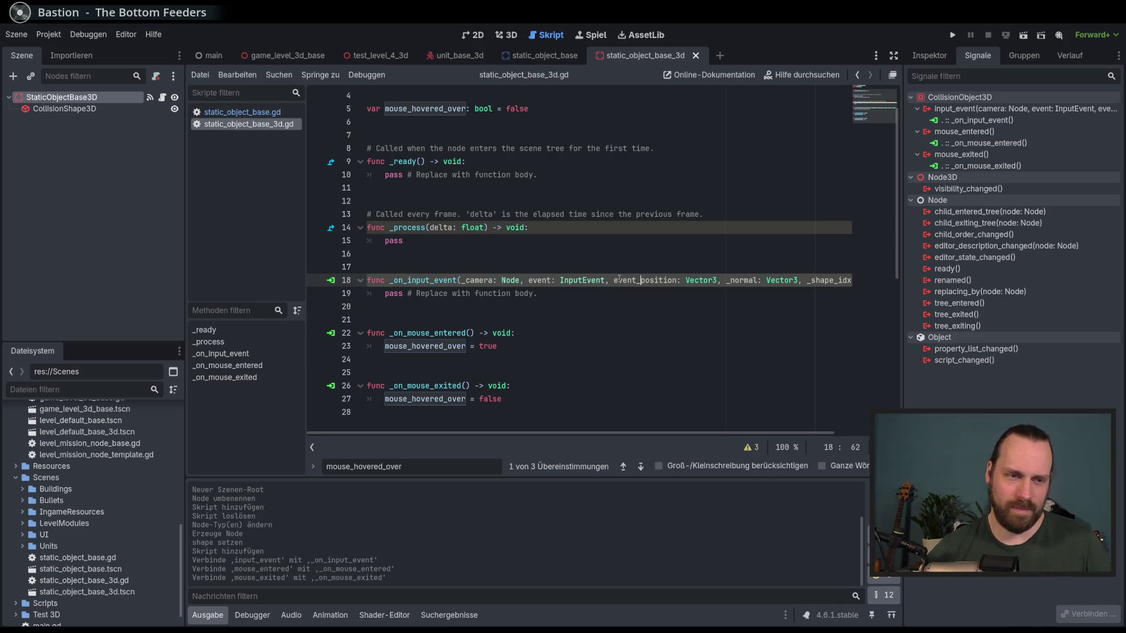
- Move through the _on_mouse_entered handler down to line 23
mouse_move(897, 224)
left_mouse_down()
mouse_move(902, 270)
mouse_move(901, 168)
mouse_move(881, 265)
mouse_move(877, 237)
left_mouse_up()
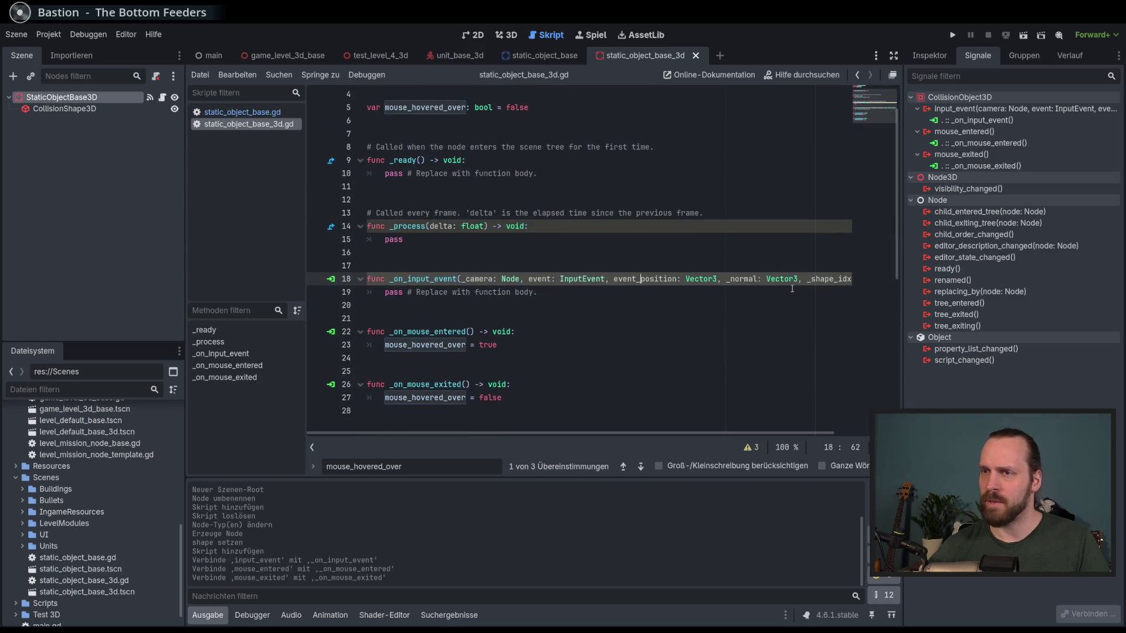
left_click(638, 341)
left_click(634, 338)
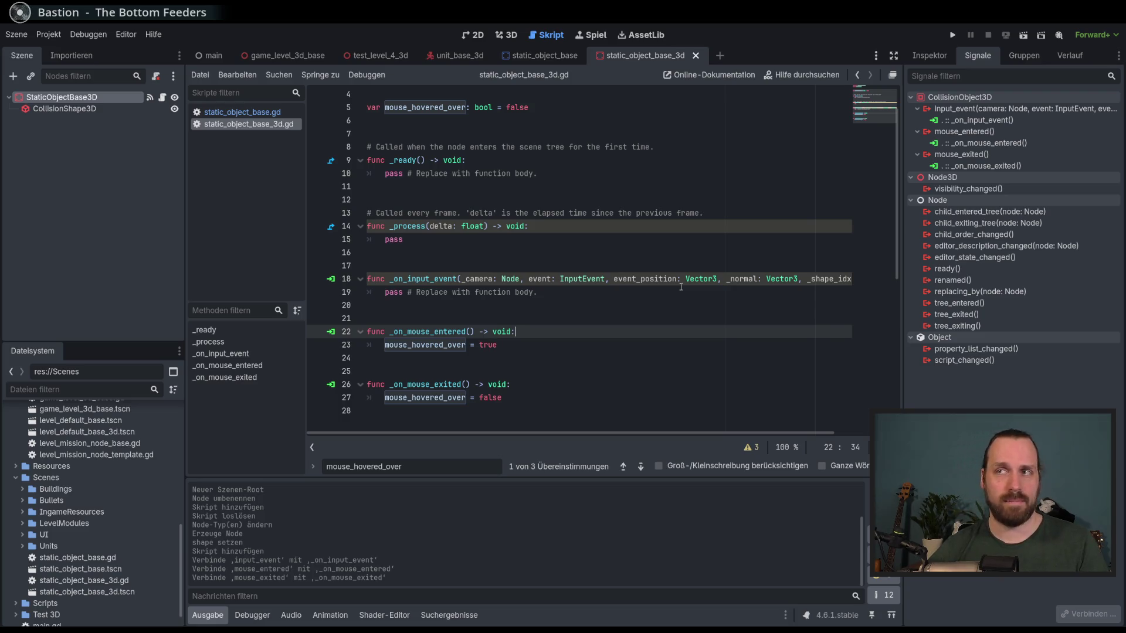
key("Down")
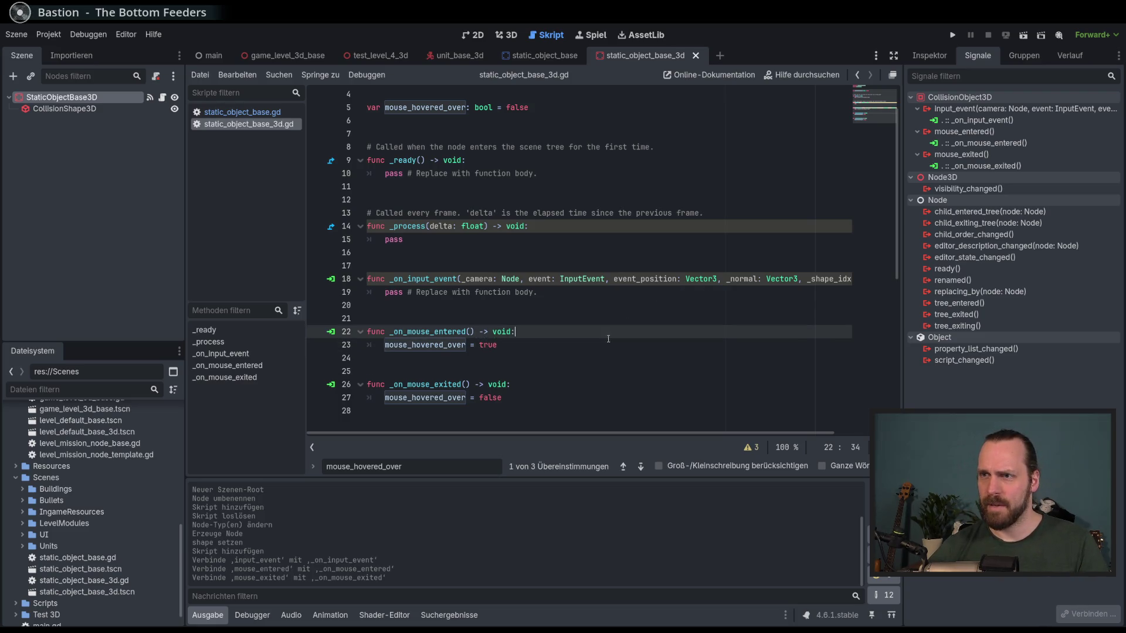
- Review the set_object_as_new_target call in static_object_base.gd's _input
left_click(529, 56)
scroll(704, 284, "down", 5)
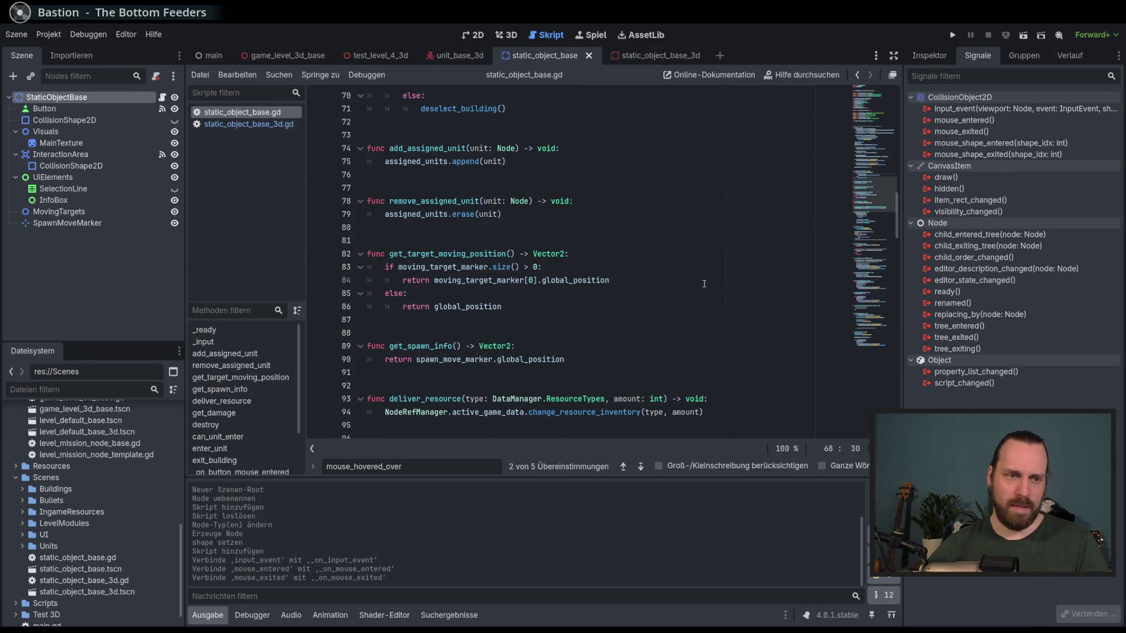
scroll(730, 283, "up", 5)
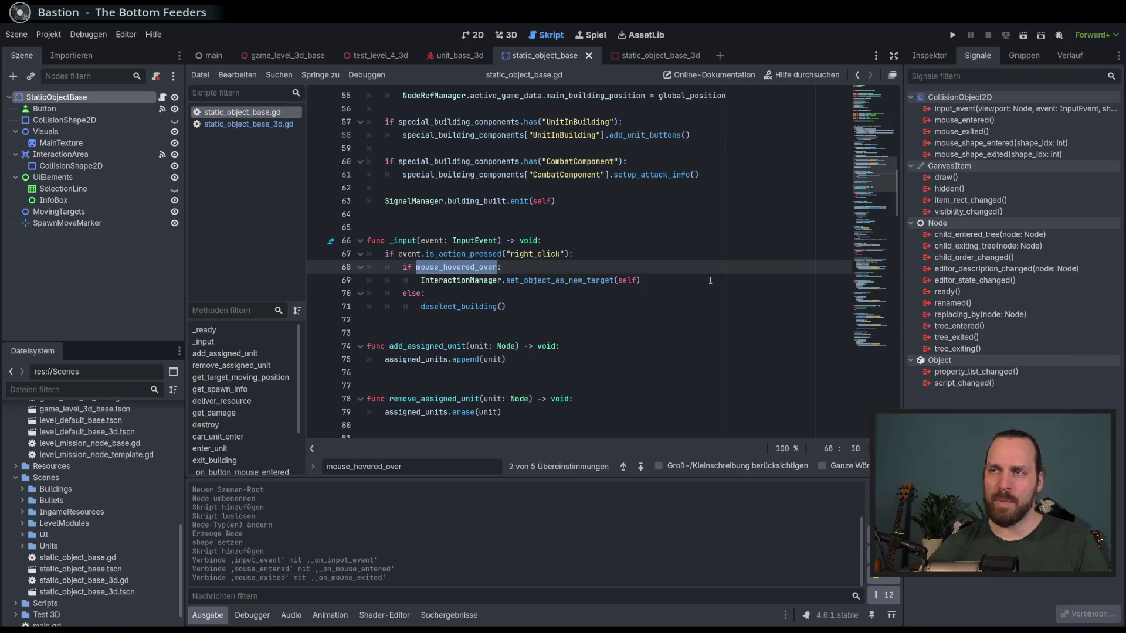
left_click(709, 279)
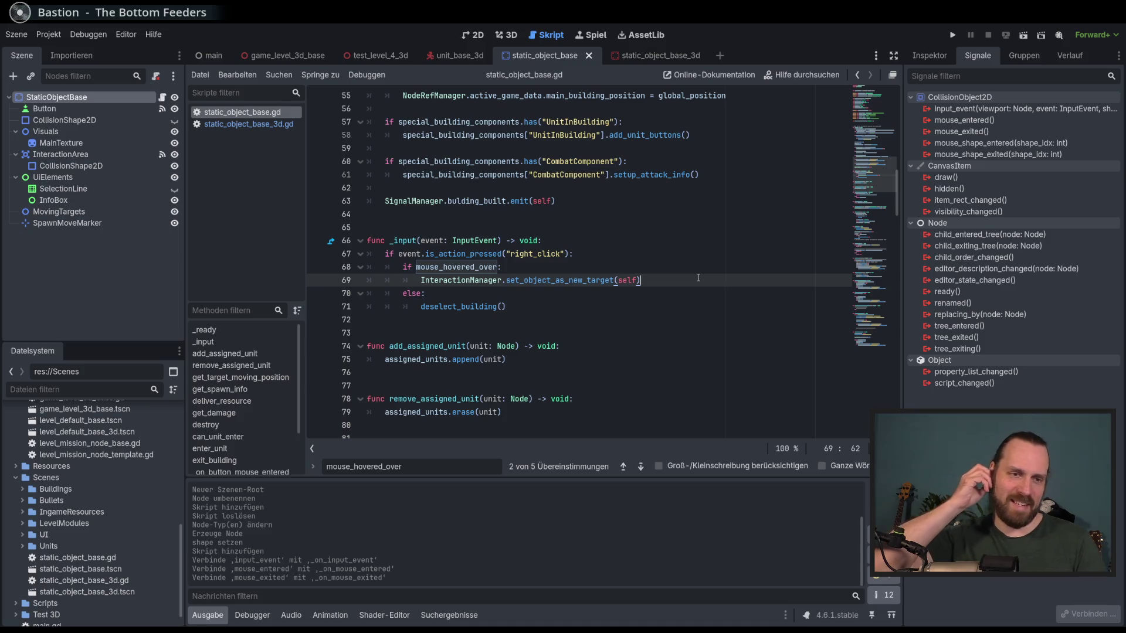
- Compare it with static_object_base_3d.gd, then run the project with F5
left_click(653, 56)
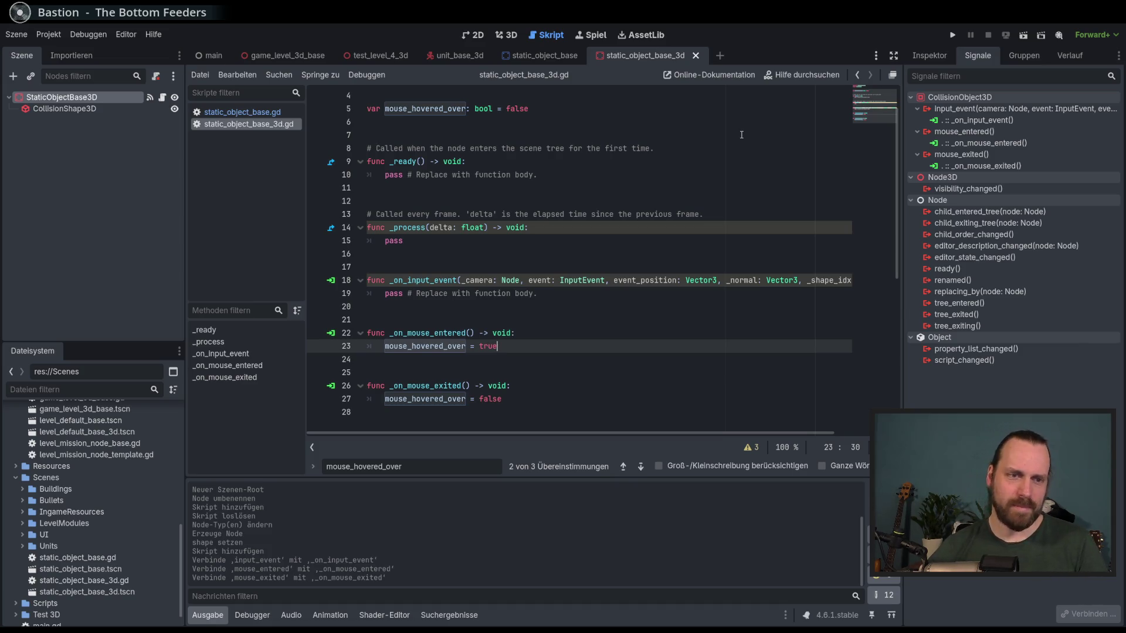
left_click(530, 57)
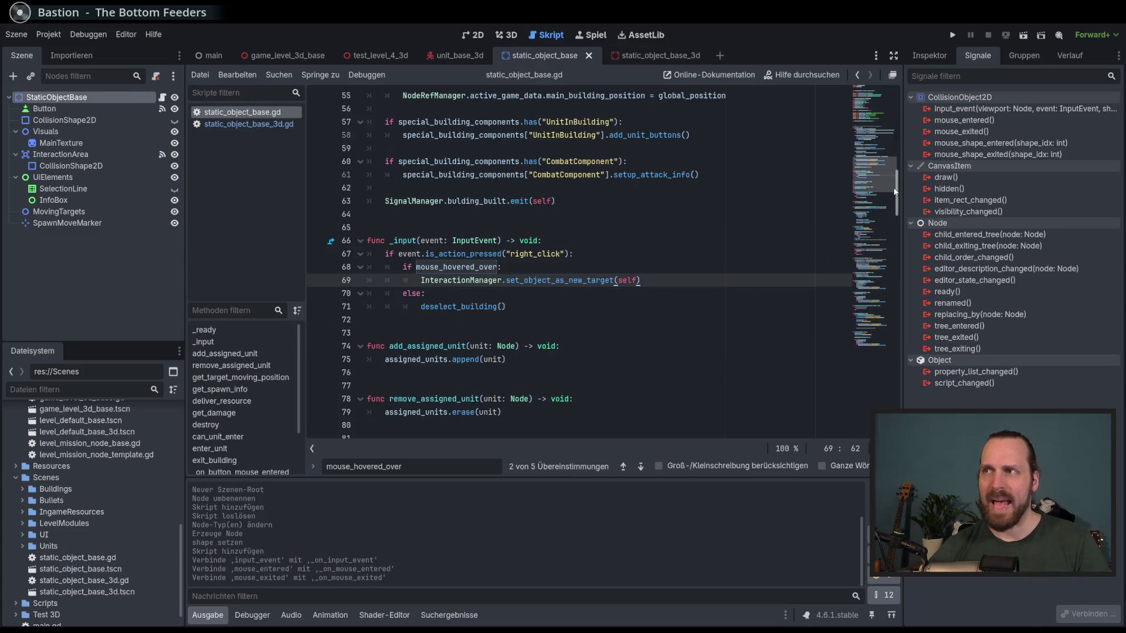
scroll(896, 190, "up", 10)
scroll(885, 190, "down", 8)
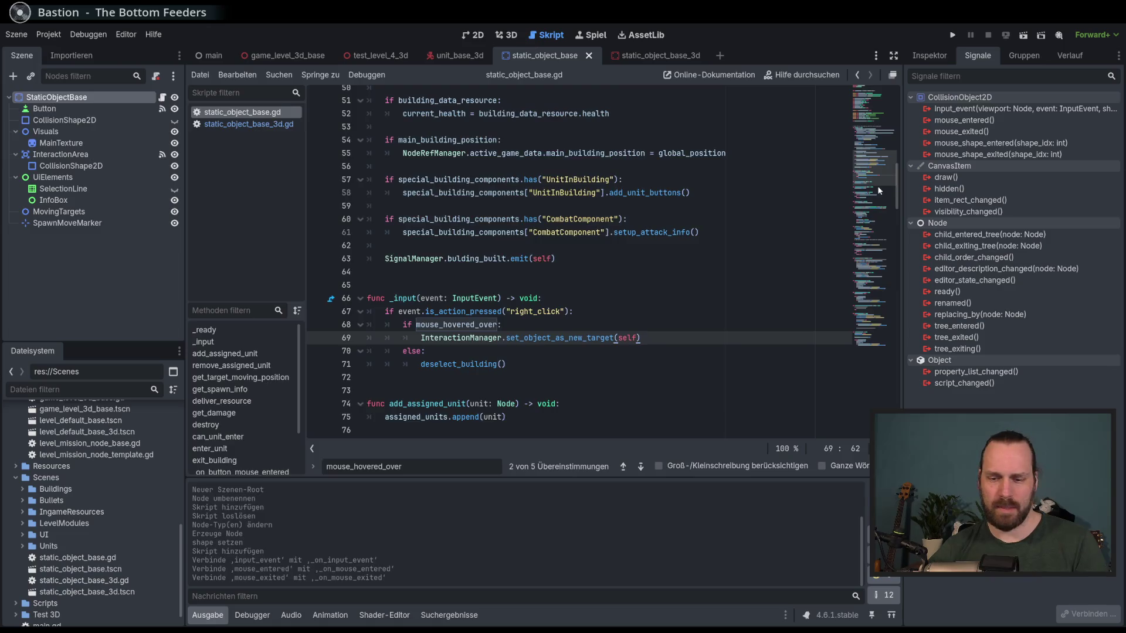
key("F5")
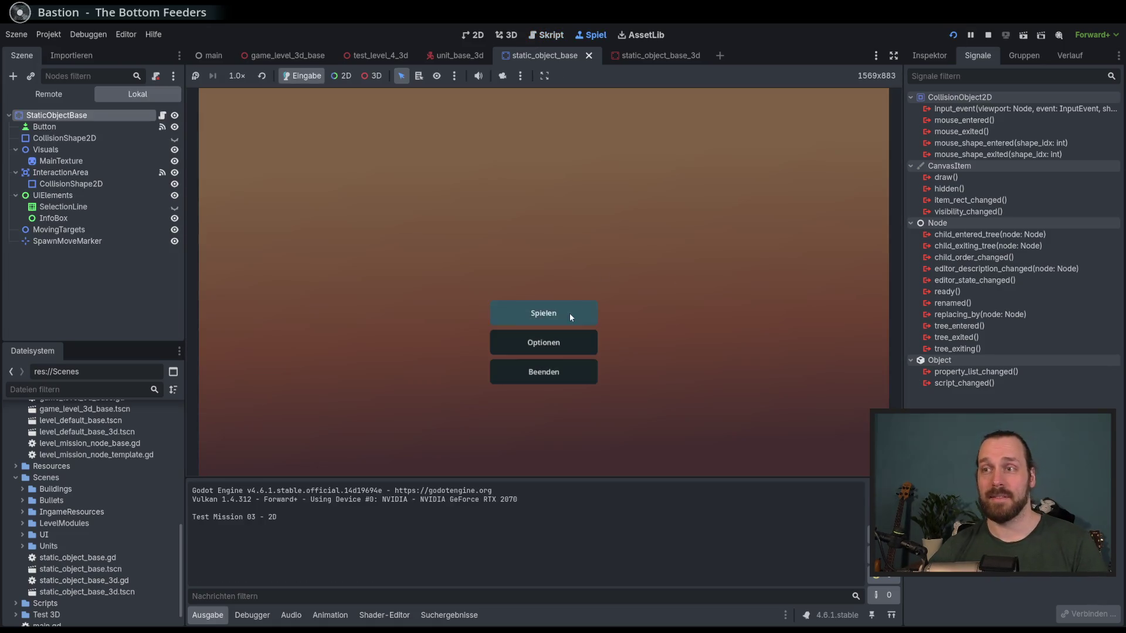
- Start the Test Level GYM - 2D mission from the Spielen menu
left_click(570, 317)
left_click(352, 145)
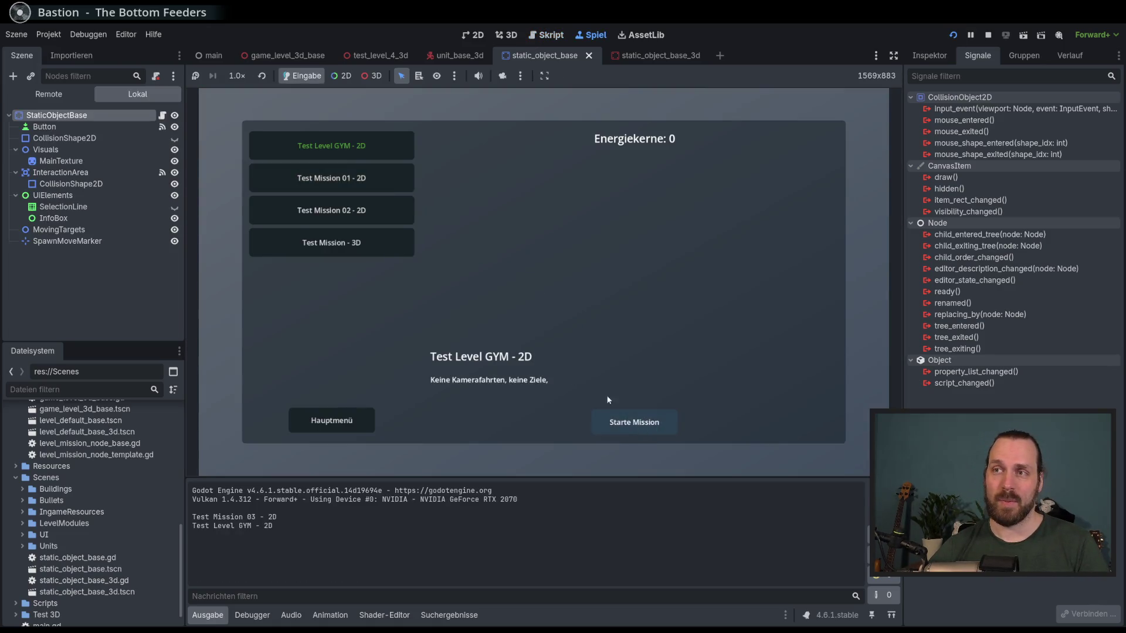
left_click(621, 420)
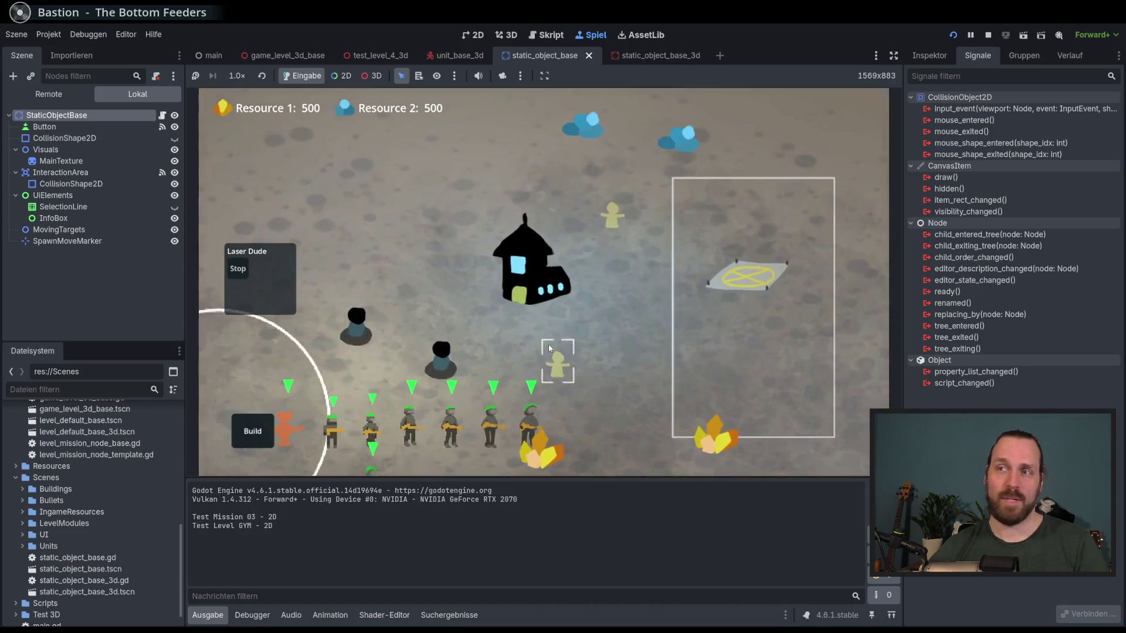
- Move units across the map, select a worker and show its building options
scroll(550, 347, "down", 2)
right_click(574, 353)
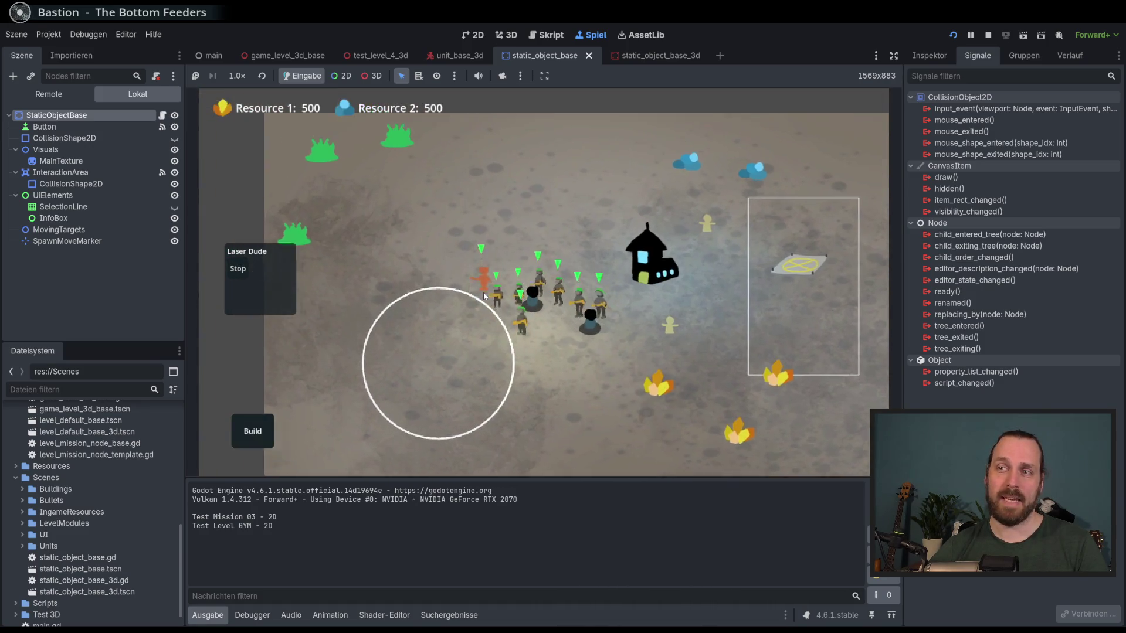
left_click(696, 361)
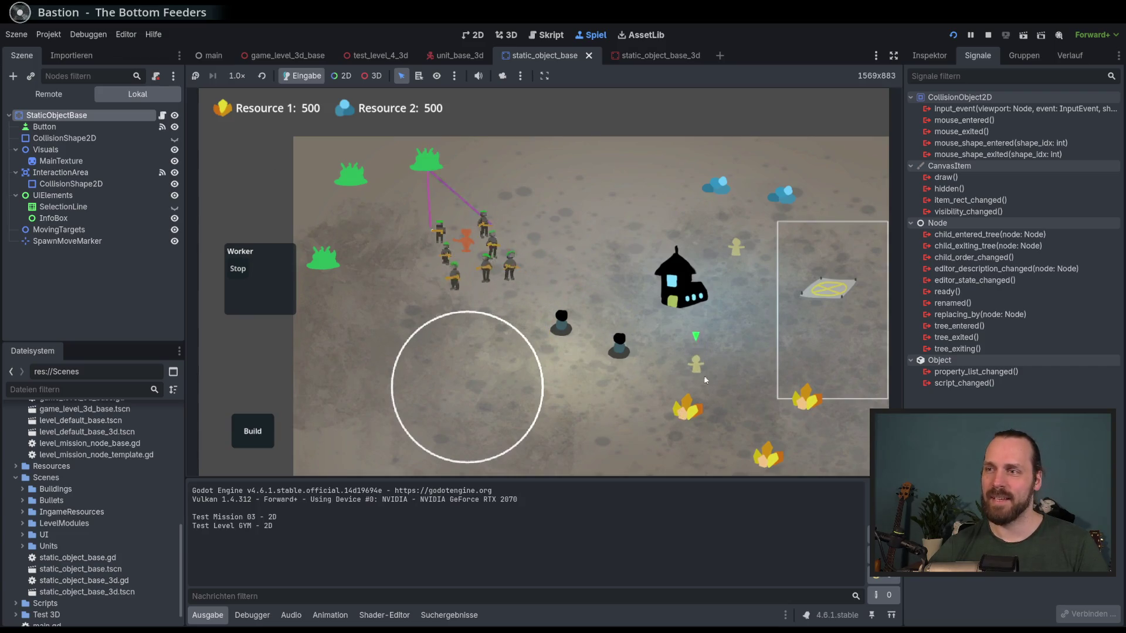
left_click(515, 302)
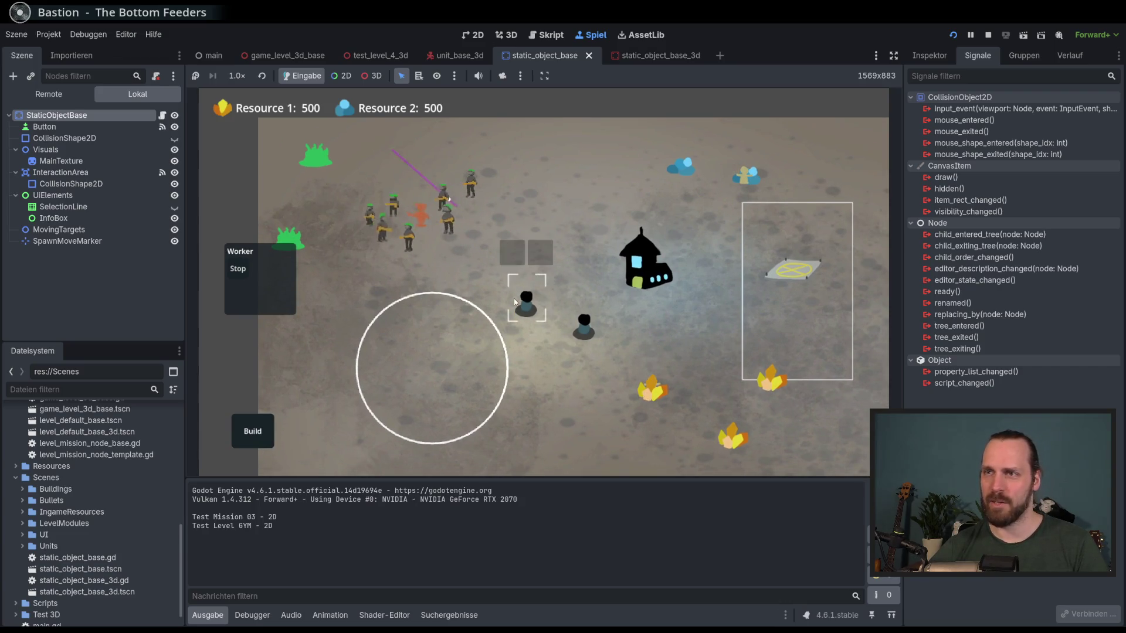
left_click(462, 287)
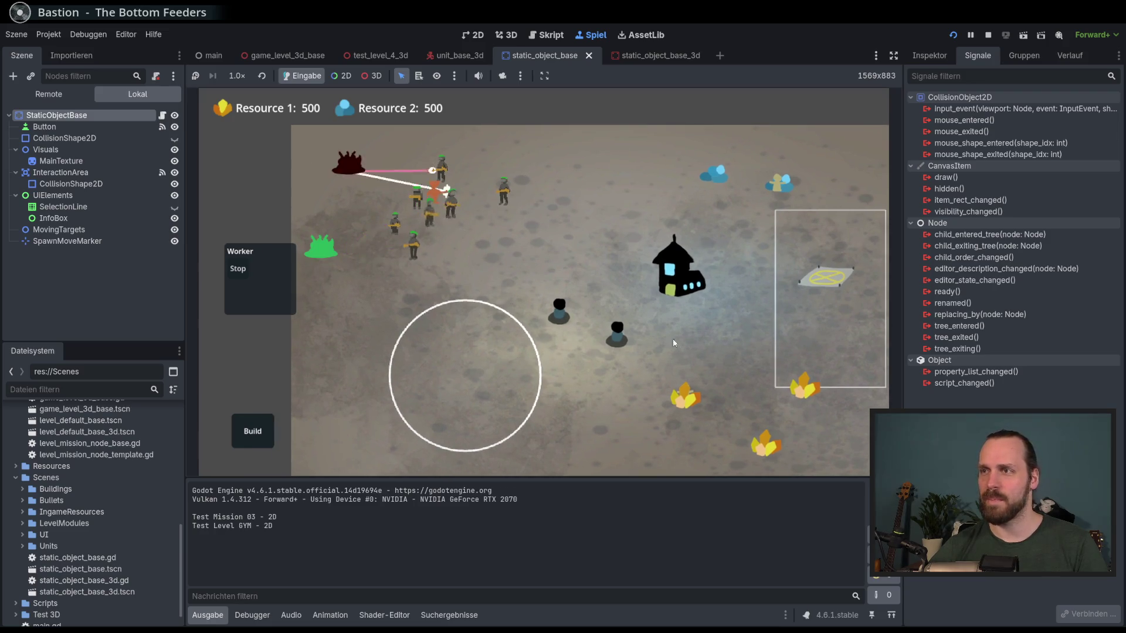
left_click(677, 340)
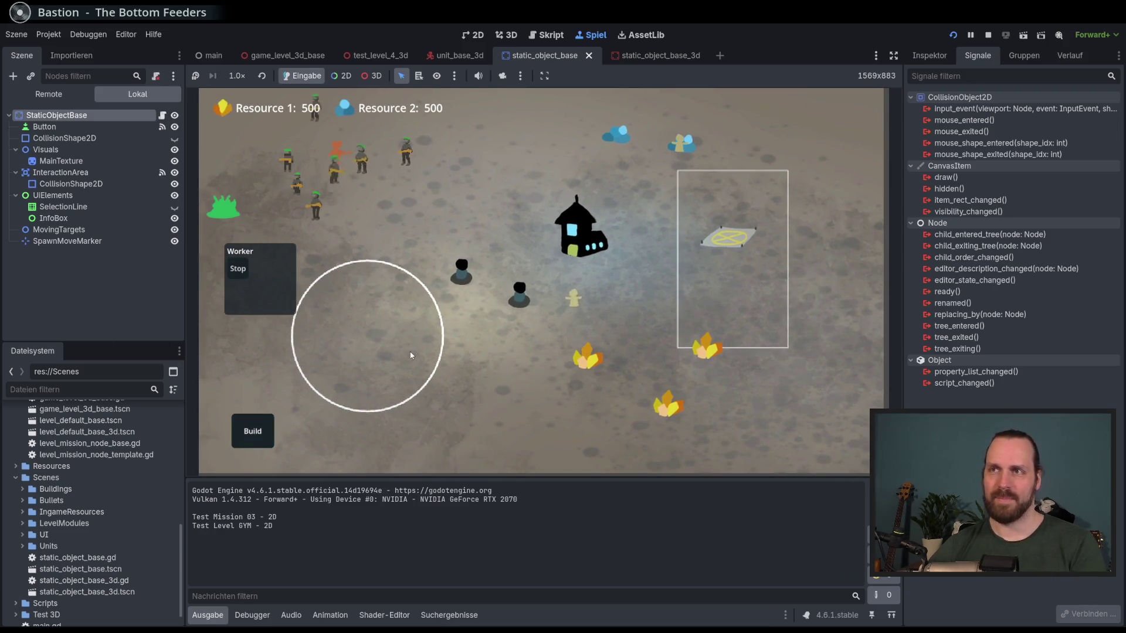
left_click(252, 431)
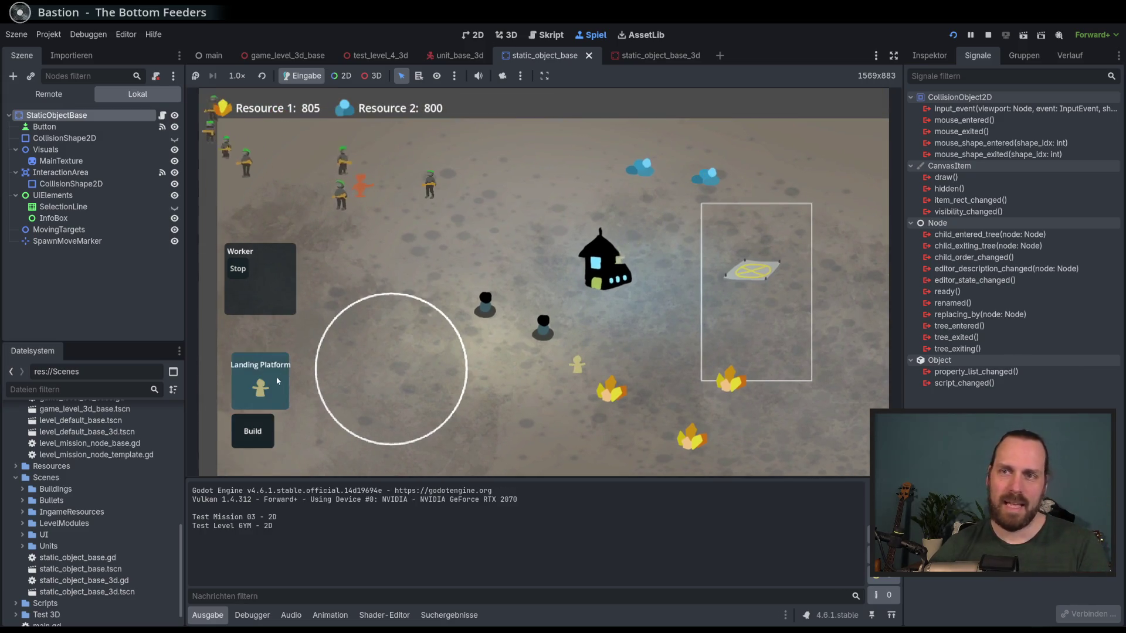